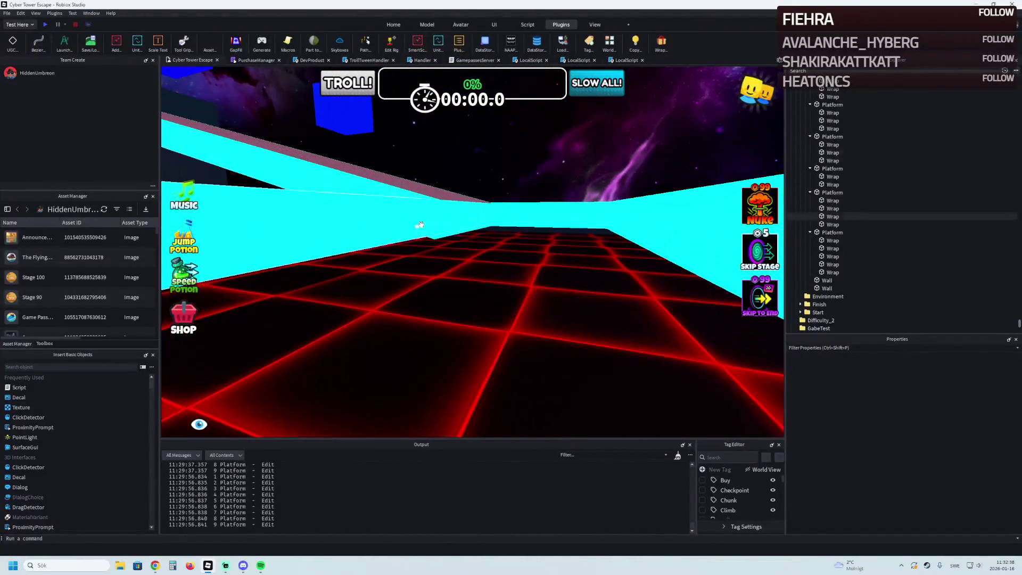
Delete the inner cyan Wrap trim strips between the pink platform pieces, keeping the outer edging.
{"action": "key", "text": "Delete"}
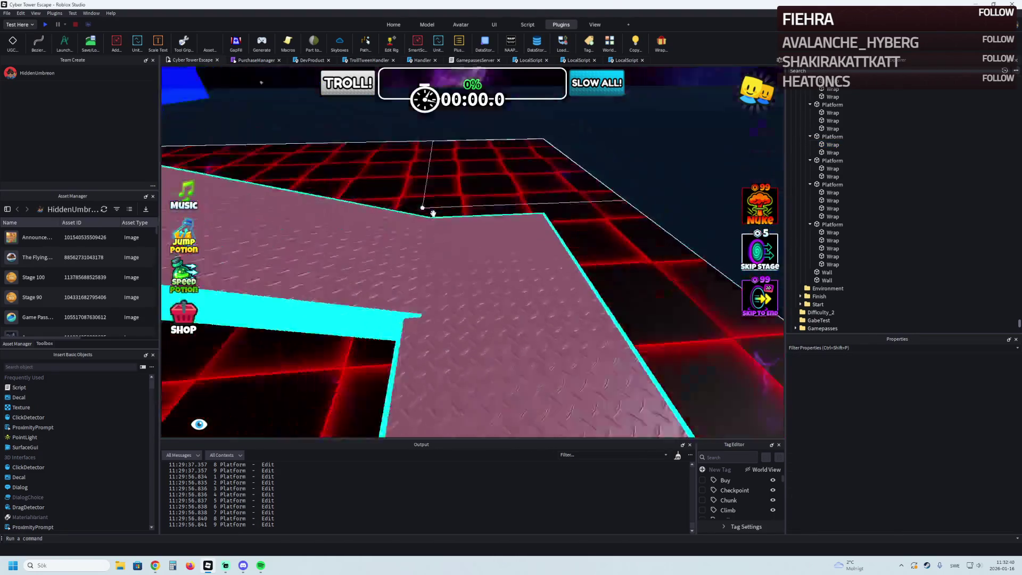
{"action": "left_click", "coordinate": [411, 312]}
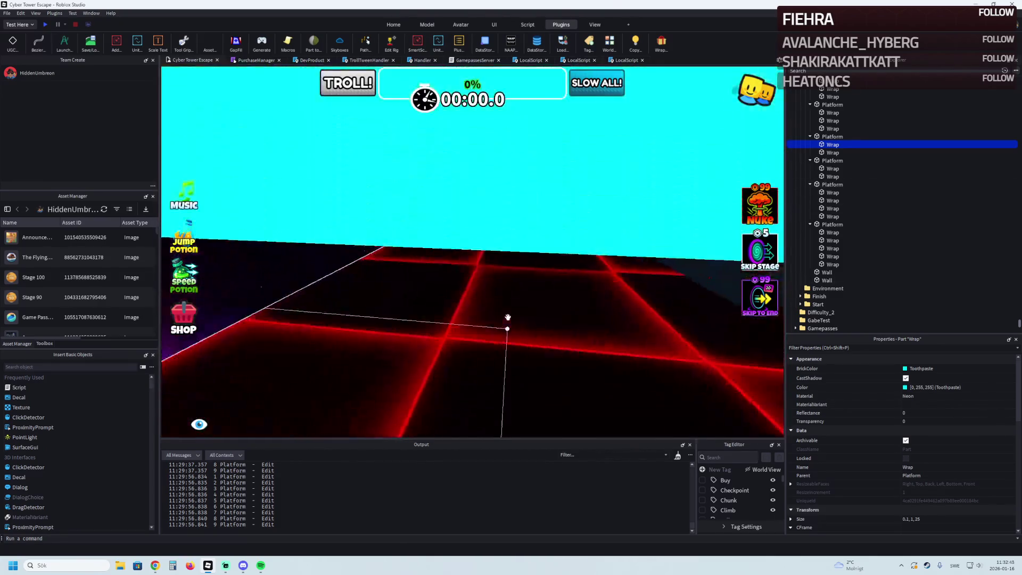
{"action": "left_click", "coordinate": [507, 322]}
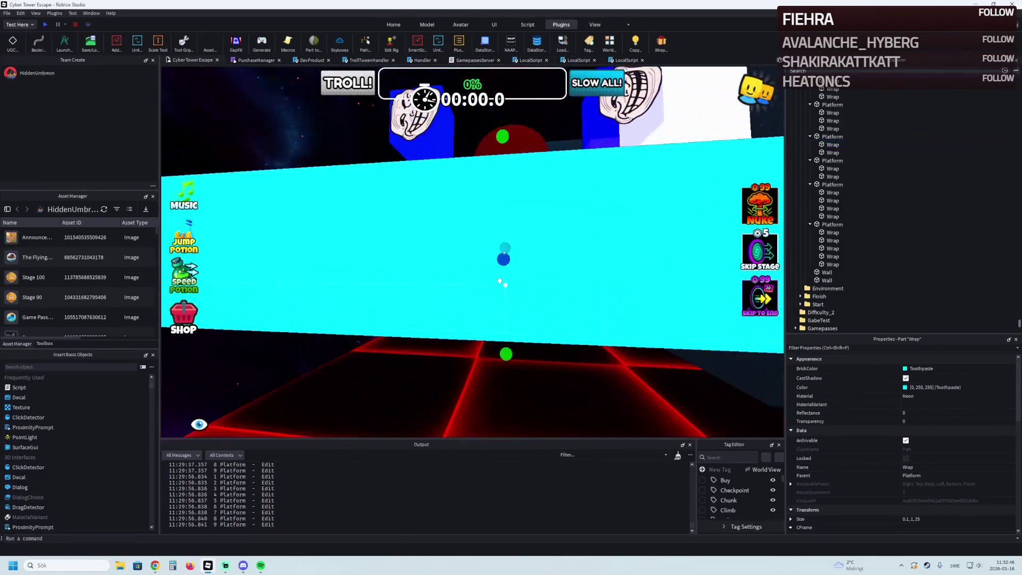
{"action": "key", "text": "Delete"}
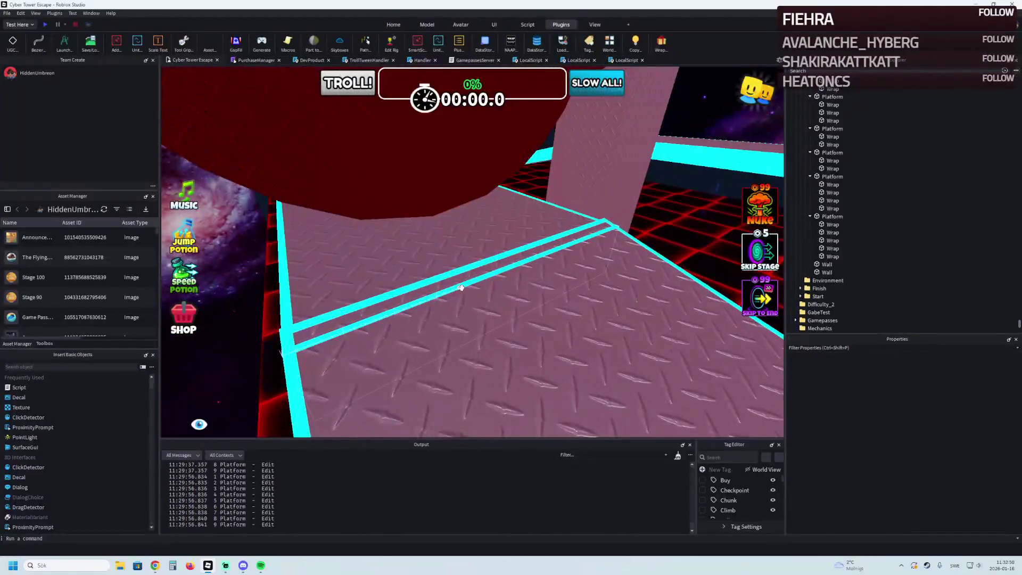
{"action": "left_click", "coordinate": [460, 286]}
{"action": "key", "text": "Delete"}
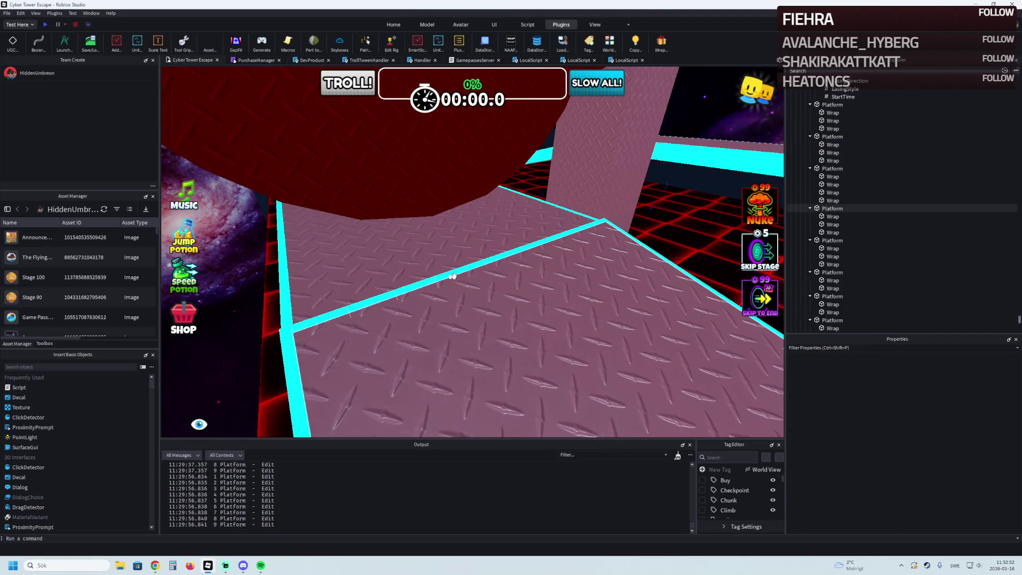
{"action": "left_click", "coordinate": [452, 276]}
{"action": "key", "text": "Delete"}
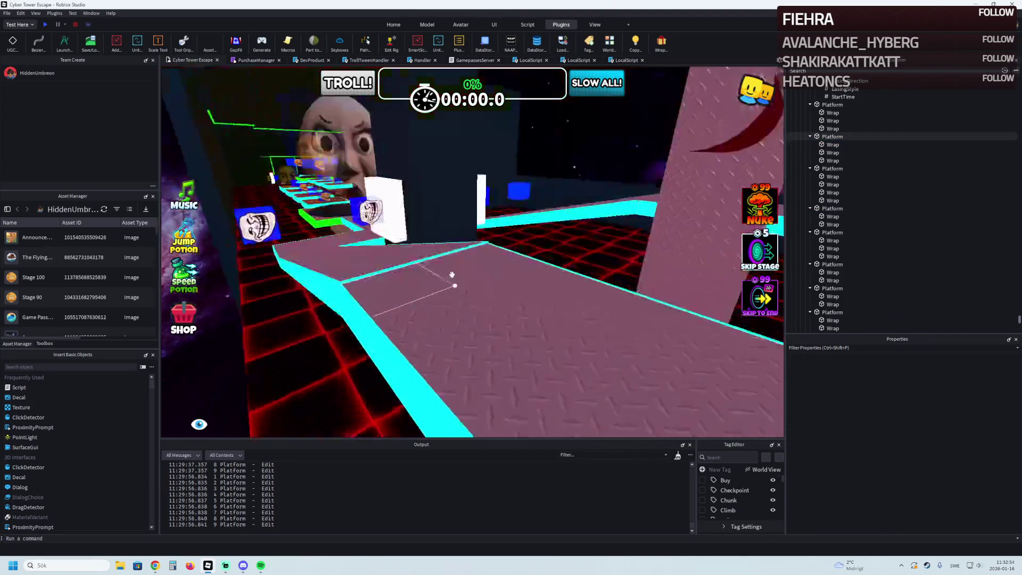
{"action": "left_click", "coordinate": [503, 283]}
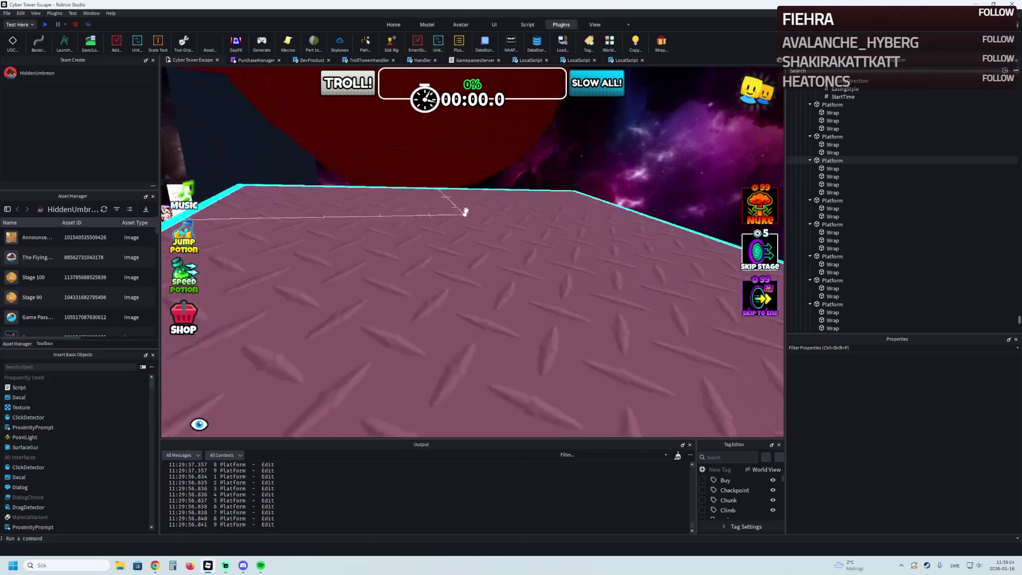
{"action": "key", "text": "Delete"}
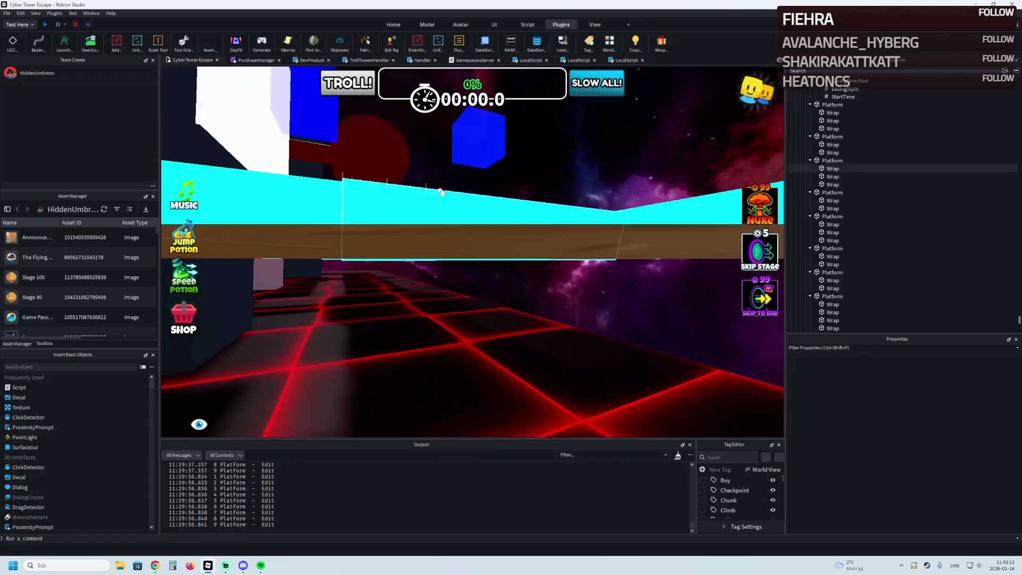
Select one more Wrap strip on the platform, then a Floor part beside Stage_41's red ElectricFloor.
{"action": "left_click", "coordinate": [443, 193]}
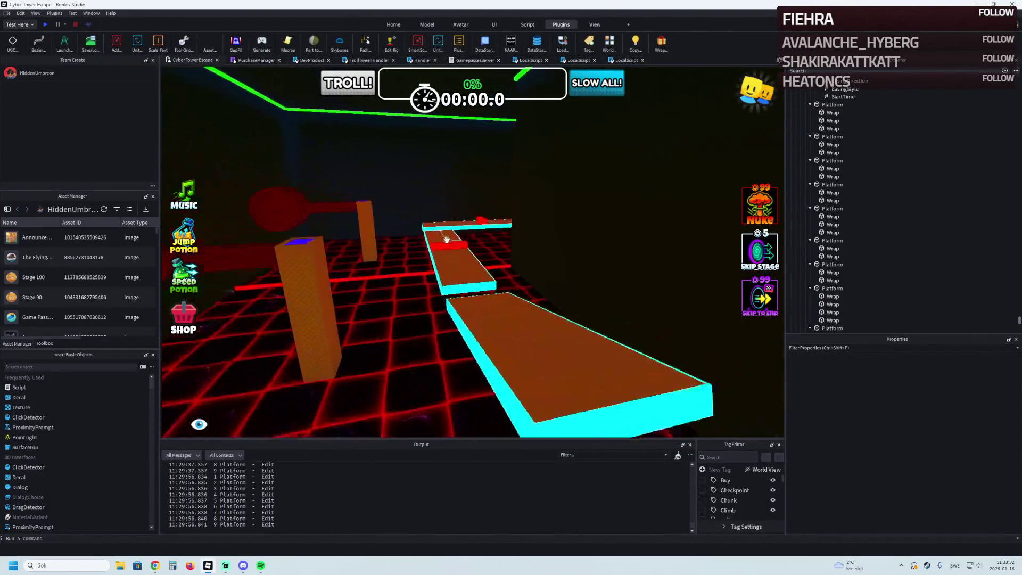
{"action": "left_click", "coordinate": [446, 240]}
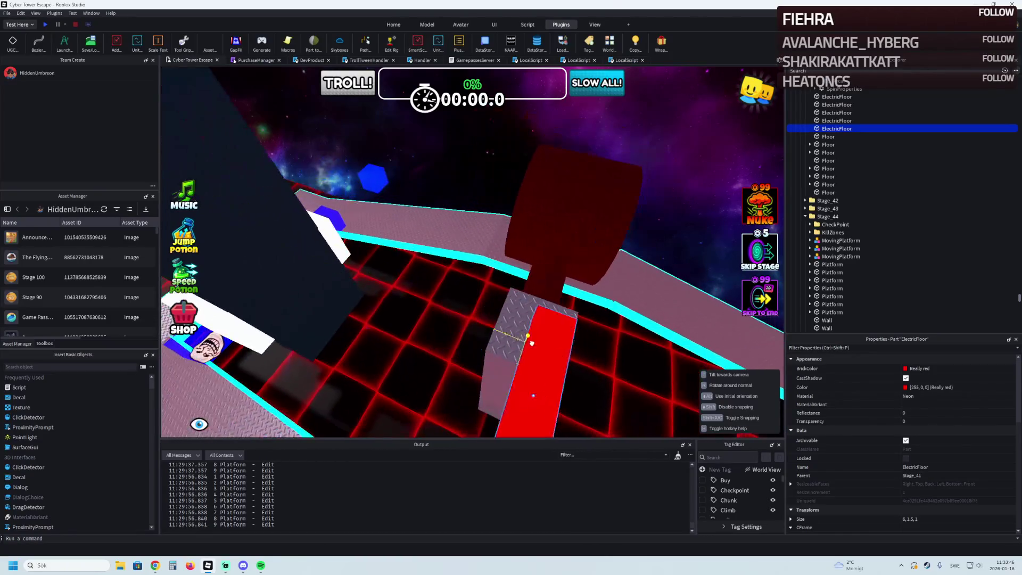
Scale the red ElectricFloor to Size 3,3,1 and select it along with a Floor and a Wall.
{"action": "mouse_move", "coordinate": [506, 209]}
{"action": "left_mouse_down"}
{"action": "mouse_move", "coordinate": [435, 272]}
{"action": "mouse_move", "coordinate": [424, 258]}
{"action": "mouse_move", "coordinate": [484, 338]}
{"action": "mouse_move", "coordinate": [646, 227]}
{"action": "mouse_move", "coordinate": [621, 165]}
{"action": "mouse_move", "coordinate": [488, 193]}
{"action": "left_mouse_up"}
{"action": "mouse_move", "coordinate": [433, 247]}
{"action": "left_mouse_down"}
{"action": "mouse_move", "coordinate": [500, 237]}
{"action": "mouse_move", "coordinate": [509, 249]}
{"action": "left_mouse_up"}
{"action": "left_click", "coordinate": [479, 363], "text": "ctrl"}
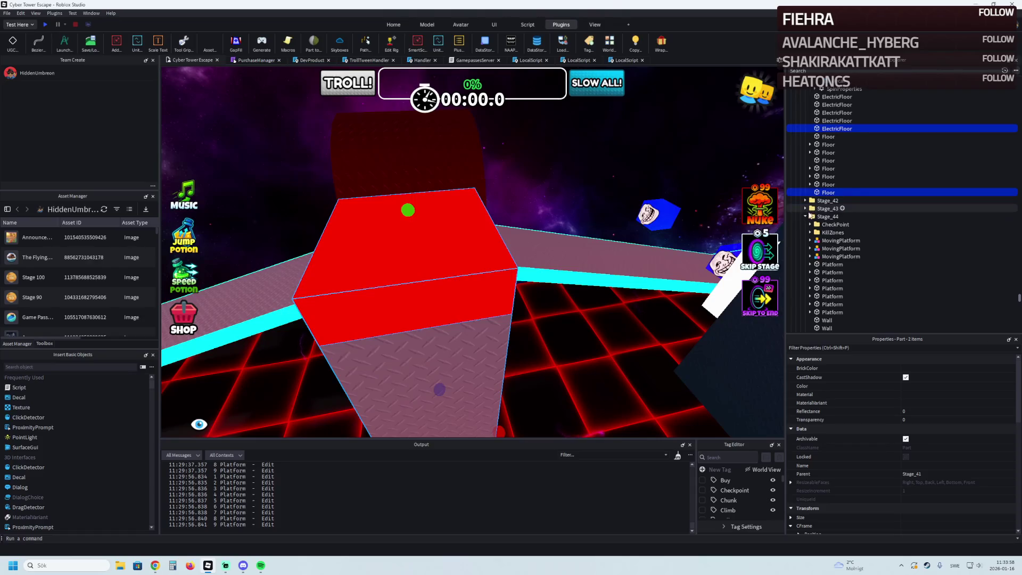
{"action": "left_click", "coordinate": [739, 333], "text": "ctrl"}
Move the ElectricFloor, Floor and Wall into the Stage_46 folder in Explorer.
{"action": "scroll", "coordinate": [841, 165], "scroll_direction": "up", "scroll_amount": 4}
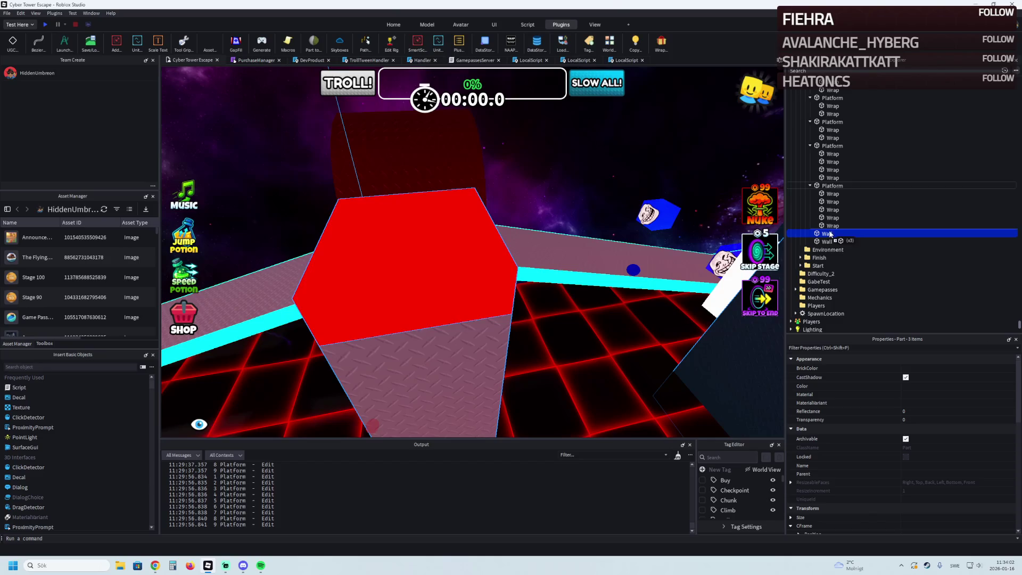
{"action": "left_click_drag", "start_coordinate": [828, 244], "coordinate": [829, 244]}
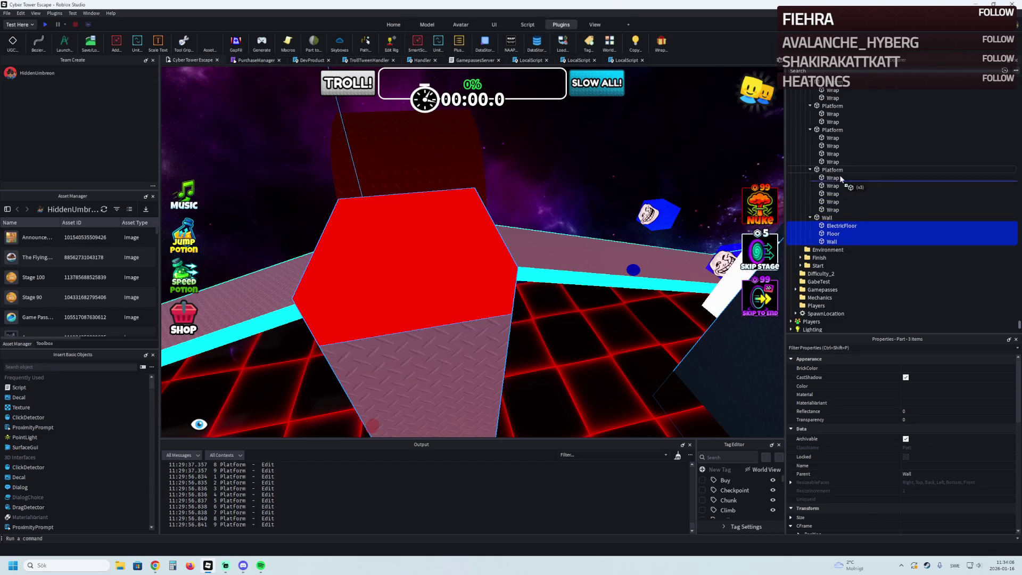
{"action": "scroll", "coordinate": [842, 165], "scroll_direction": "up", "scroll_amount": 10}
{"action": "mouse_move", "coordinate": [839, 169]}
{"action": "left_mouse_down"}
{"action": "mouse_move", "coordinate": [850, 161]}
{"action": "mouse_move", "coordinate": [833, 129]}
{"action": "left_mouse_up"}
{"action": "scroll", "coordinate": [839, 141], "scroll_direction": "up", "scroll_amount": 5}
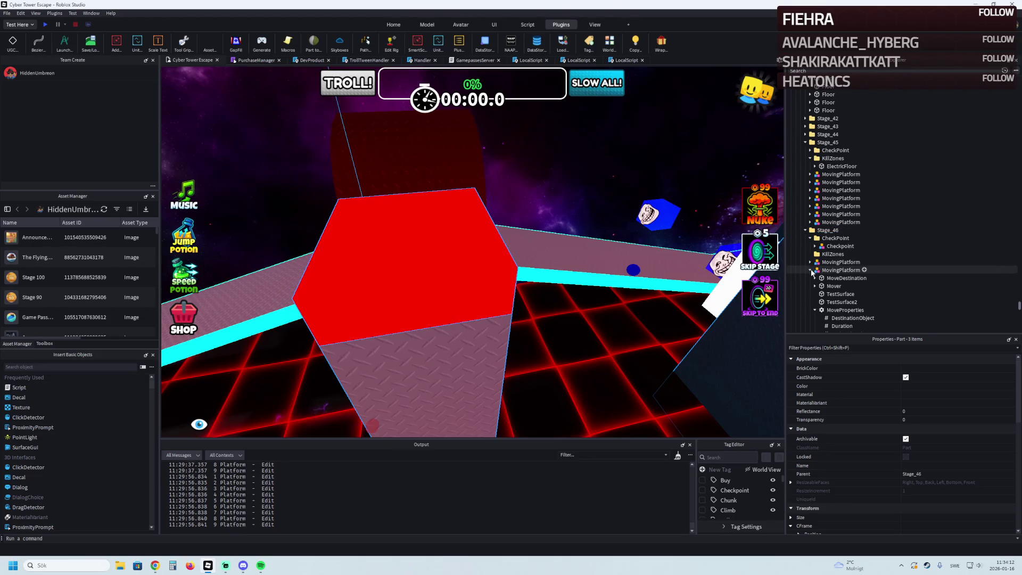
{"action": "scroll", "coordinate": [813, 309], "scroll_direction": "down", "scroll_amount": 3}
{"action": "left_click_drag", "start_coordinate": [813, 321], "coordinate": [813, 280]}
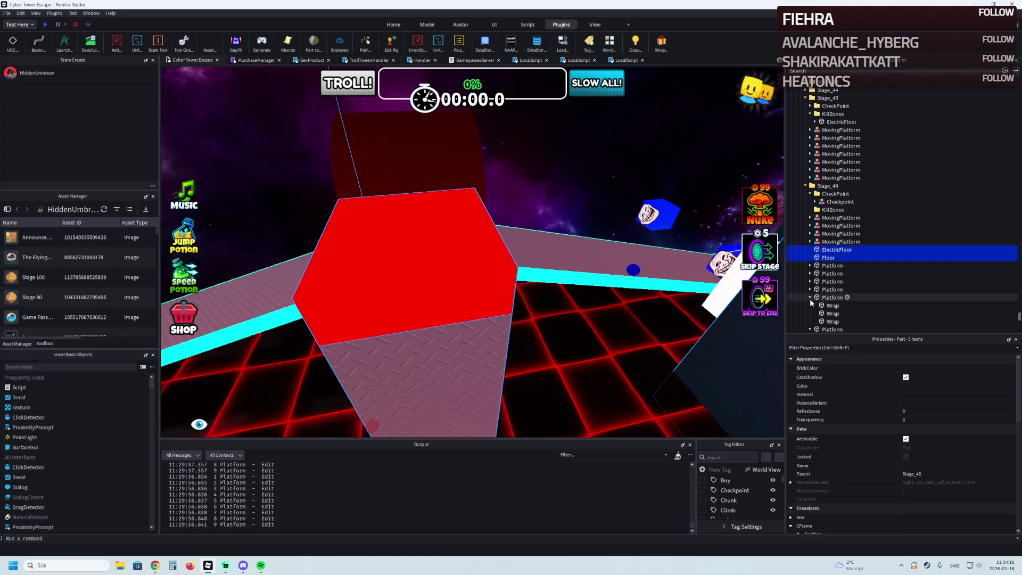
{"action": "scroll", "coordinate": [811, 319], "scroll_direction": "down", "scroll_amount": 2}
{"action": "left_click_drag", "start_coordinate": [812, 318], "coordinate": [806, 297]}
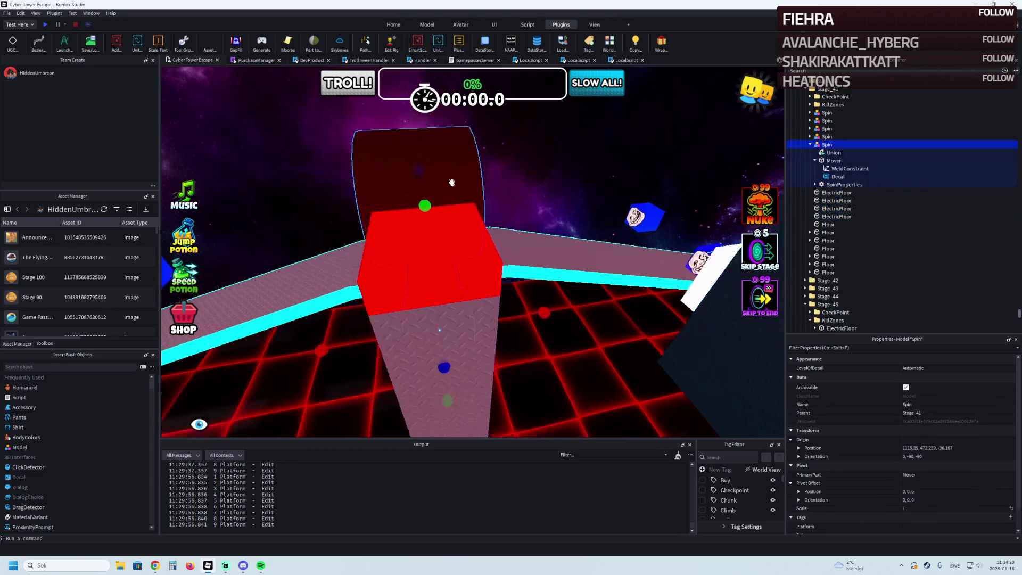
Stretch the stage roof to Size Z 240.632 studs.
{"action": "left_click", "coordinate": [457, 181]}
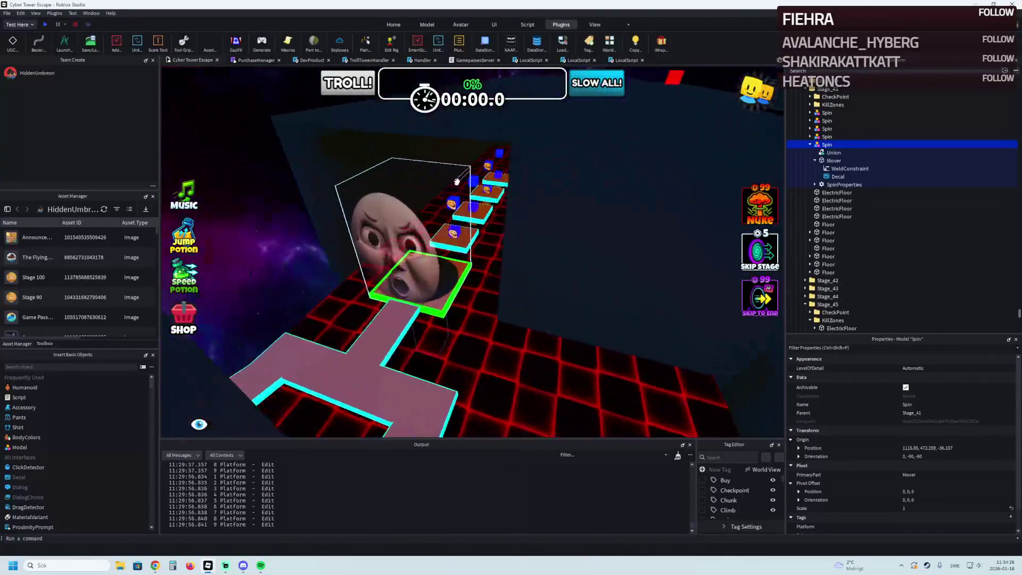
{"action": "left_click", "coordinate": [444, 200]}
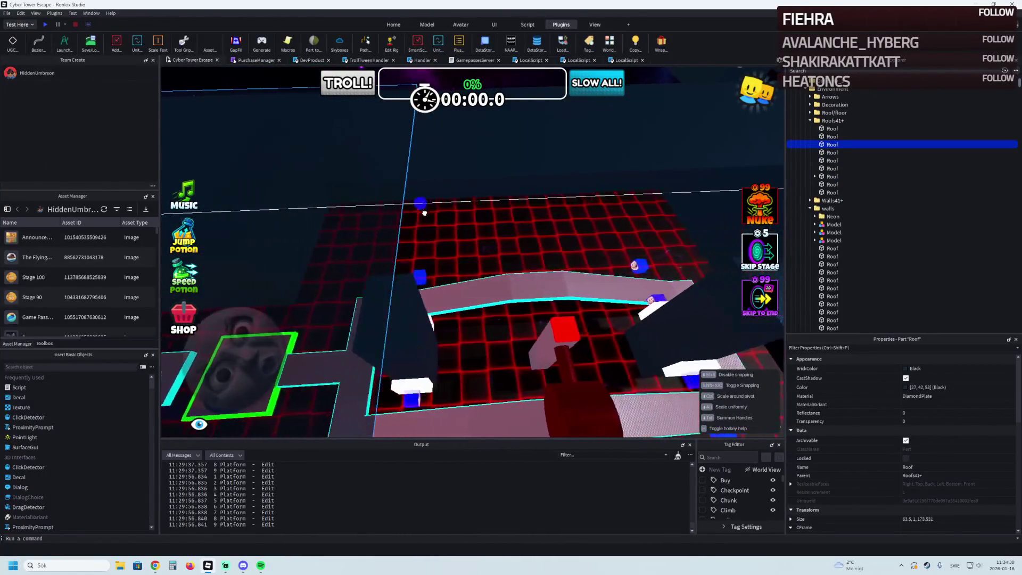
{"action": "left_click_drag", "start_coordinate": [424, 213], "coordinate": [278, 183]}
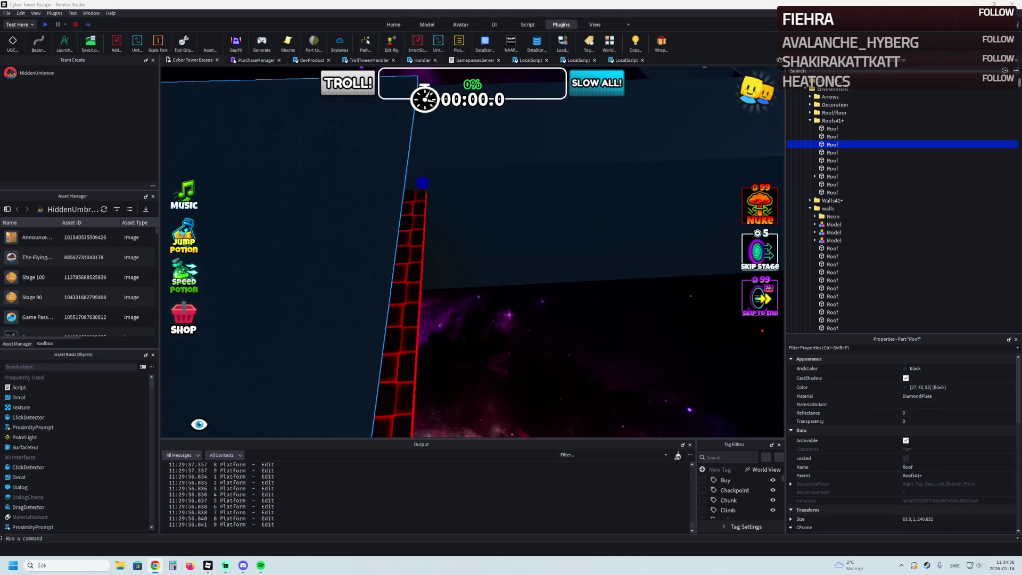
Stretch a corridor wall along its length, then shrink it back to 41 studs.
{"action": "key", "text": "w"}
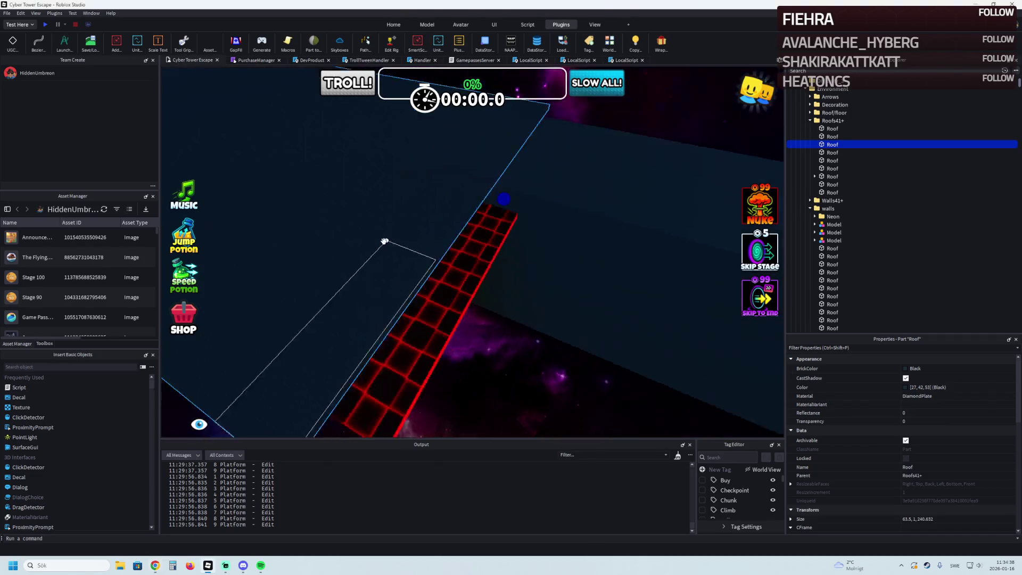
{"action": "key", "text": "w"}
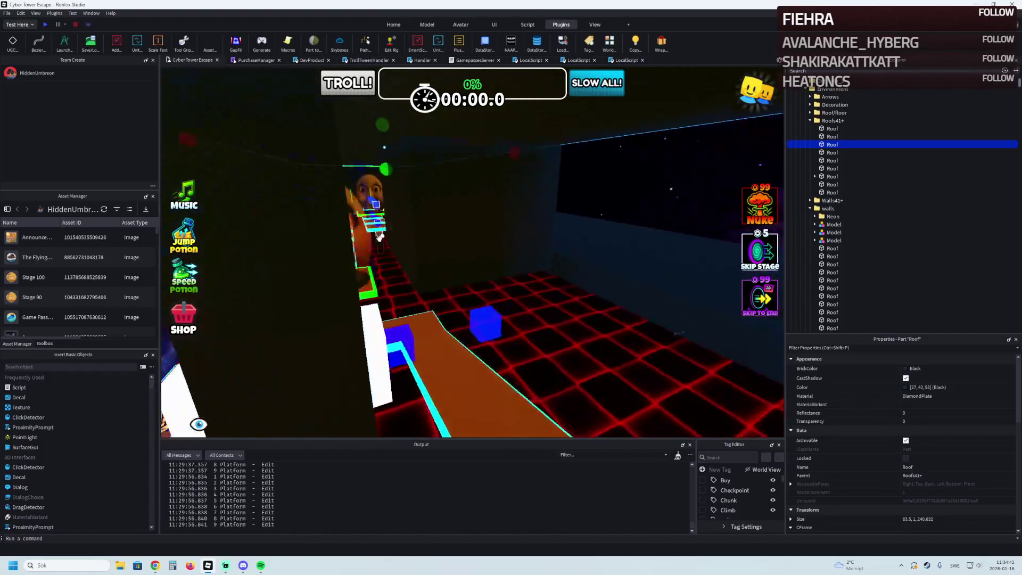
{"action": "left_click", "coordinate": [424, 220]}
{"action": "left_click_drag", "start_coordinate": [426, 220], "coordinate": [478, 216]}
{"action": "key", "text": "w"}
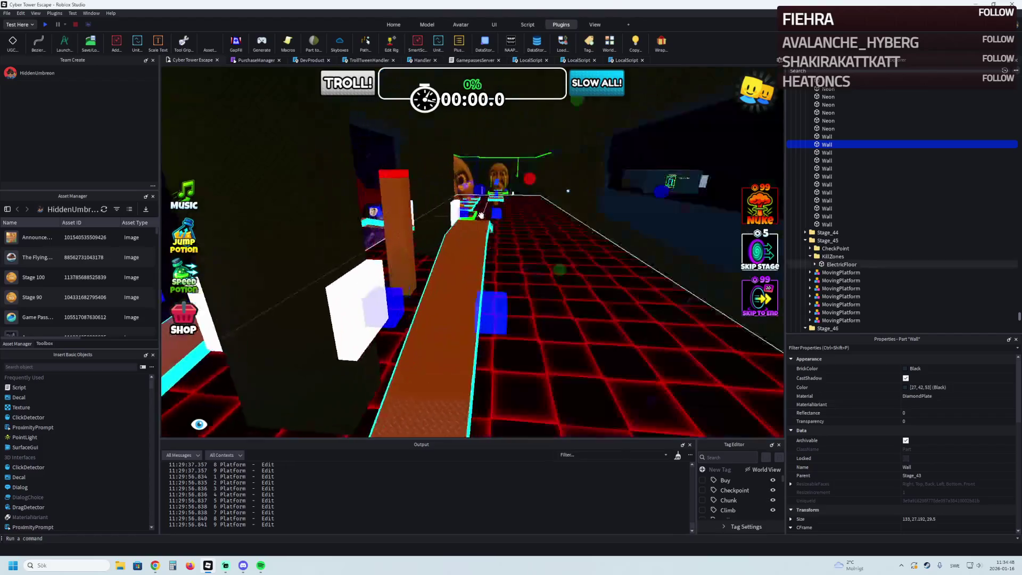
{"action": "key", "text": "w"}
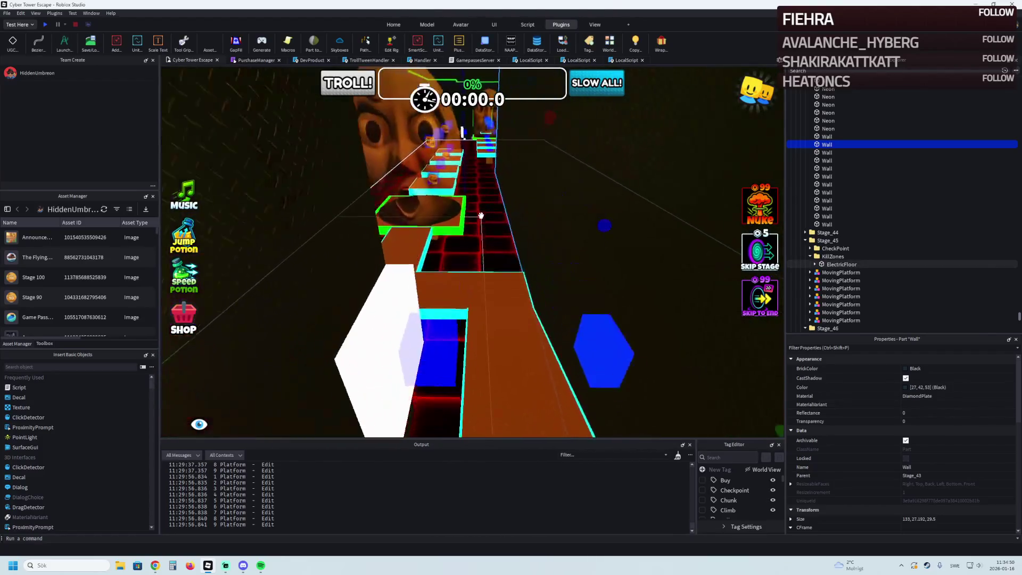
{"action": "left_click_drag", "start_coordinate": [479, 216], "coordinate": [443, 225]}
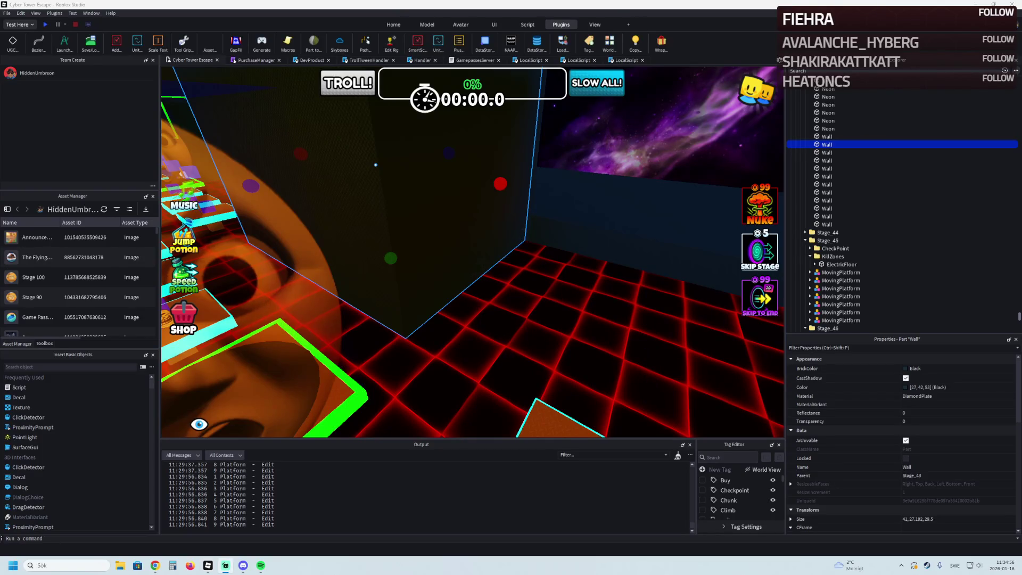
Shorten a different wall beside the platforms to about 21 studs.
{"action": "key", "text": "a"}
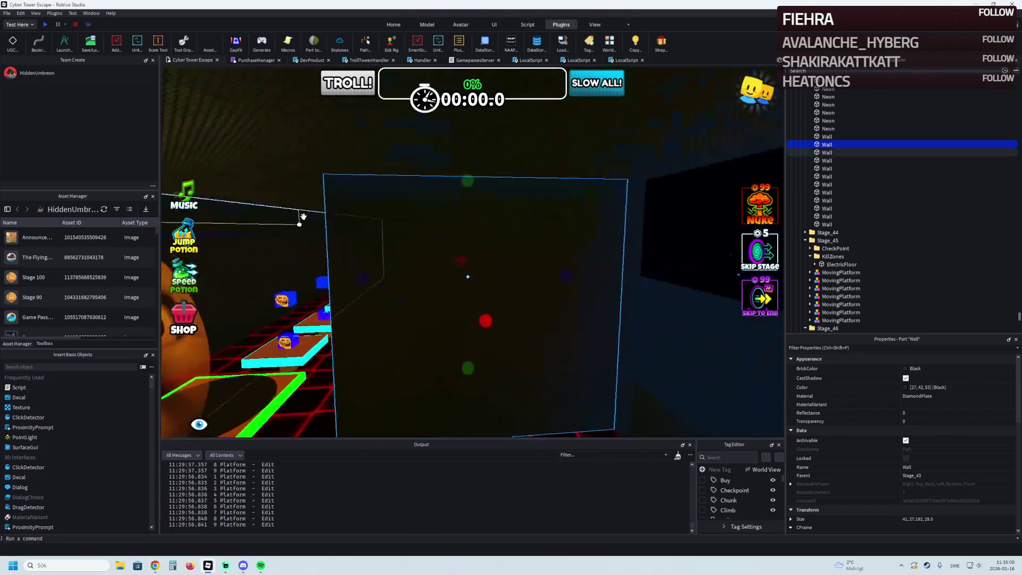
{"action": "left_click", "coordinate": [368, 283]}
{"action": "left_click_drag", "start_coordinate": [367, 282], "coordinate": [381, 280]}
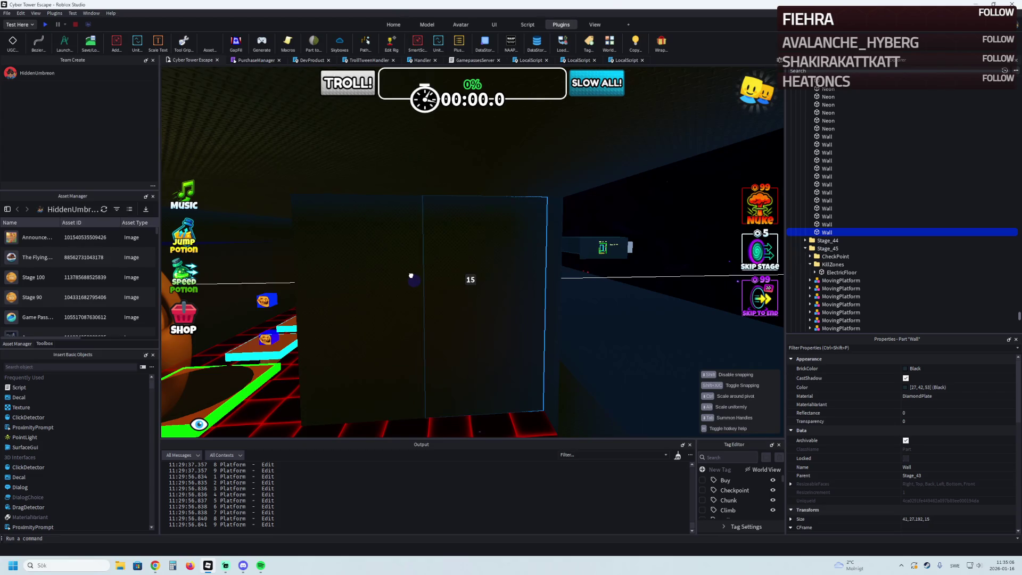
Slide the diamond-plate wall 43.2 studs along its length, then nudge it back.
{"action": "key", "text": "w"}
{"action": "key", "text": "ctrl+2"}
{"action": "left_click_drag", "start_coordinate": [405, 255], "coordinate": [524, 254]}
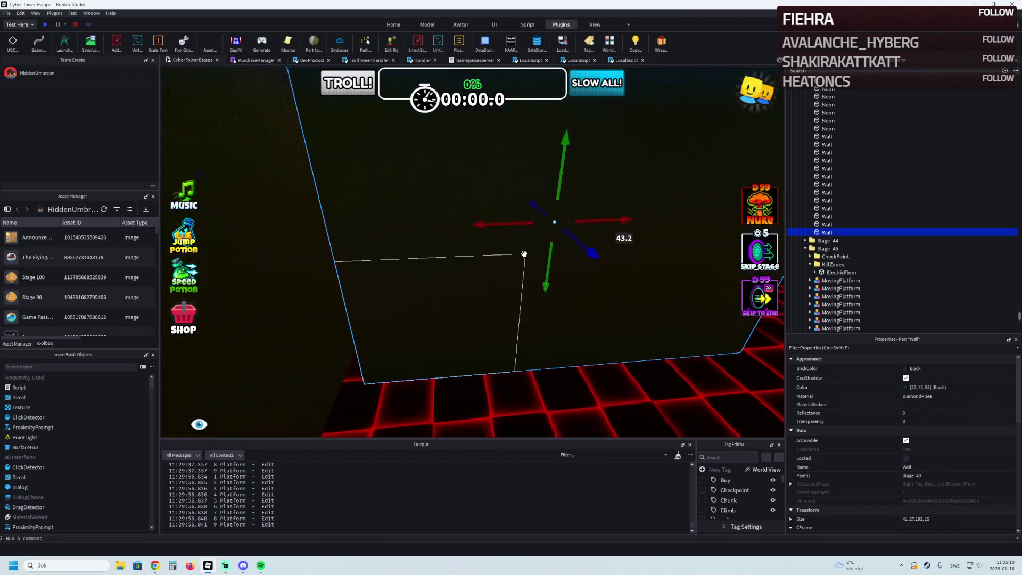
{"action": "key", "text": "a"}
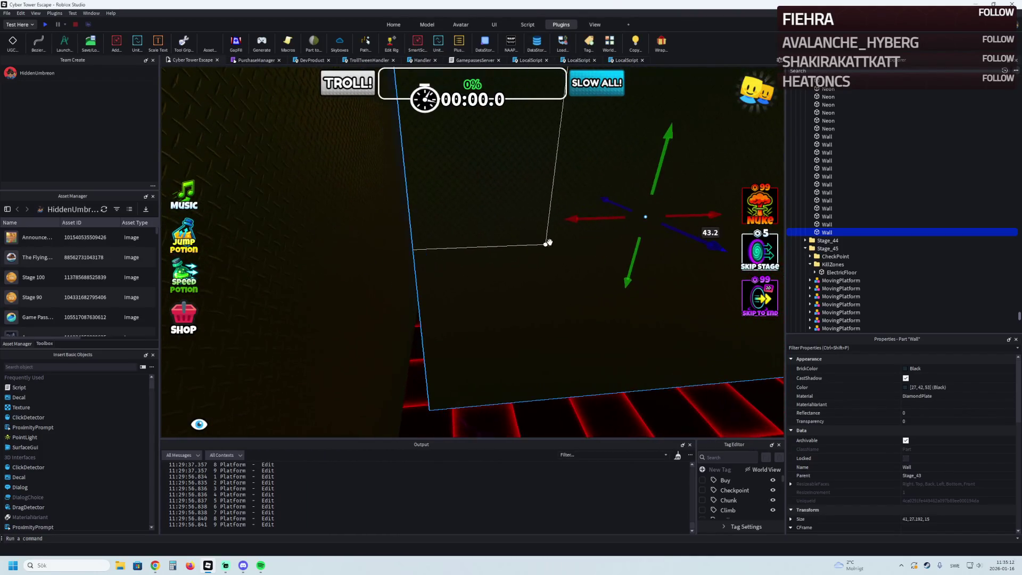
{"action": "left_click_drag", "start_coordinate": [576, 218], "coordinate": [548, 230]}
Widen the wall to 93.5 × 27.193 × 15 studs and view it head-on.
{"action": "key", "text": "a"}
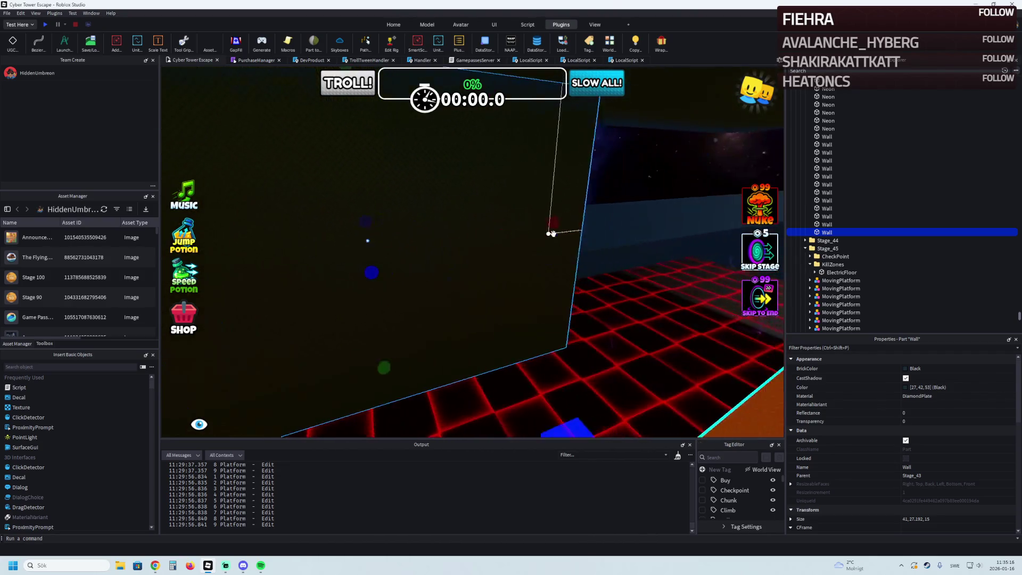
{"action": "left_click_drag", "start_coordinate": [429, 201], "coordinate": [435, 201]}
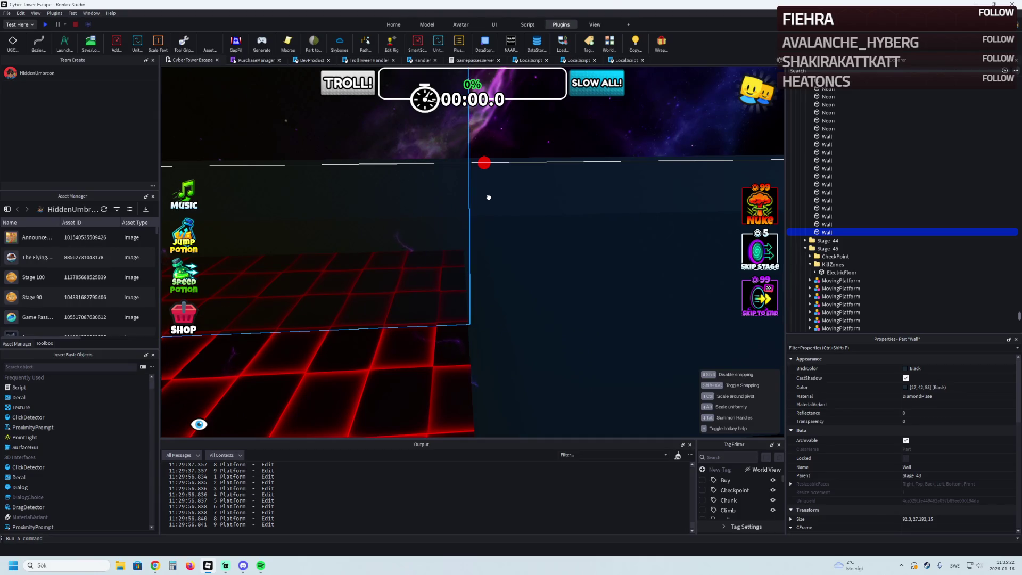
{"action": "left_click_drag", "start_coordinate": [490, 197], "coordinate": [491, 197]}
{"action": "key", "text": "s"}
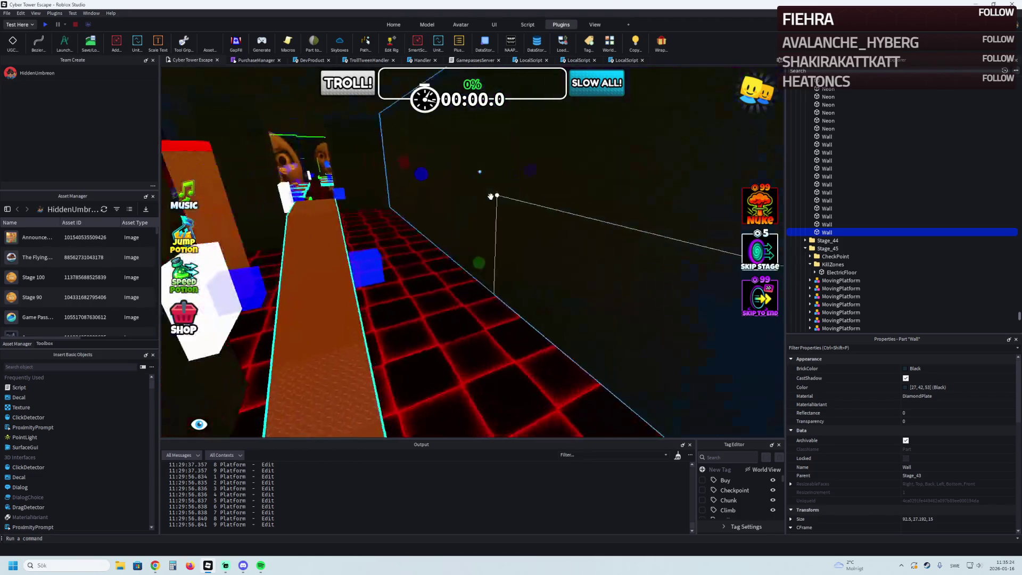
{"action": "key", "text": "w"}
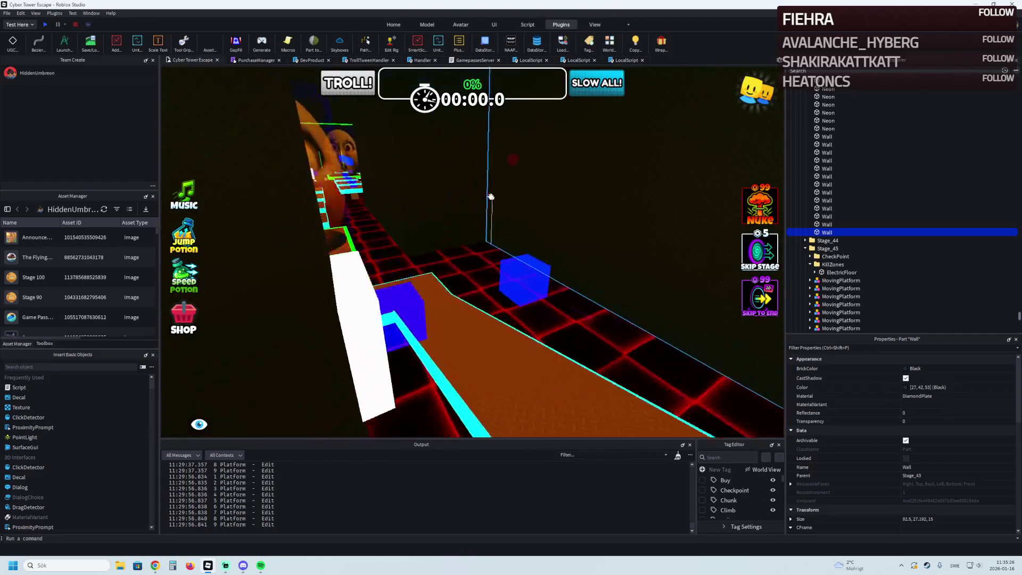
{"action": "key", "text": "a"}
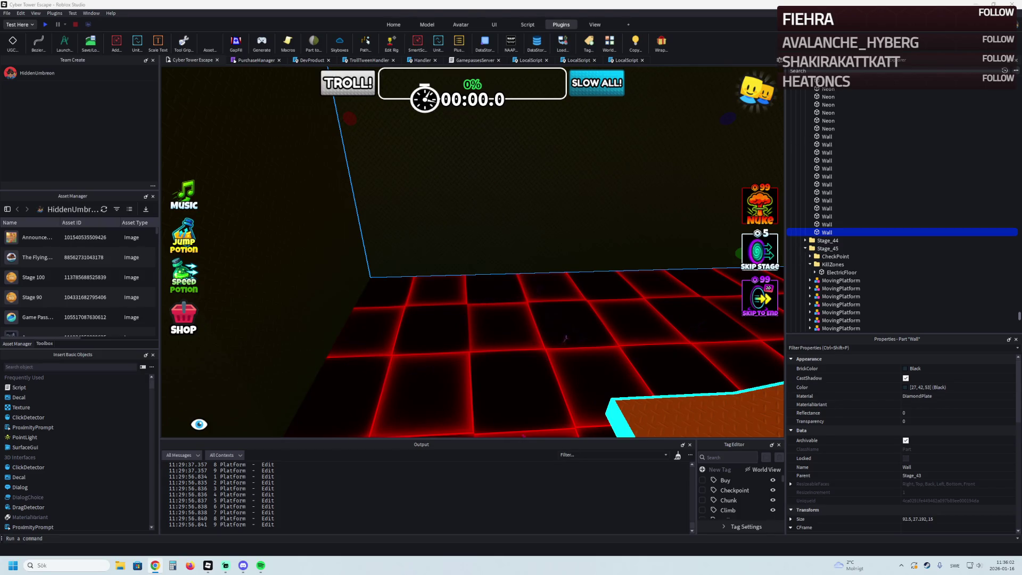
{"action": "key", "text": "f"}
{"action": "key", "text": "w"}
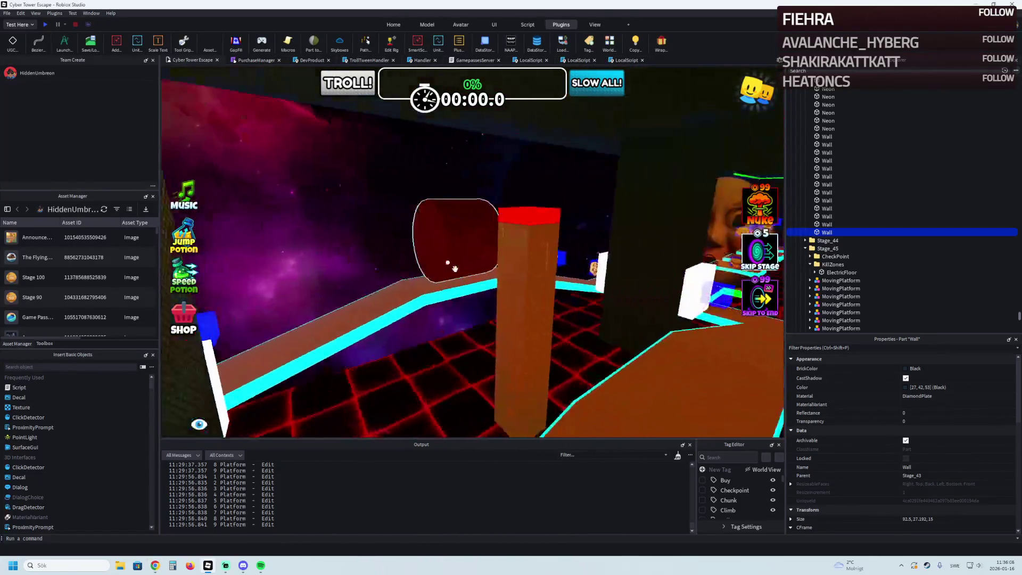
{"action": "key", "text": "w"}
{"action": "key", "text": "w"}
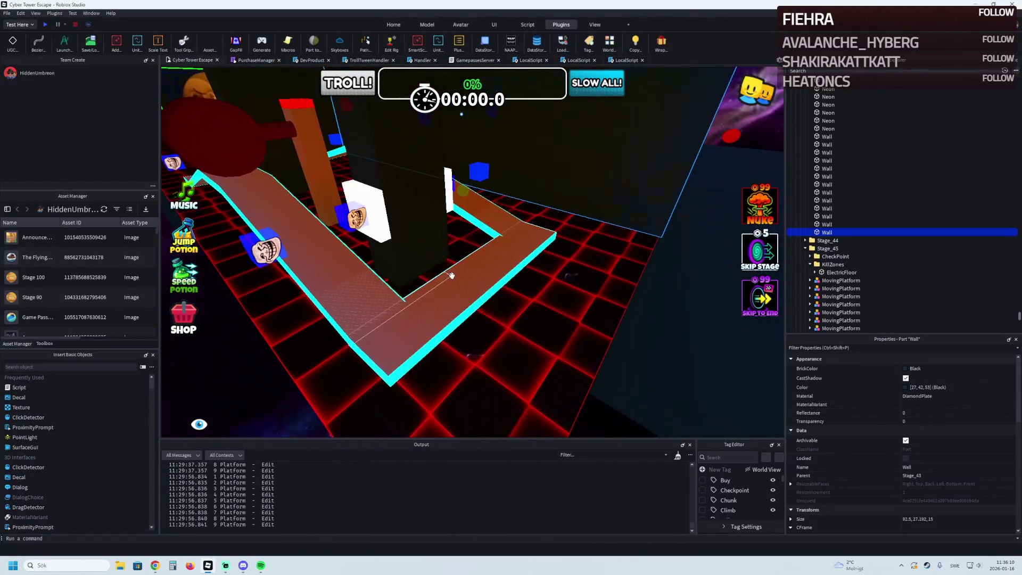
{"action": "left_click", "coordinate": [452, 276]}
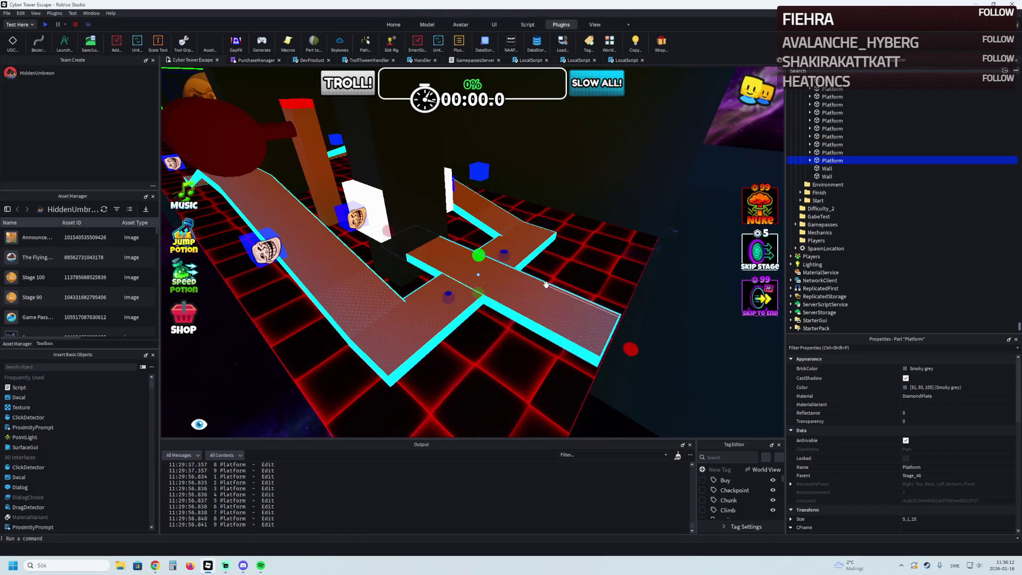
Slide the grey Stage_46 walkway platform along the X axis into position.
{"action": "key", "text": "f"}
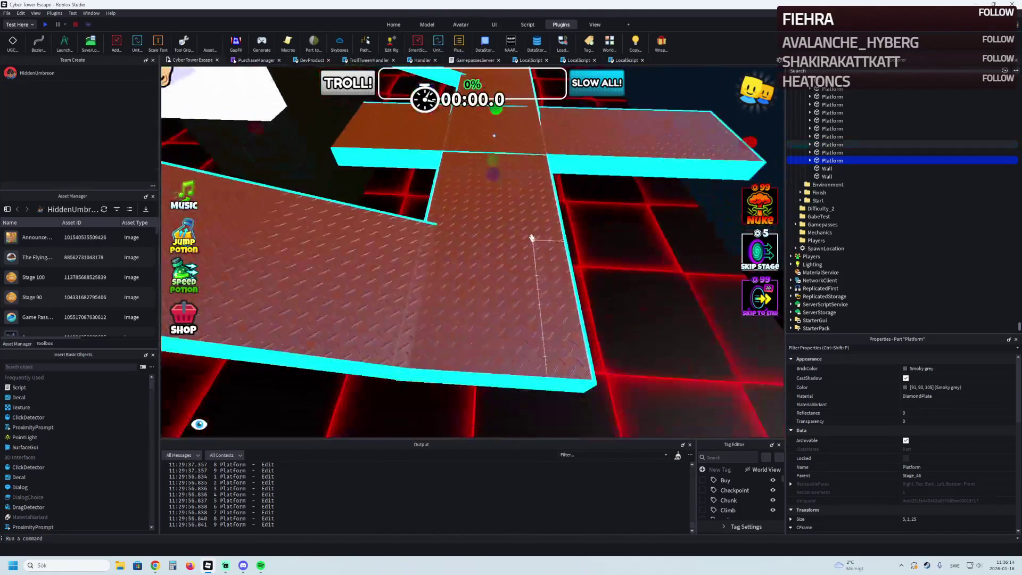
{"action": "key", "text": "ctrl+2"}
{"action": "mouse_move", "coordinate": [447, 153]}
{"action": "left_mouse_down"}
{"action": "mouse_move", "coordinate": [609, 207]}
{"action": "mouse_move", "coordinate": [649, 208]}
{"action": "mouse_move", "coordinate": [573, 219]}
{"action": "left_mouse_up"}
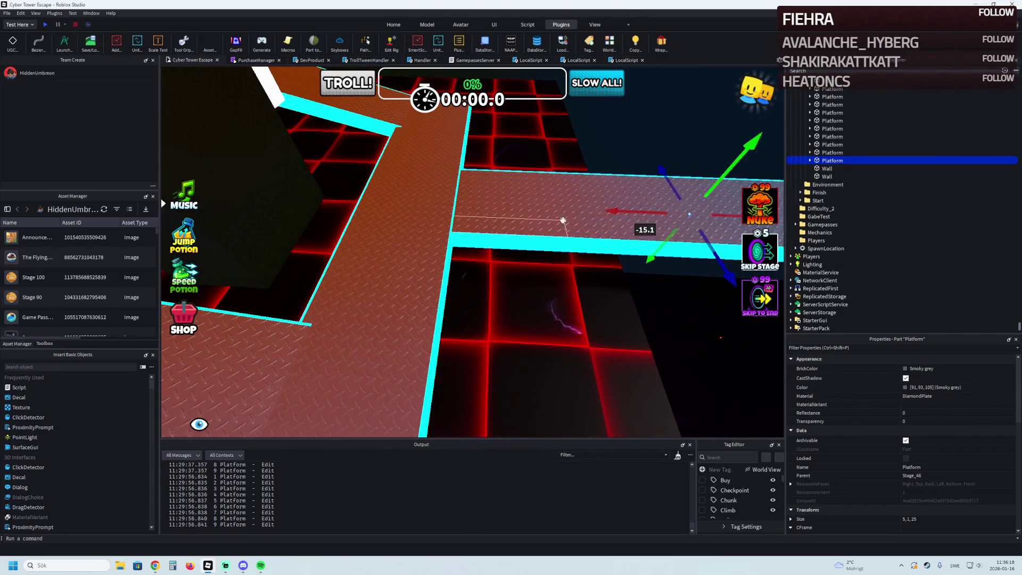
{"action": "scroll", "coordinate": [573, 219], "scroll_direction": "up", "scroll_amount": 3}
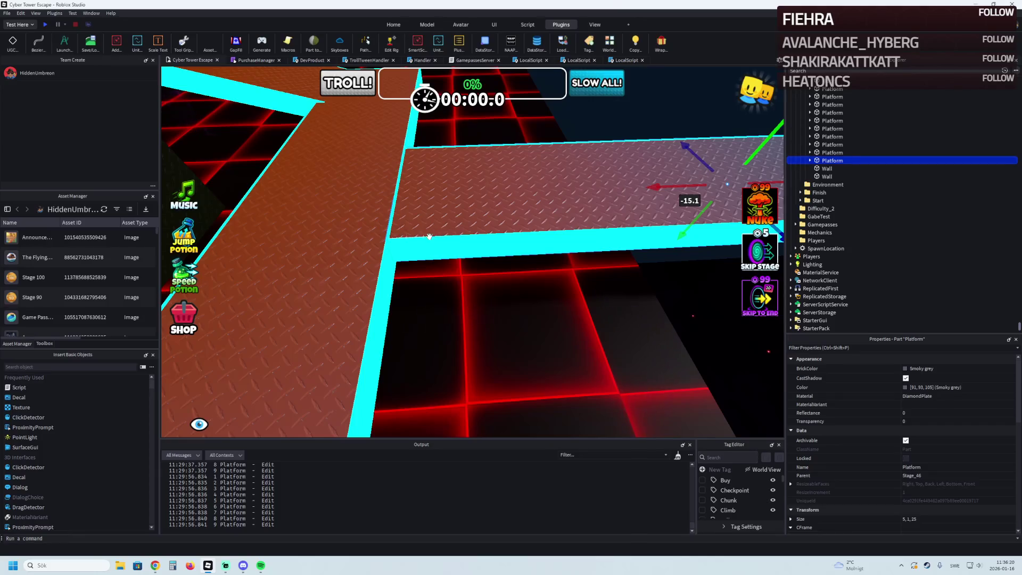
{"action": "key", "text": "f"}
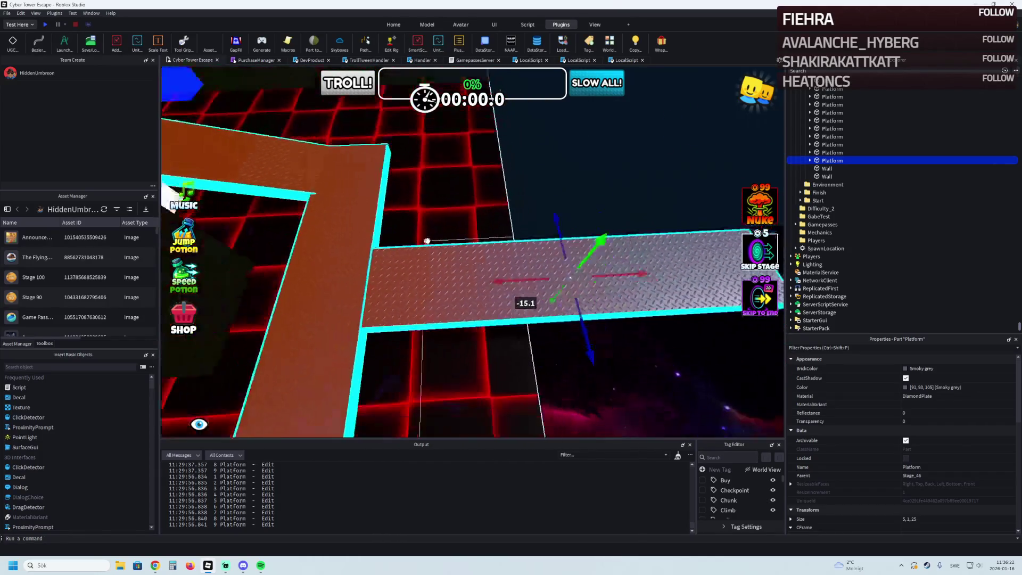
{"action": "left_click_drag", "start_coordinate": [429, 283], "coordinate": [486, 277]}
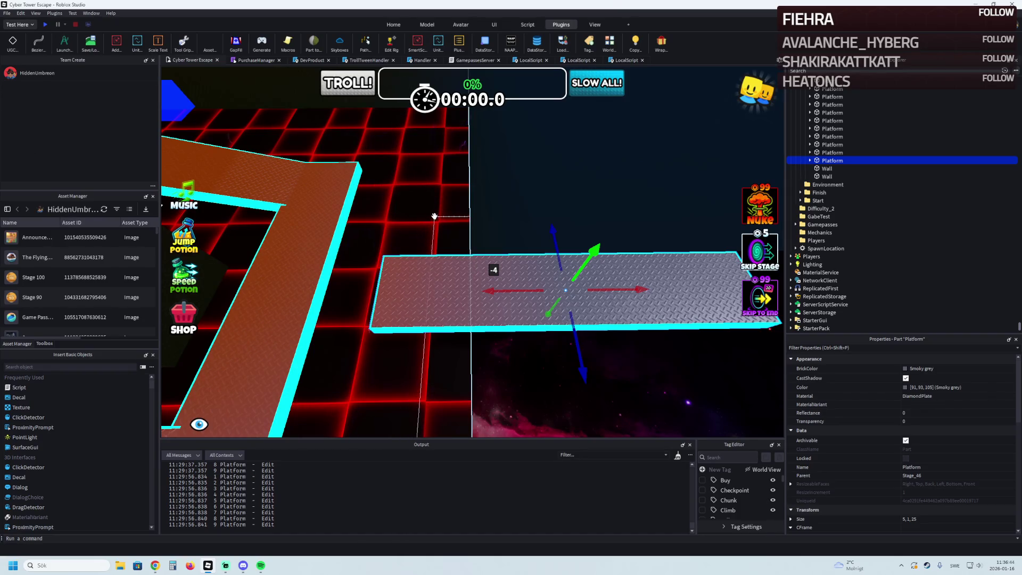
Rotate the red moving platform 90 degrees and move it under the walkway.
{"action": "left_click_drag", "start_coordinate": [448, 224], "coordinate": [457, 223]}
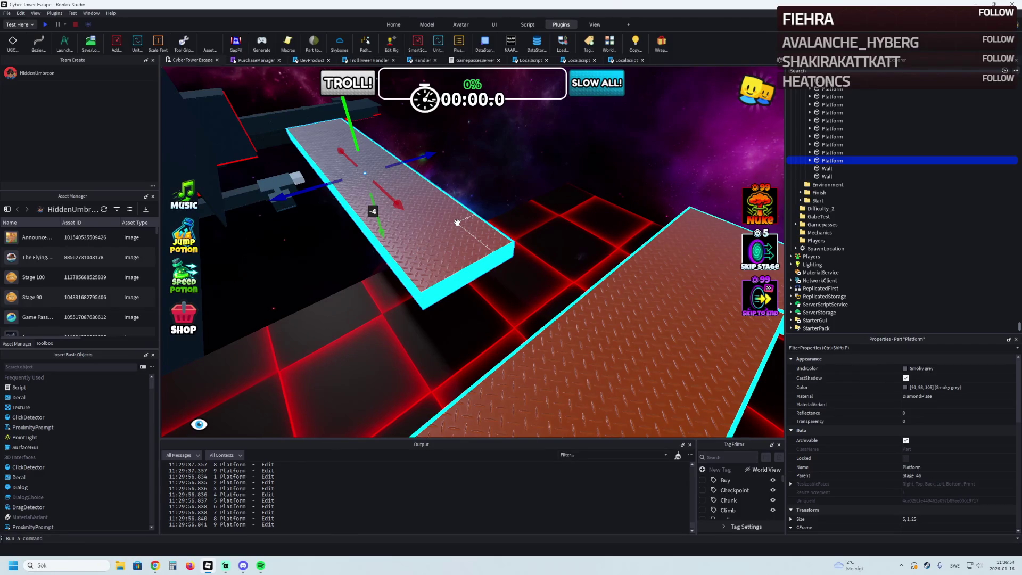
{"action": "left_click_drag", "start_coordinate": [456, 223], "coordinate": [498, 261]}
{"action": "left_click_drag", "start_coordinate": [472, 181], "coordinate": [471, 210]}
{"action": "key", "text": "ctrl+r"}
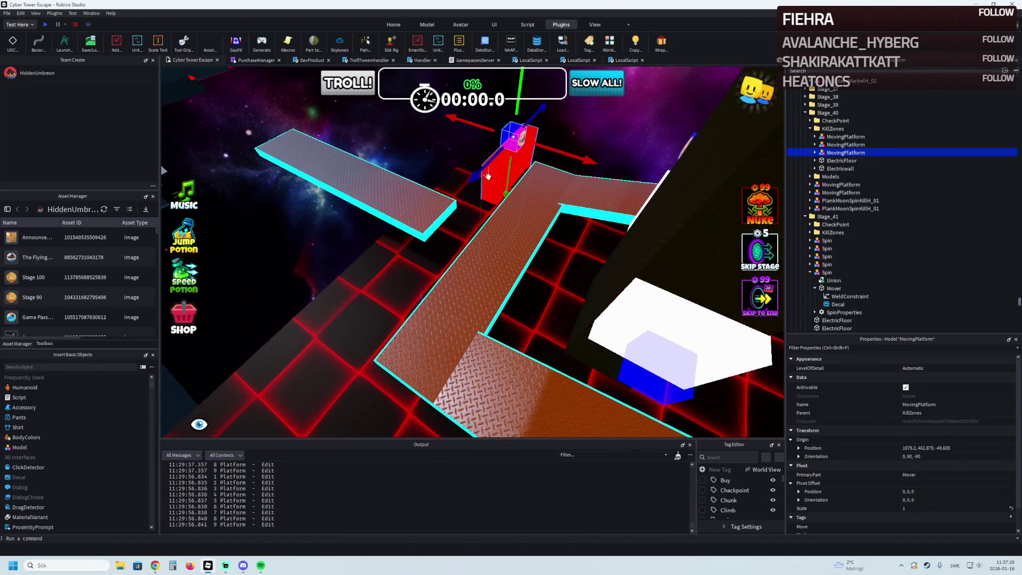
{"action": "mouse_move", "coordinate": [485, 164]}
{"action": "left_mouse_down"}
{"action": "mouse_move", "coordinate": [463, 179]}
{"action": "mouse_move", "coordinate": [448, 154]}
{"action": "mouse_move", "coordinate": [517, 215]}
{"action": "left_mouse_up"}
Copy the walkway's position value and parent the moving platform to Stage_46.
{"action": "left_click", "coordinate": [298, 224]}
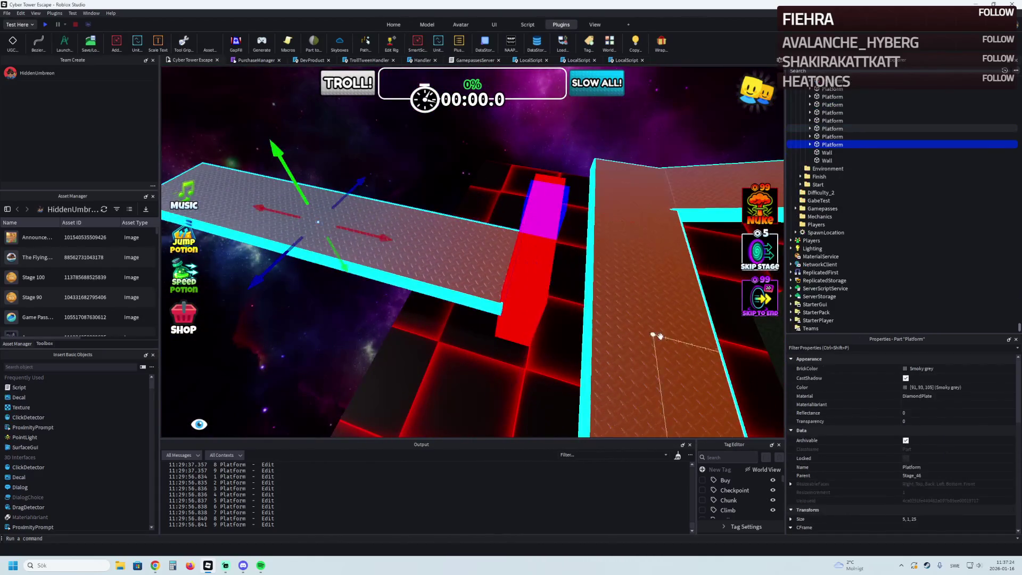
{"action": "scroll", "coordinate": [900, 421], "scroll_direction": "down", "scroll_amount": 2}
{"action": "left_click", "coordinate": [959, 486]}
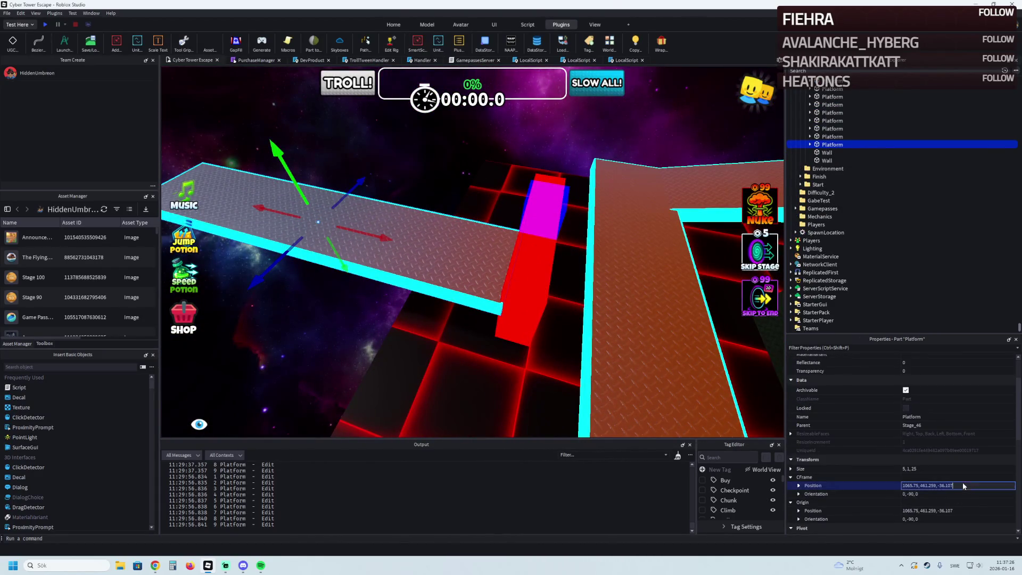
{"action": "left_click", "coordinate": [551, 261], "text": "ctrl"}
{"action": "left_click_drag", "start_coordinate": [833, 144], "coordinate": [831, 130]}
{"action": "left_click", "coordinate": [546, 205]}
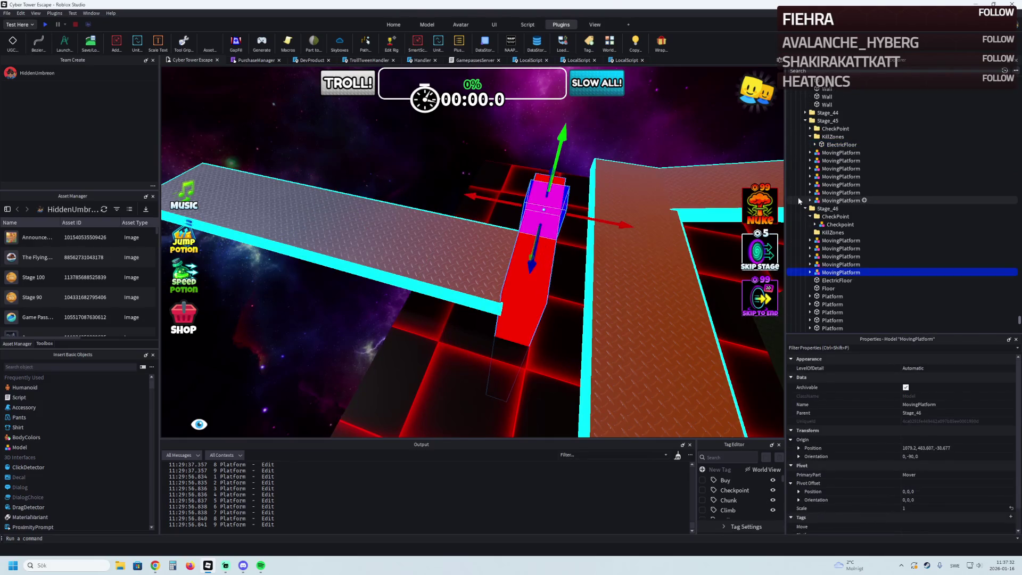
Paste the walkway's position into the MovingPlatform's Origin Position, placing it at 1069.75, 461.759, -36.107.
{"action": "left_click", "coordinate": [806, 121]}
{"action": "left_click", "coordinate": [966, 447]}
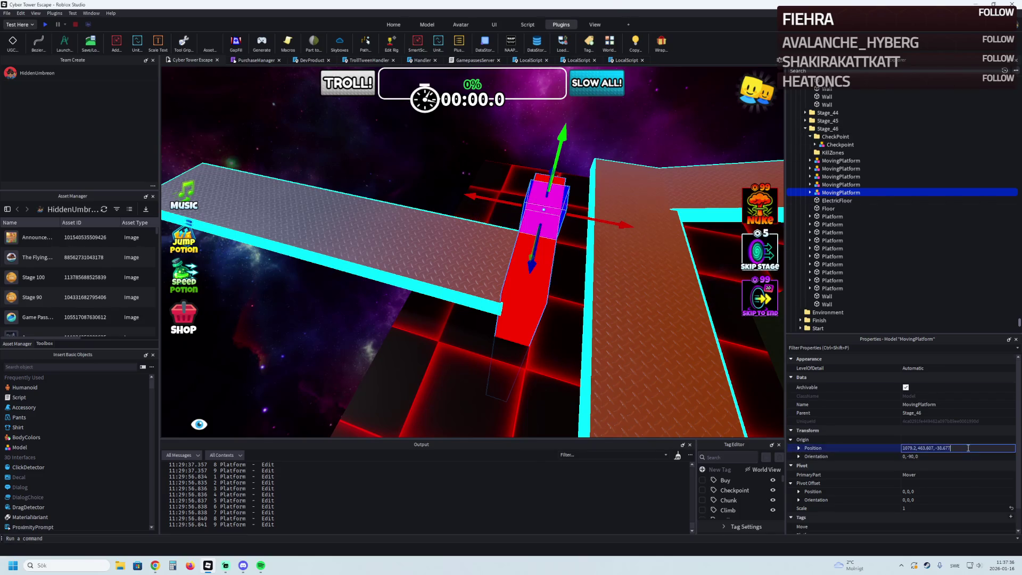
{"action": "key", "text": "f"}
{"action": "scroll", "coordinate": [528, 274], "scroll_direction": "up", "scroll_amount": 3}
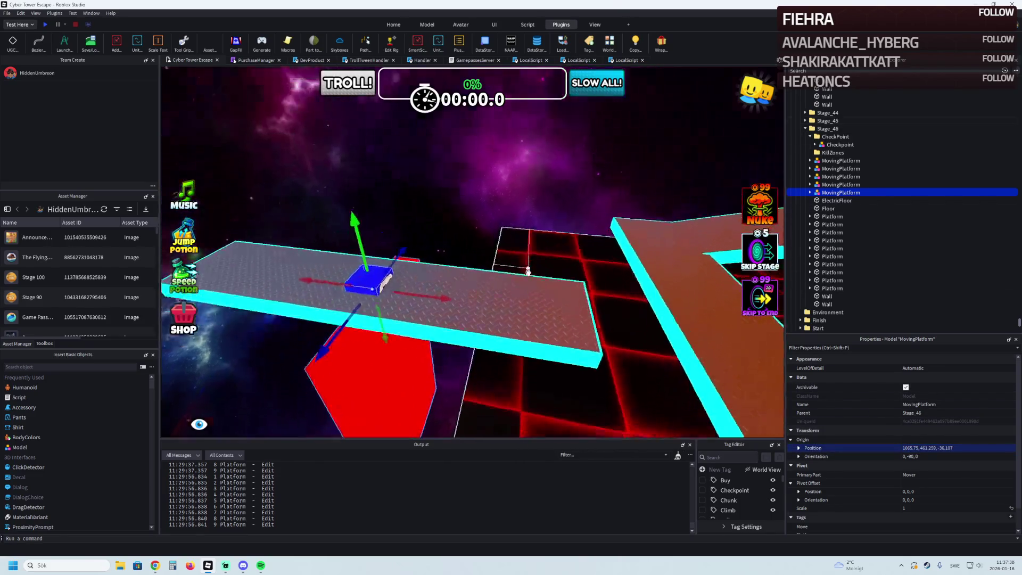
{"action": "key", "text": "f"}
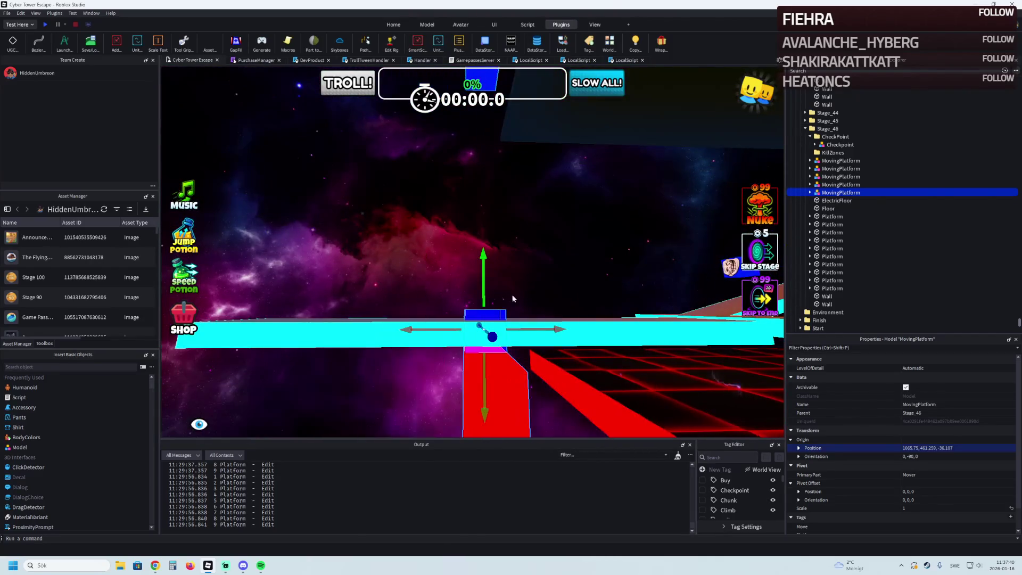
{"action": "scroll", "coordinate": [506, 304], "scroll_direction": "up", "scroll_amount": 2}
{"action": "key", "text": "e"}
{"action": "mouse_move", "coordinate": [484, 355]}
{"action": "left_mouse_down"}
{"action": "mouse_move", "coordinate": [487, 368]}
{"action": "mouse_move", "coordinate": [499, 250]}
{"action": "mouse_move", "coordinate": [442, 237]}
{"action": "left_mouse_up"}
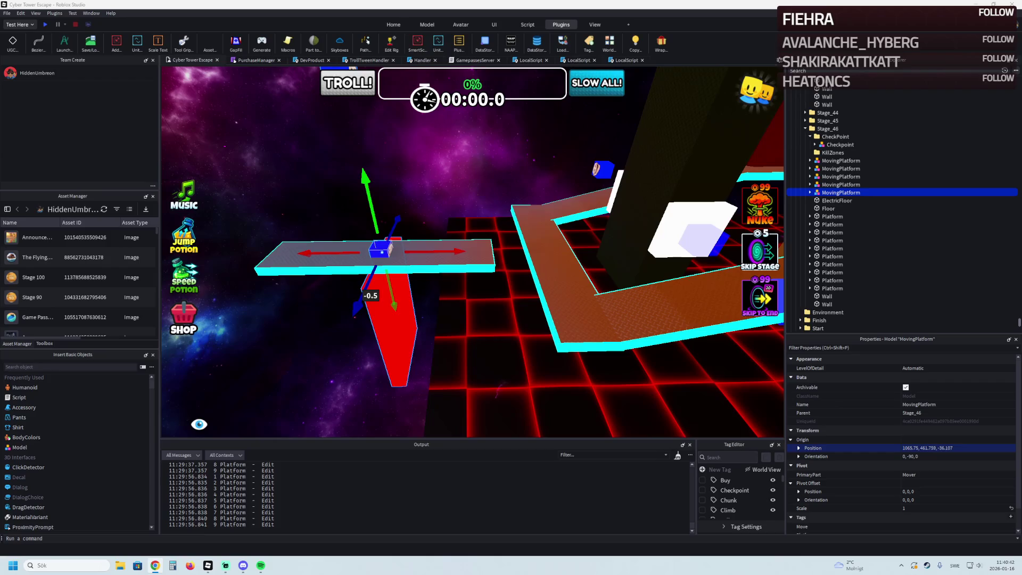
{"action": "scroll", "coordinate": [340, 176], "scroll_direction": "up", "scroll_amount": 3}
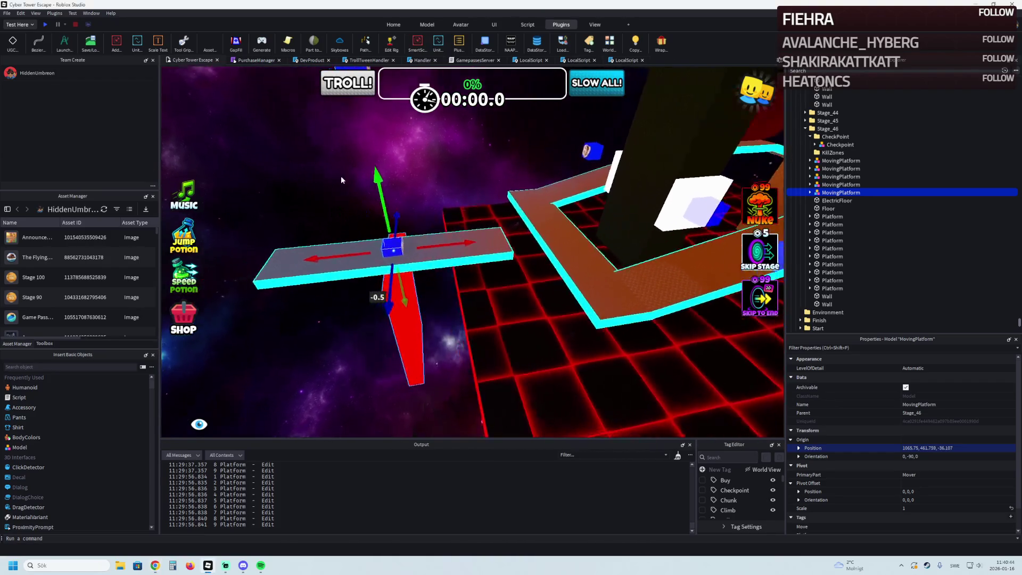
{"action": "key", "text": "a"}
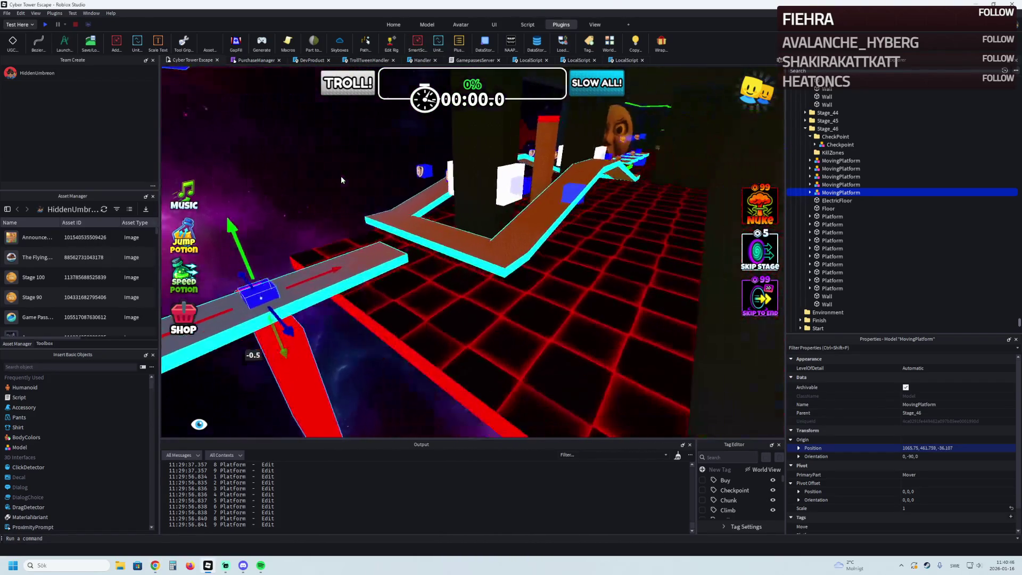
{"action": "key", "text": "a"}
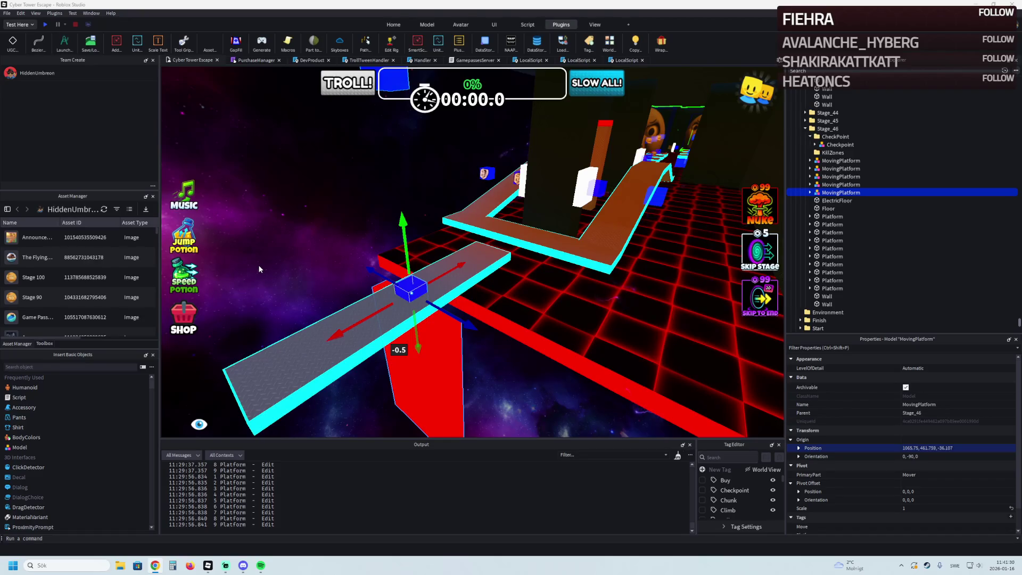
{"action": "key", "text": "d"}
{"action": "key", "text": "e"}
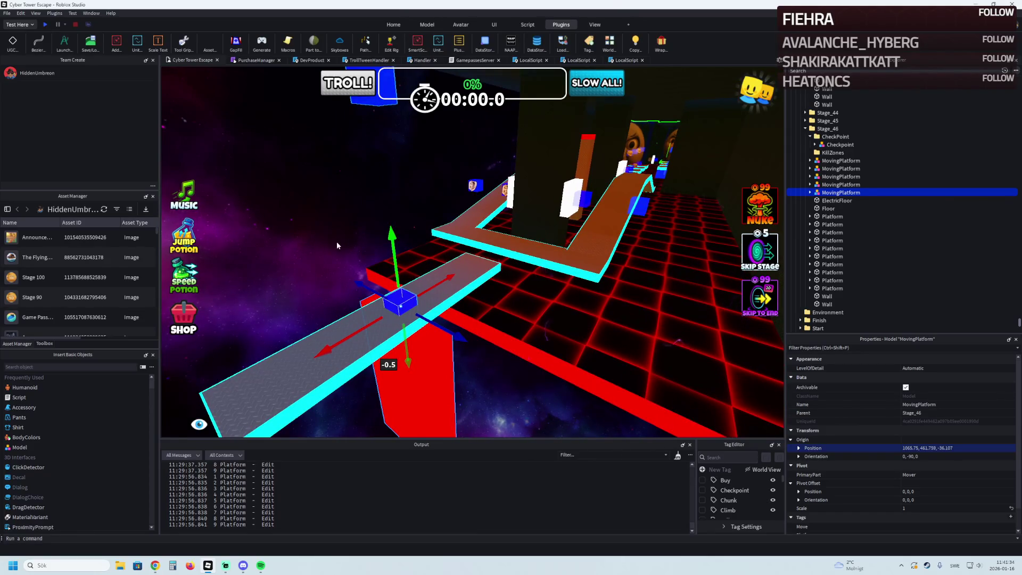
{"action": "key", "text": "alt+Tab"}
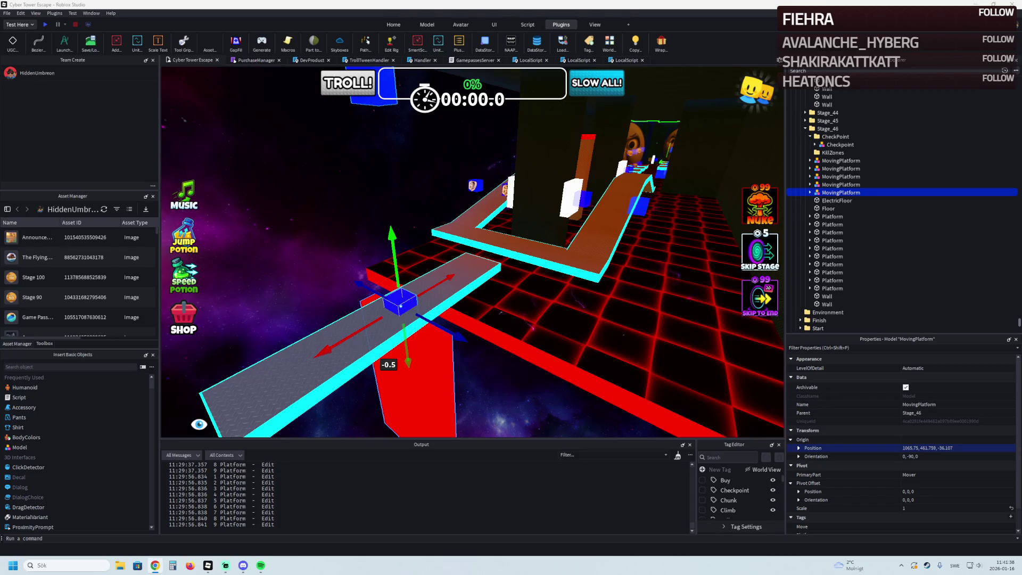
{"action": "mouse_move", "coordinate": [362, 165]}
{"action": "left_mouse_down"}
{"action": "mouse_move", "coordinate": [387, 148]}
{"action": "mouse_move", "coordinate": [362, 165]}
{"action": "mouse_move", "coordinate": [341, 160]}
{"action": "left_mouse_up"}
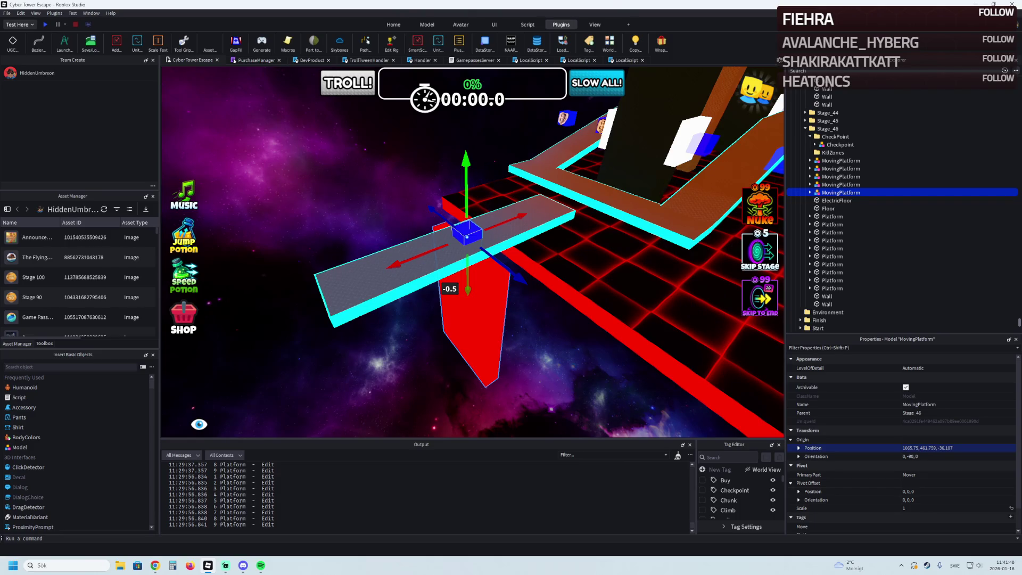
{"action": "scroll", "coordinate": [571, 161], "scroll_direction": "up", "scroll_amount": 3}
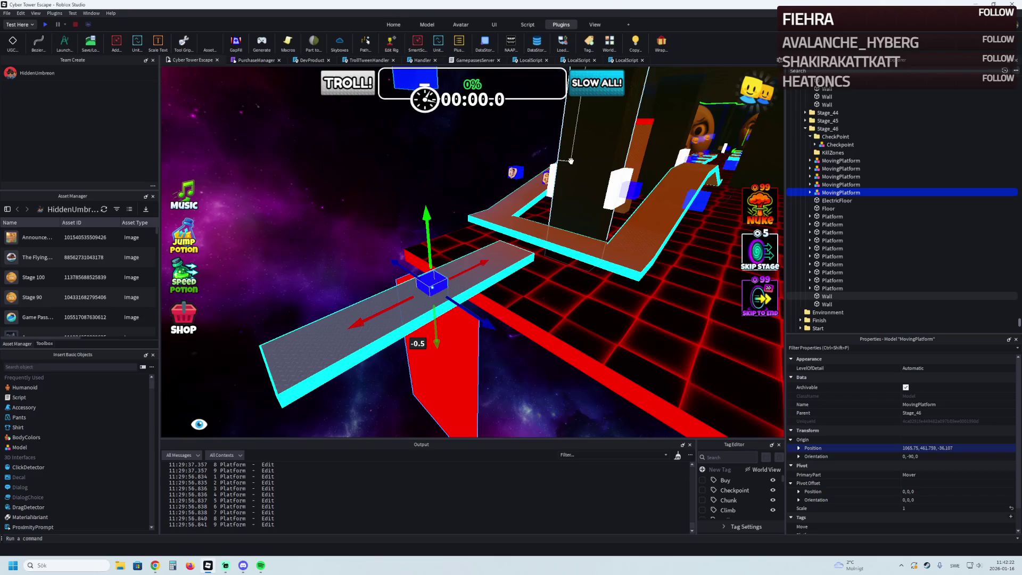
{"action": "key", "text": "w"}
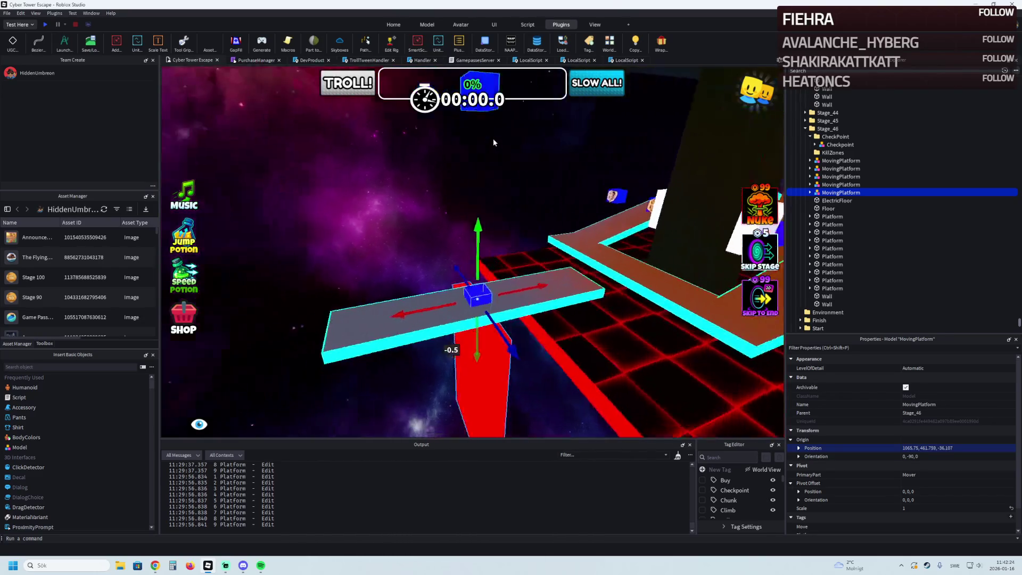
Duplicate the MovingPlatform with Ctrl+D and slide the copy about 11.5 studs along X.
{"action": "key", "text": "s"}
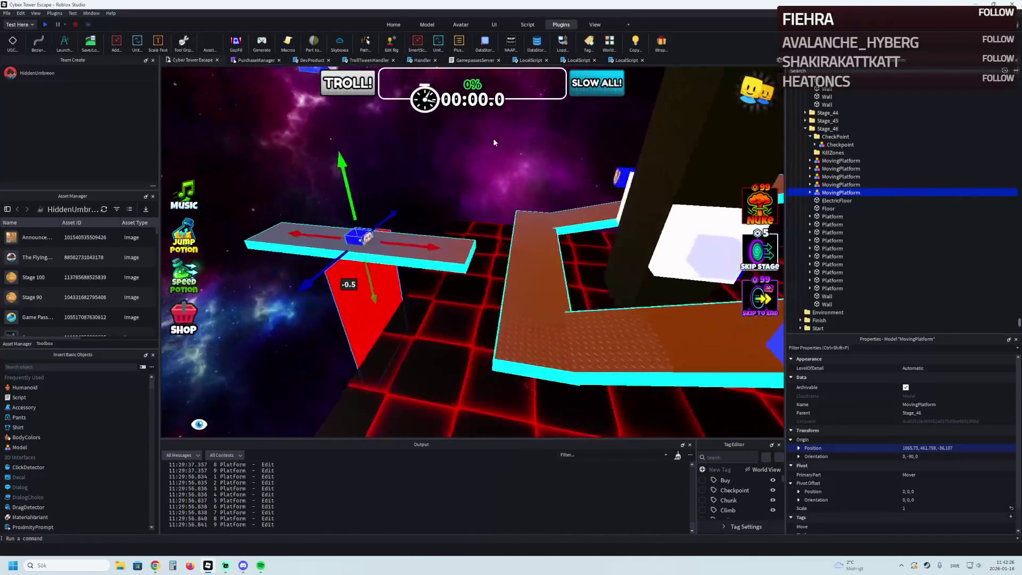
{"action": "key", "text": "a"}
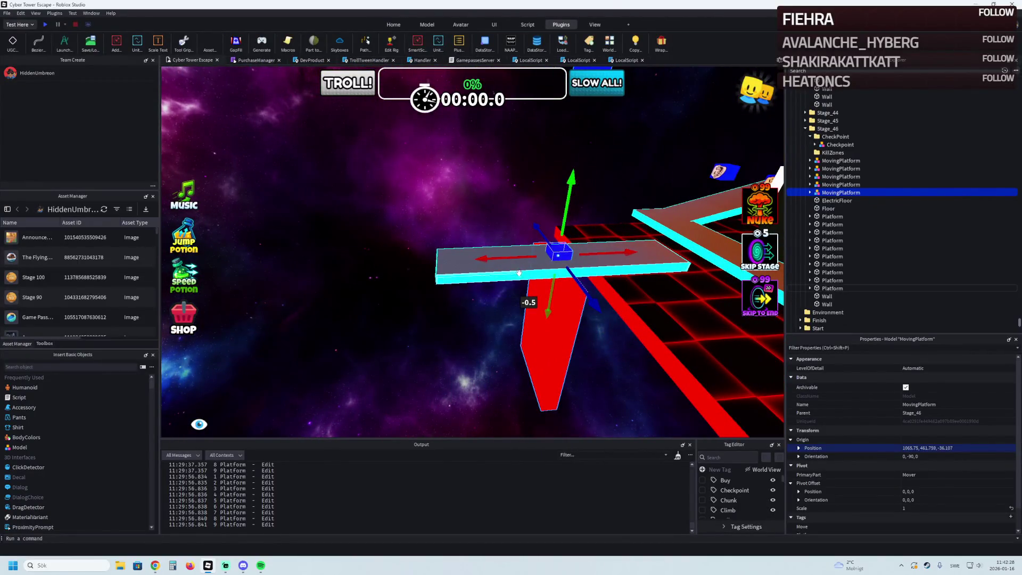
{"action": "key", "text": "w"}
{"action": "key", "text": "d"}
{"action": "key", "text": "ctrl+d"}
{"action": "left_click_drag", "start_coordinate": [494, 260], "coordinate": [567, 264]}
{"action": "key", "text": "ctrl+z"}
{"action": "mouse_move", "coordinate": [493, 258]}
{"action": "left_mouse_down"}
{"action": "mouse_move", "coordinate": [472, 258]}
{"action": "mouse_move", "coordinate": [466, 271]}
{"action": "left_mouse_up"}
{"action": "key", "text": "w"}
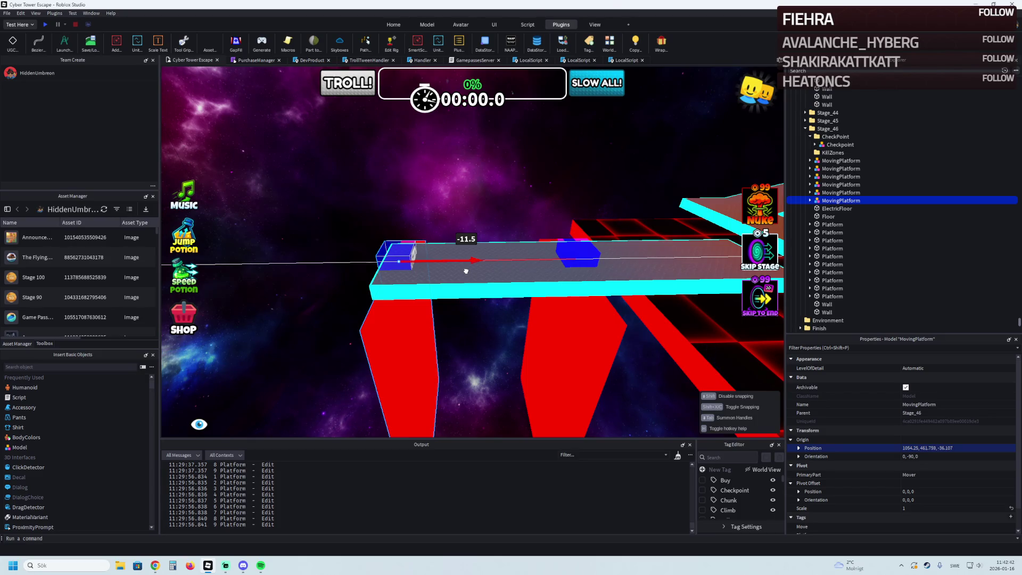
Slide the copied moving platform and its red support pillar together along X onto another walkway section.
{"action": "left_click_drag", "start_coordinate": [466, 272], "coordinate": [466, 271]}
{"action": "left_click", "coordinate": [543, 307]}
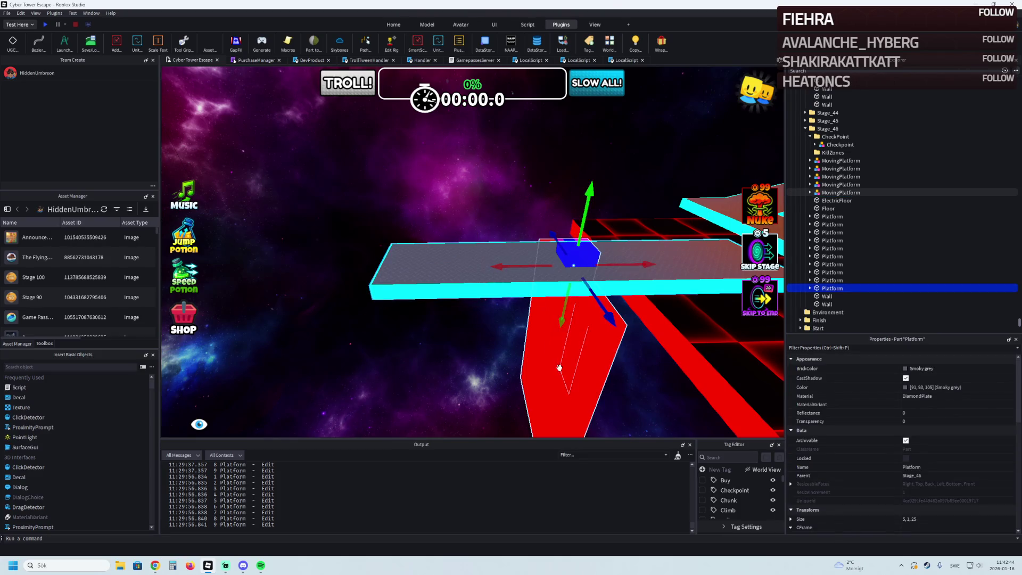
{"action": "left_click", "coordinate": [578, 254], "text": "ctrl"}
{"action": "left_click_drag", "start_coordinate": [495, 266], "coordinate": [299, 332]}
{"action": "left_click_drag", "start_coordinate": [414, 272], "coordinate": [360, 307]}
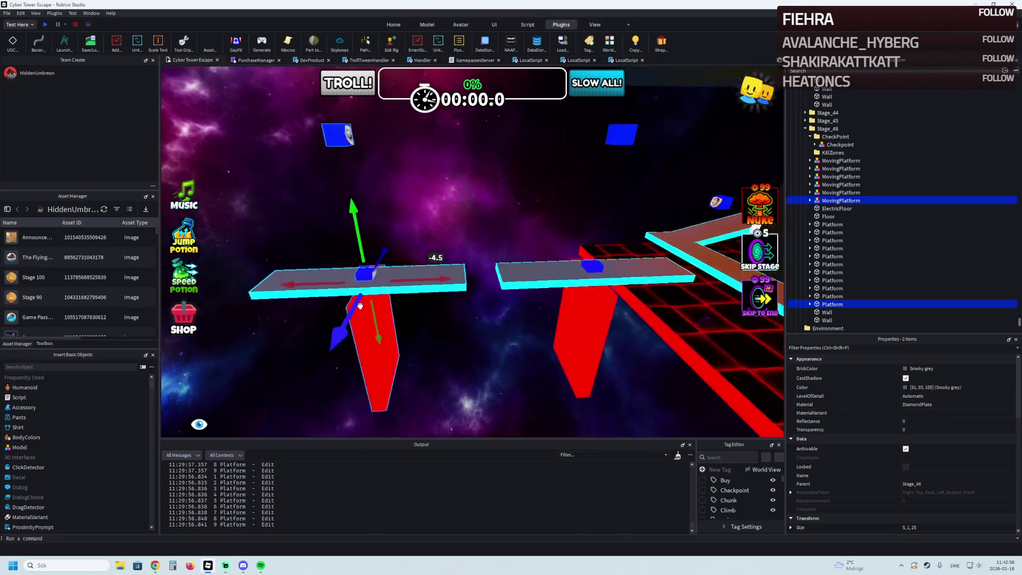
{"action": "left_click", "coordinate": [490, 193]}
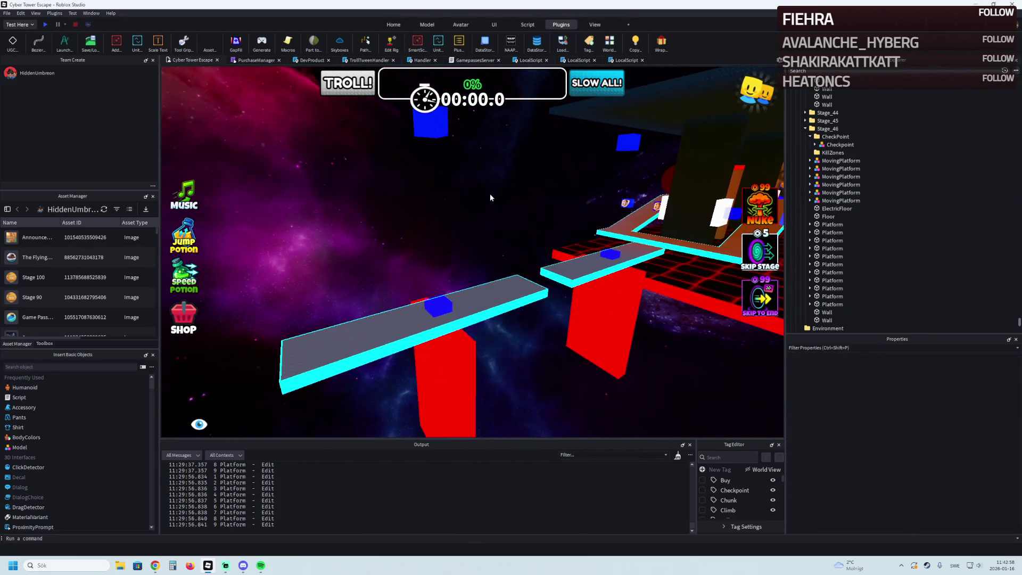
Set the left moving platform's MoveProperties StartTime value to 0.
{"action": "key", "text": "w"}
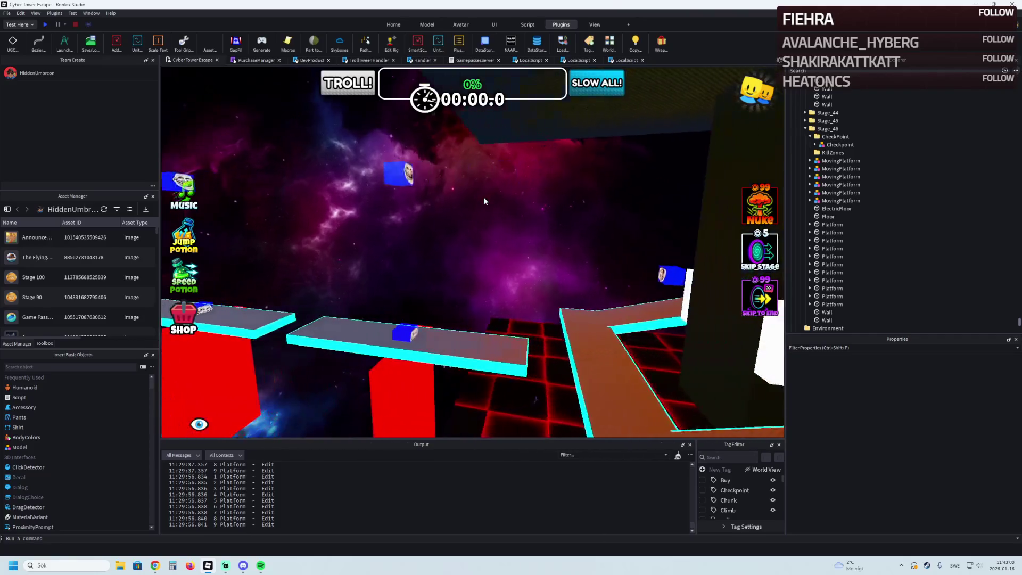
{"action": "key", "text": "w"}
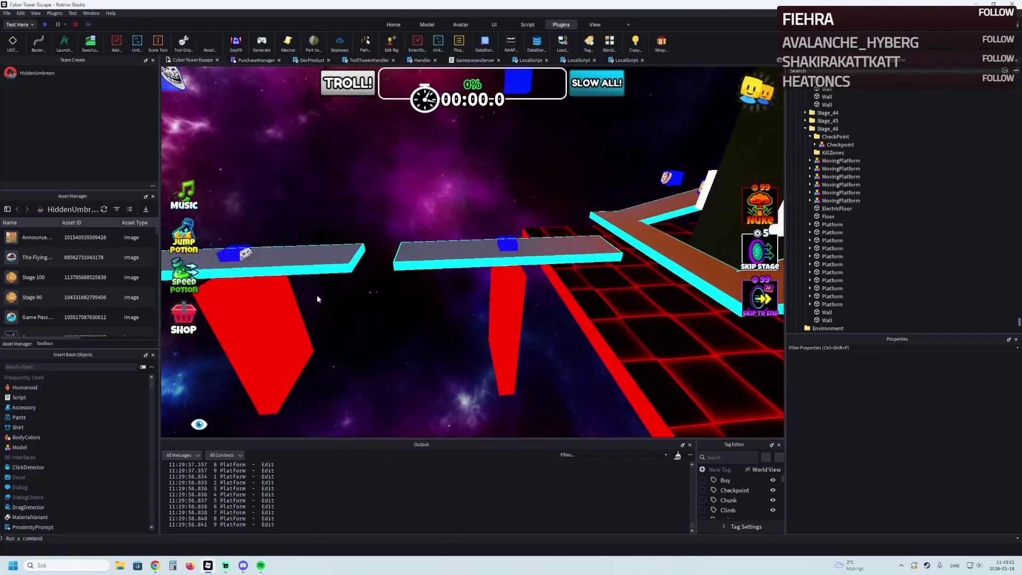
{"action": "left_click", "coordinate": [312, 298]}
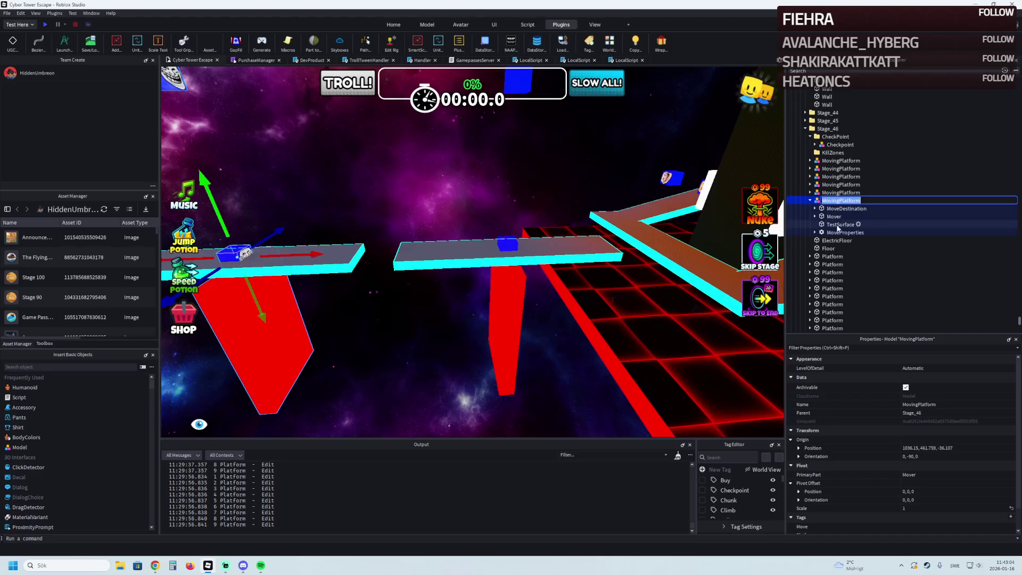
{"action": "double_click", "coordinate": [845, 232]}
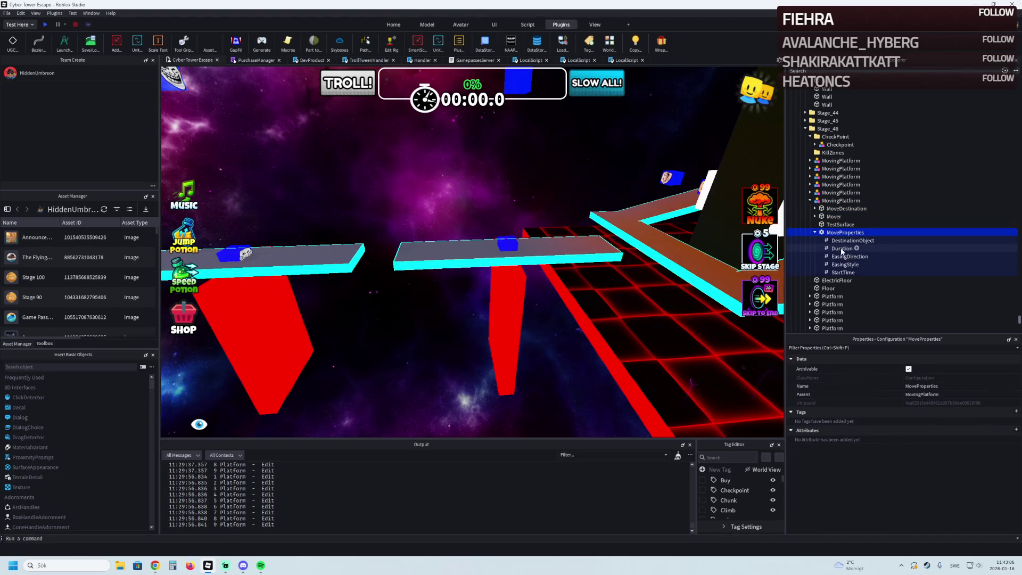
{"action": "left_click", "coordinate": [840, 273]}
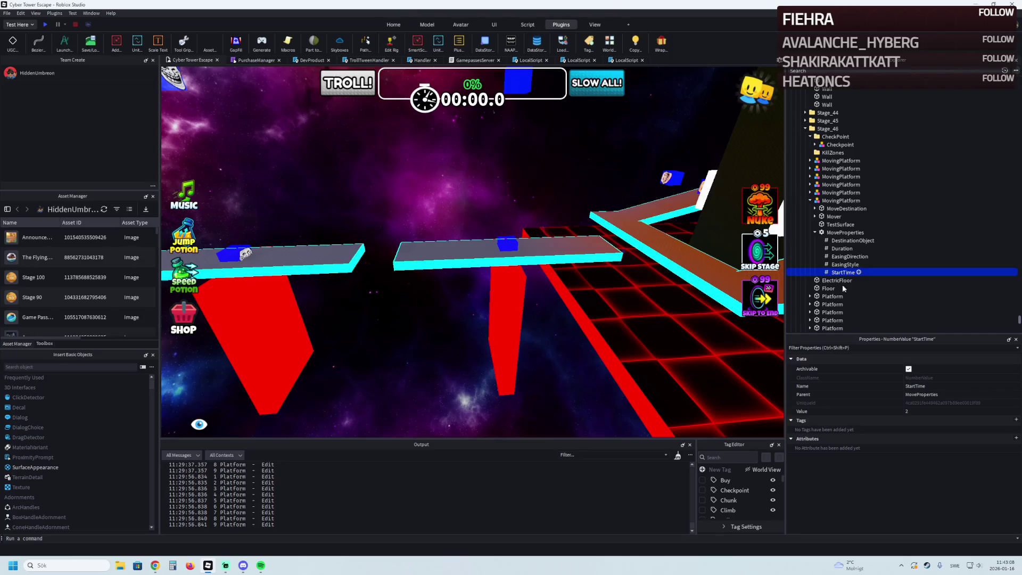
{"action": "left_click", "coordinate": [907, 411]}
{"action": "type", "text": "0"}
{"action": "key", "text": "Return"}
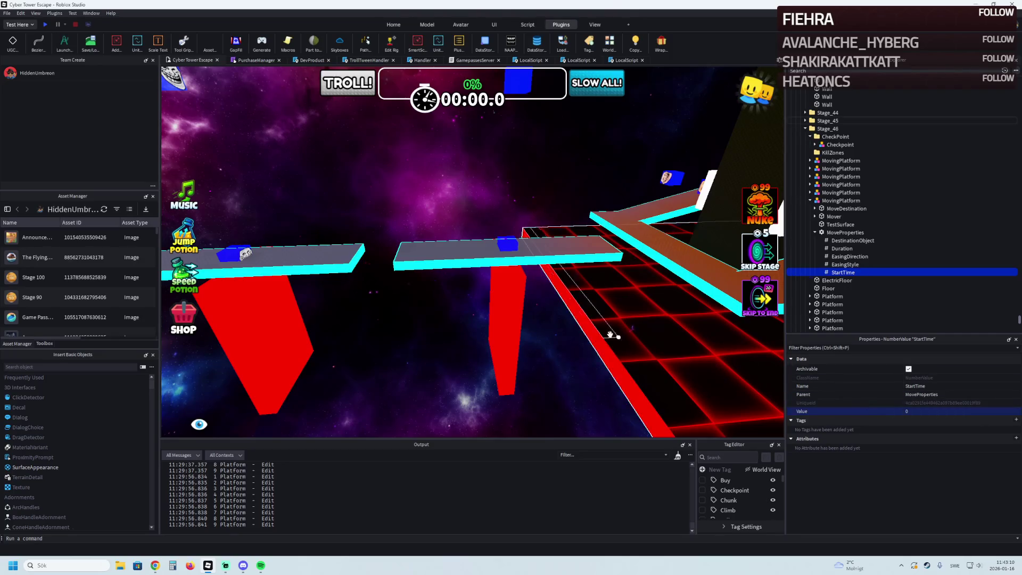
Check the other moving platforms along the ramp and start a playtest of the stage.
{"action": "left_click", "coordinate": [513, 307]}
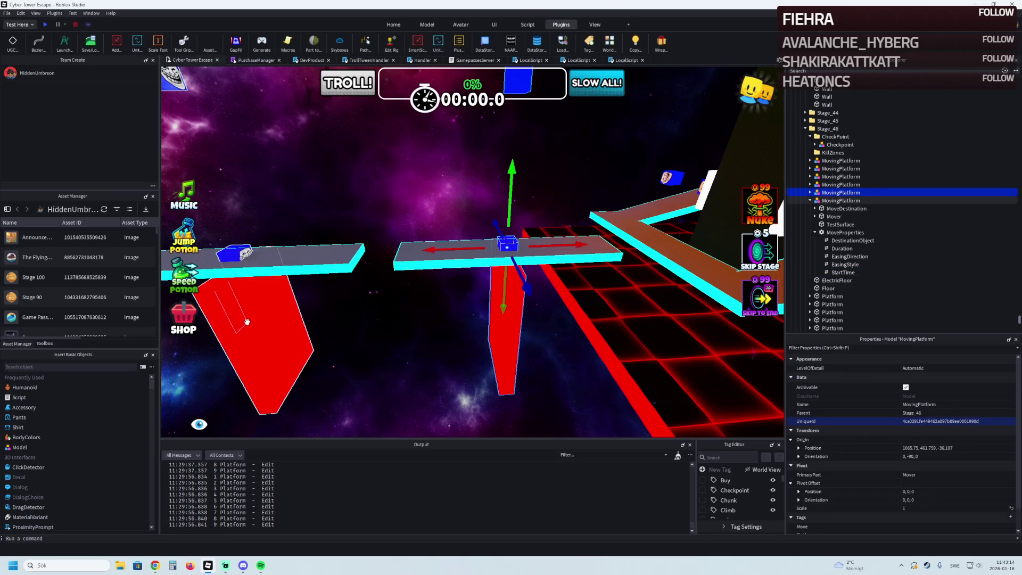
{"action": "left_click", "coordinate": [389, 279]}
{"action": "key", "text": "w"}
{"action": "key", "text": "w"}
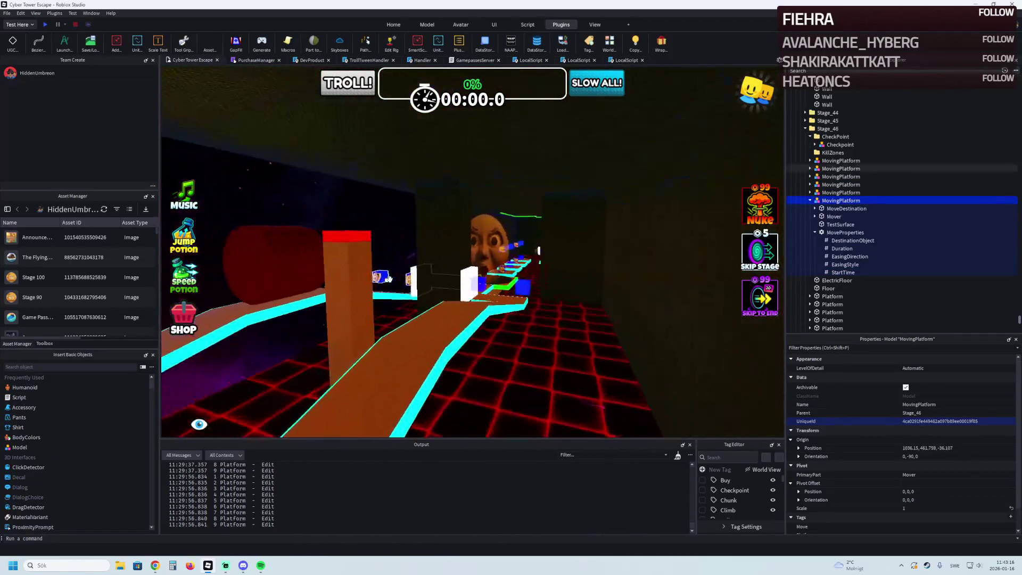
{"action": "key", "text": "w"}
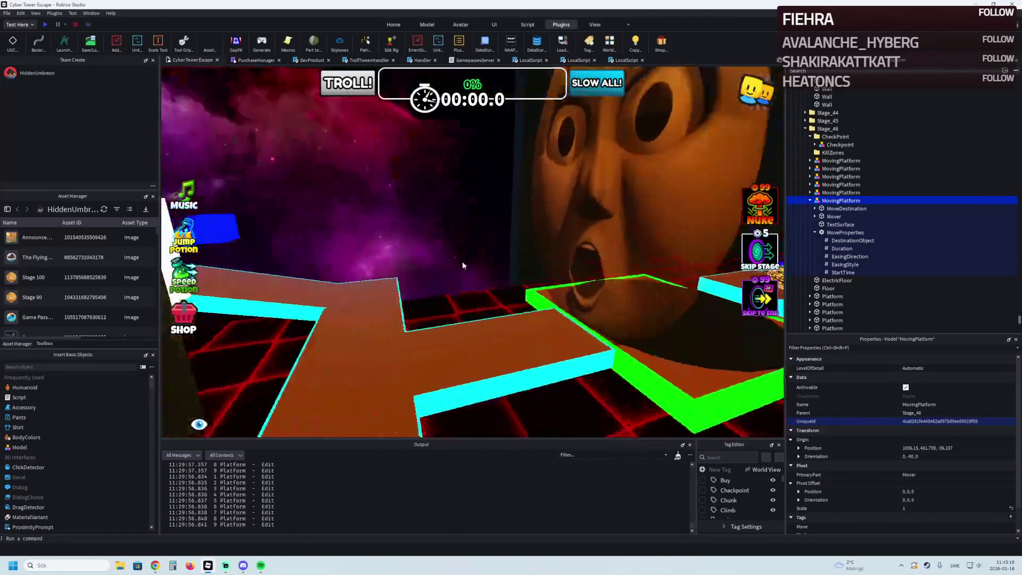
{"action": "left_click", "coordinate": [47, 24]}
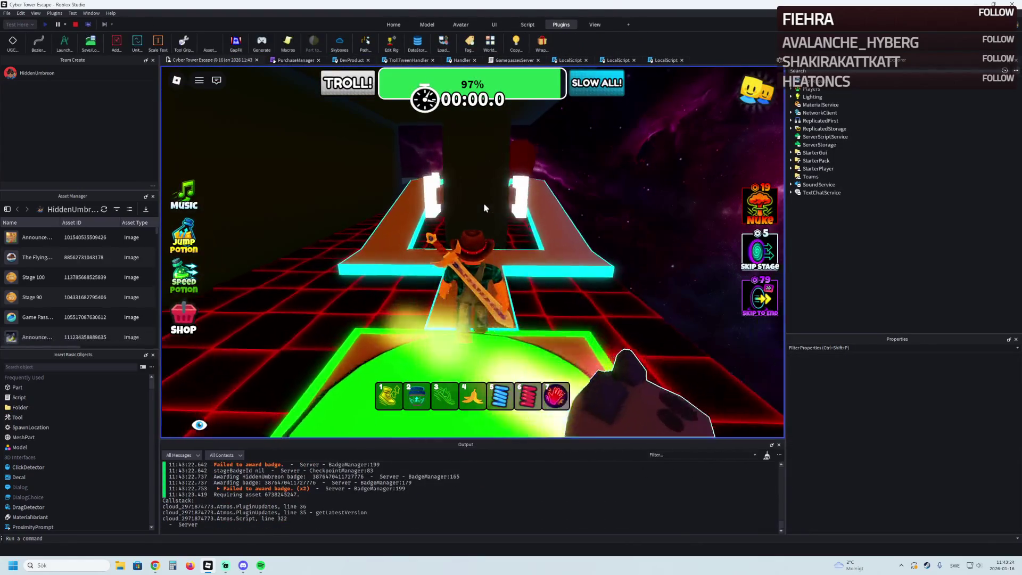
Walk the avatar off the start pad along the brown path and metal platform.
{"action": "key", "text": "w"}
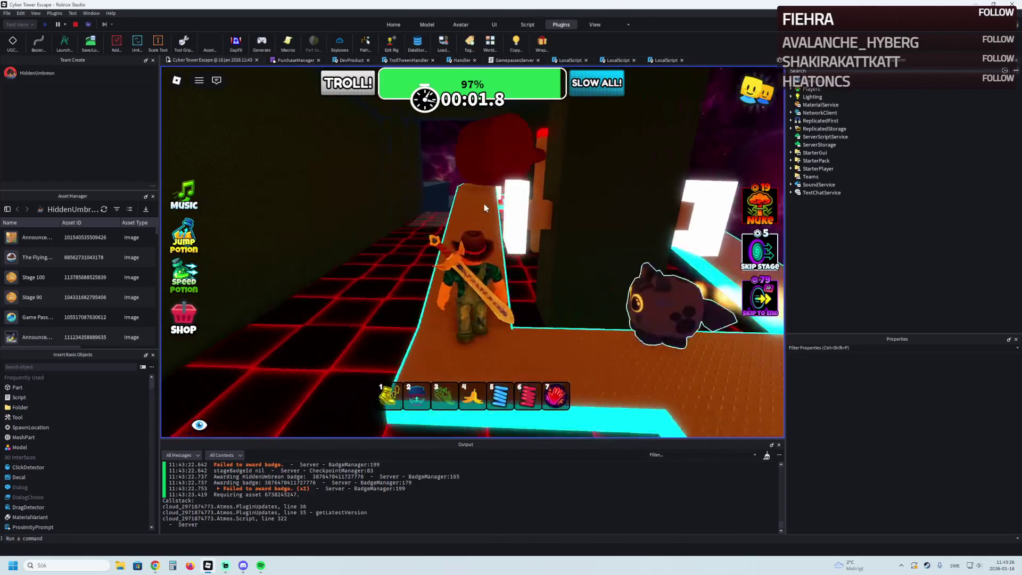
{"action": "key", "text": "w"}
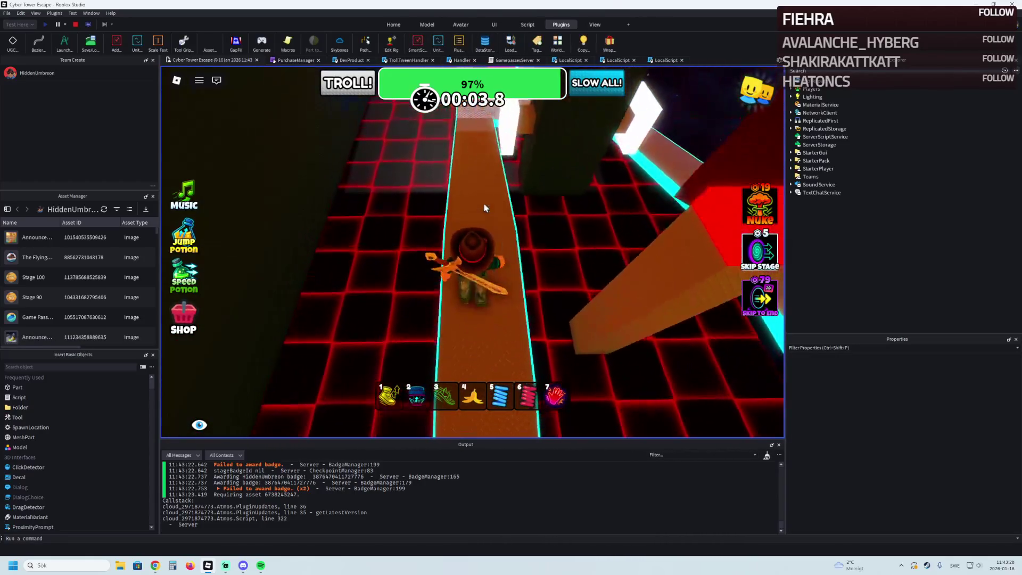
{"action": "key", "text": "w"}
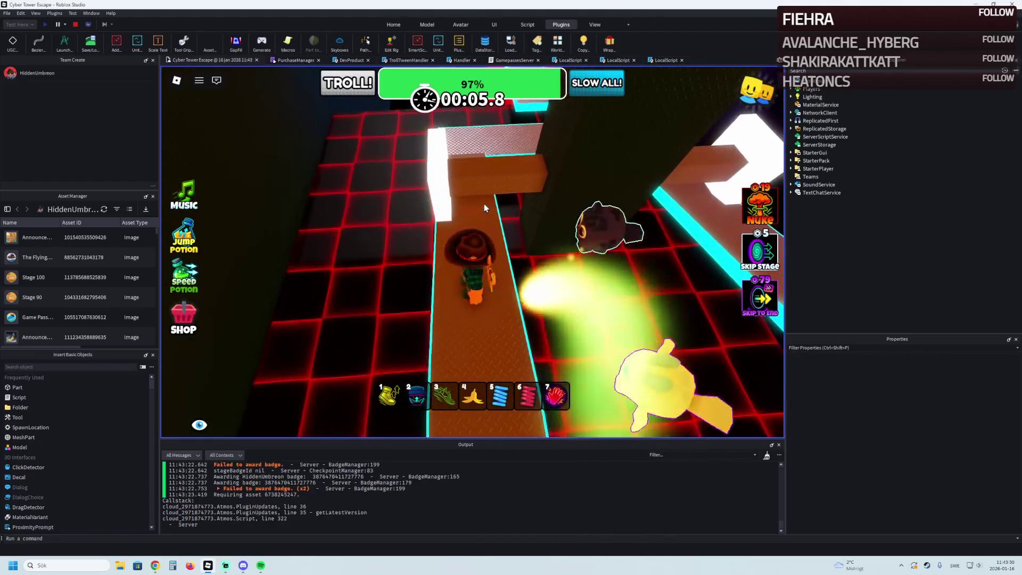
{"action": "key", "text": "w"}
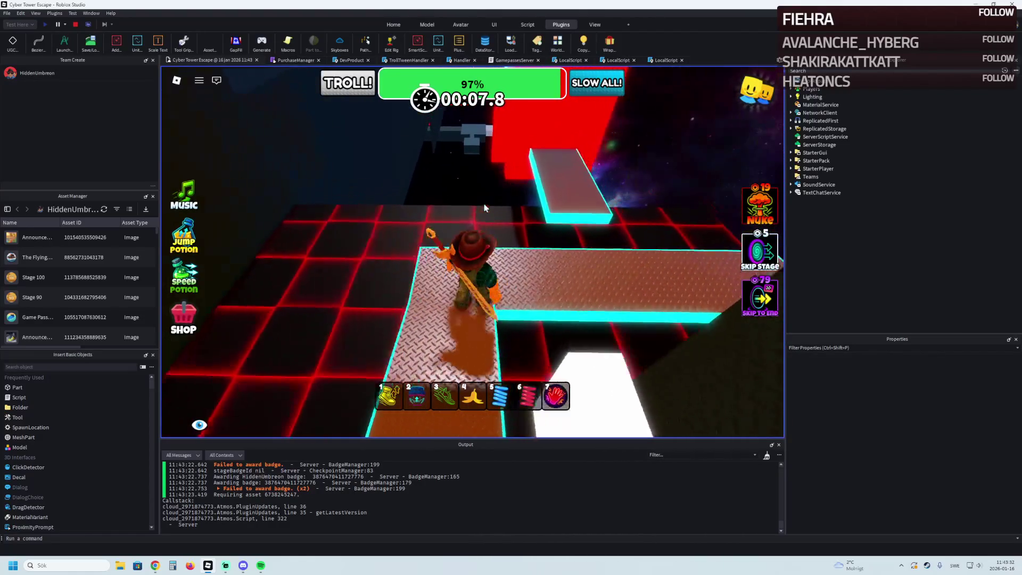
{"action": "key", "text": "w"}
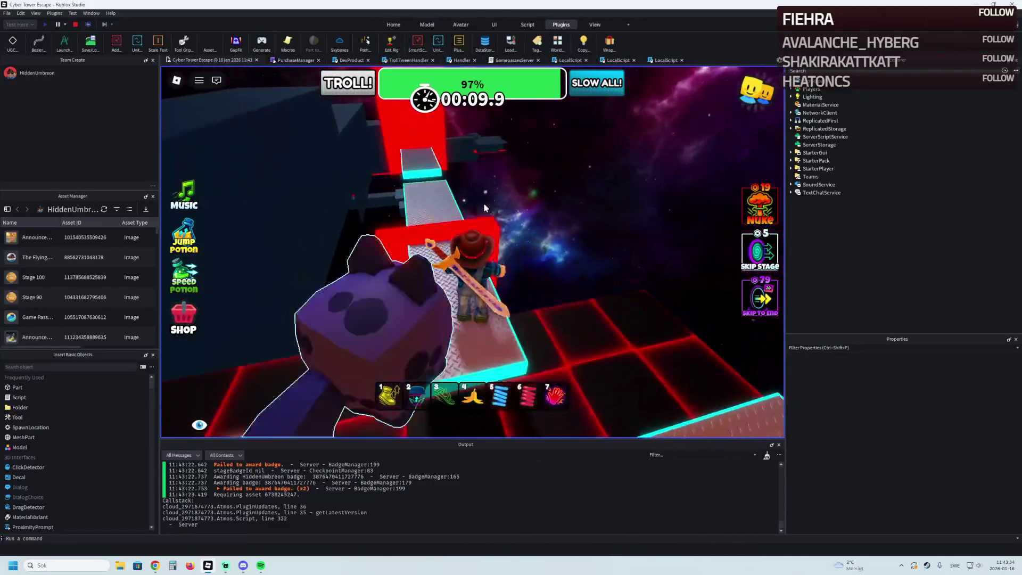
{"action": "key", "text": "w"}
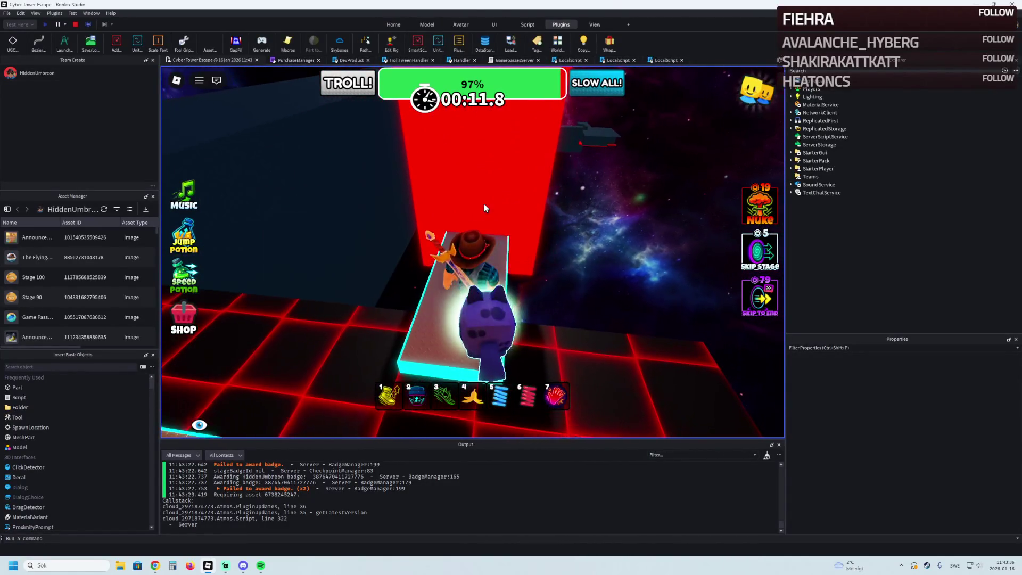
Jump across the cyan platforms, equip the first hotbar item, and stop the playtest.
{"action": "key", "text": "w"}
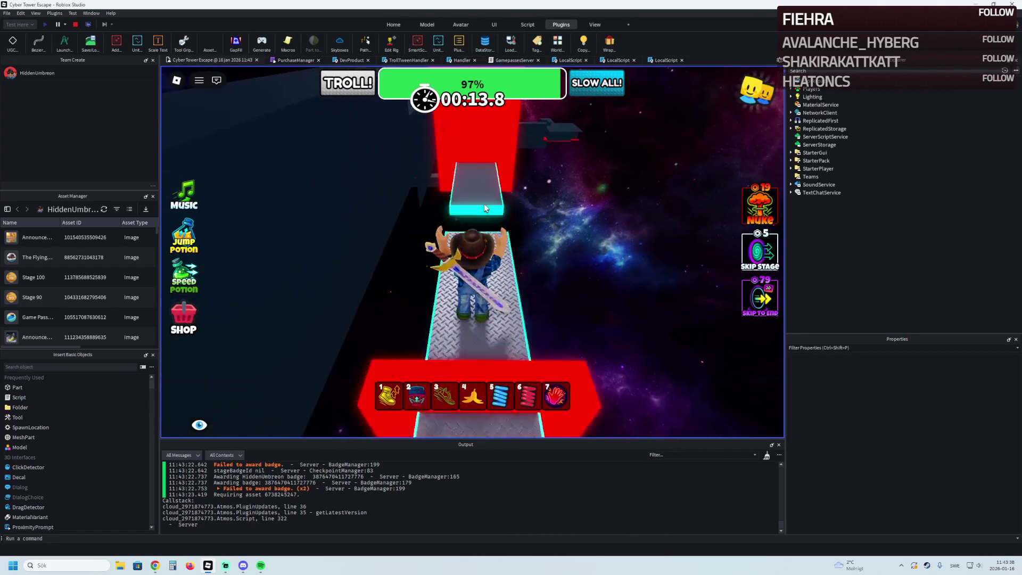
{"action": "key", "text": "w"}
{"action": "key", "text": "w"}
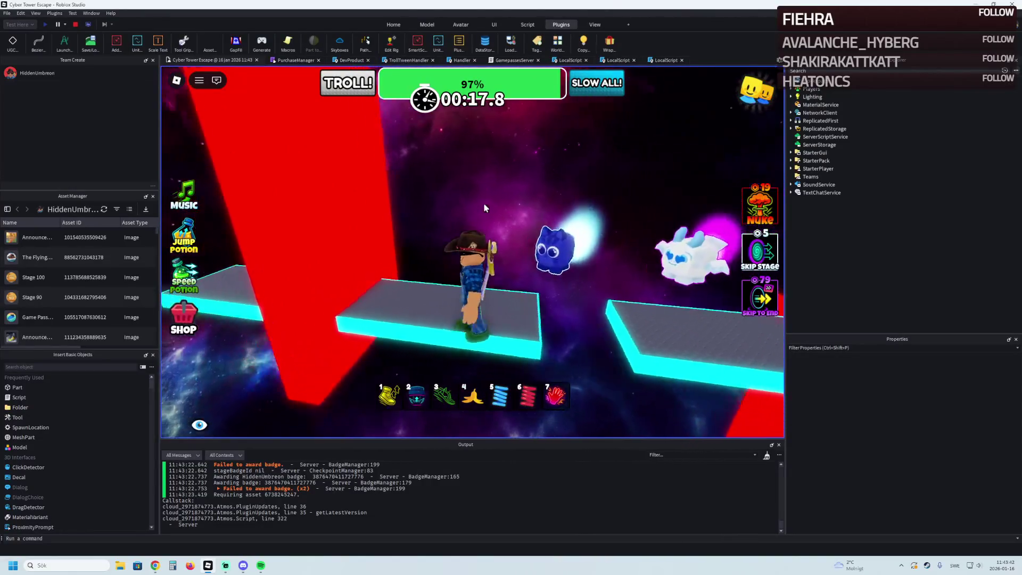
{"action": "key", "text": "w"}
{"action": "key", "text": "space"}
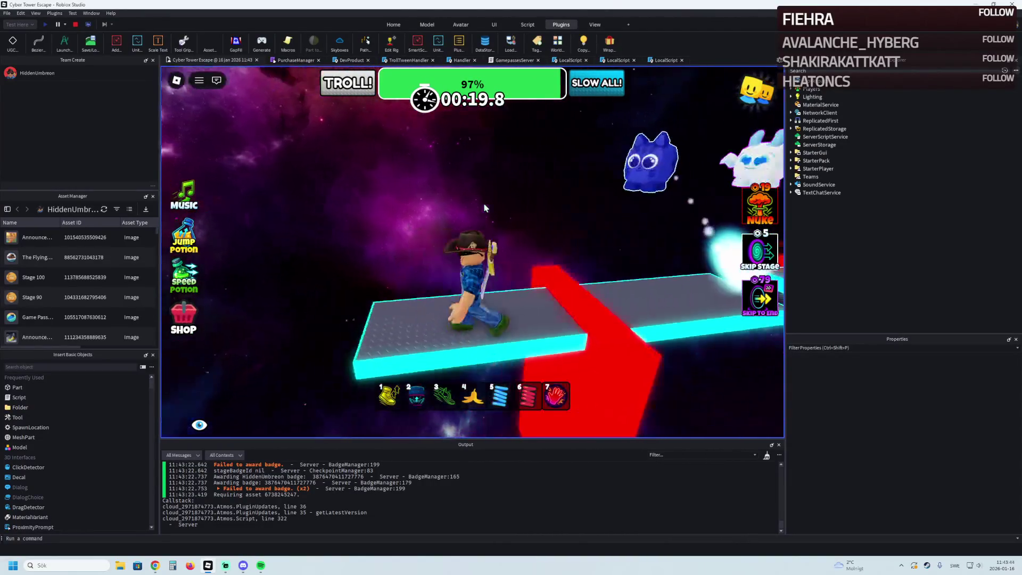
{"action": "key", "text": "1"}
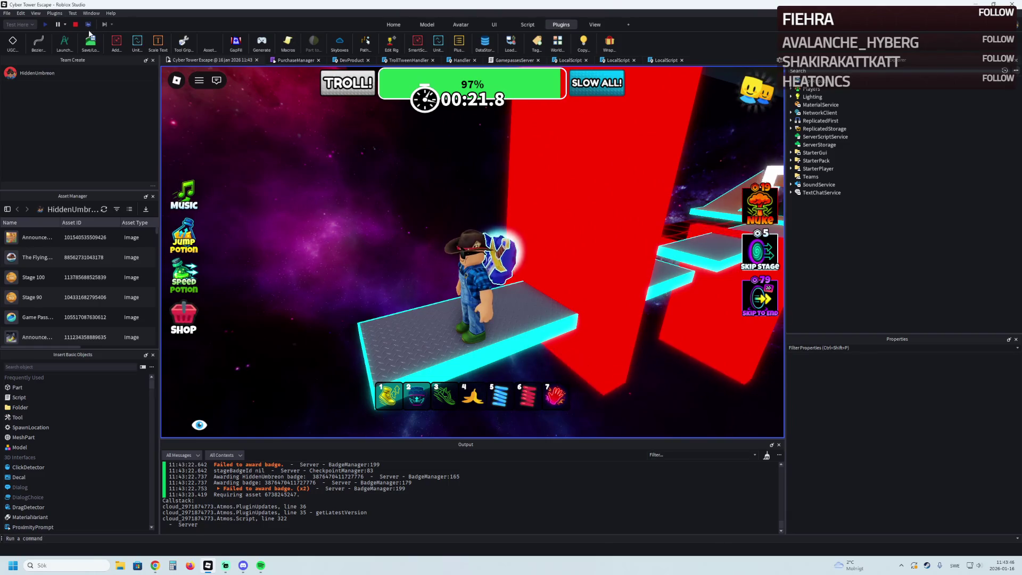
{"action": "left_click", "coordinate": [75, 25]}
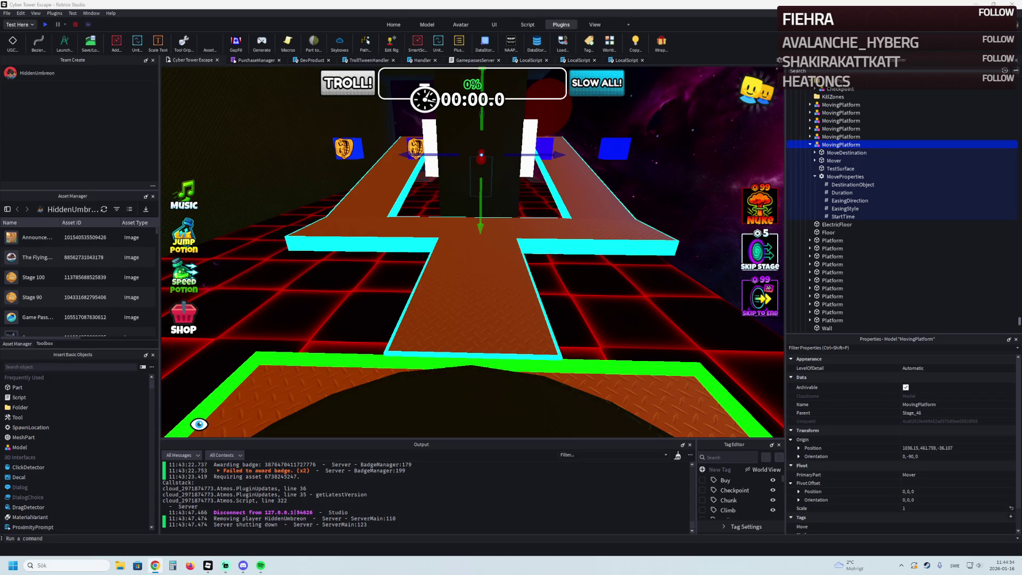
Inspect the moving platform from above and side-on, then select the checkpoint on the neon-grid course.
{"action": "key", "text": "w"}
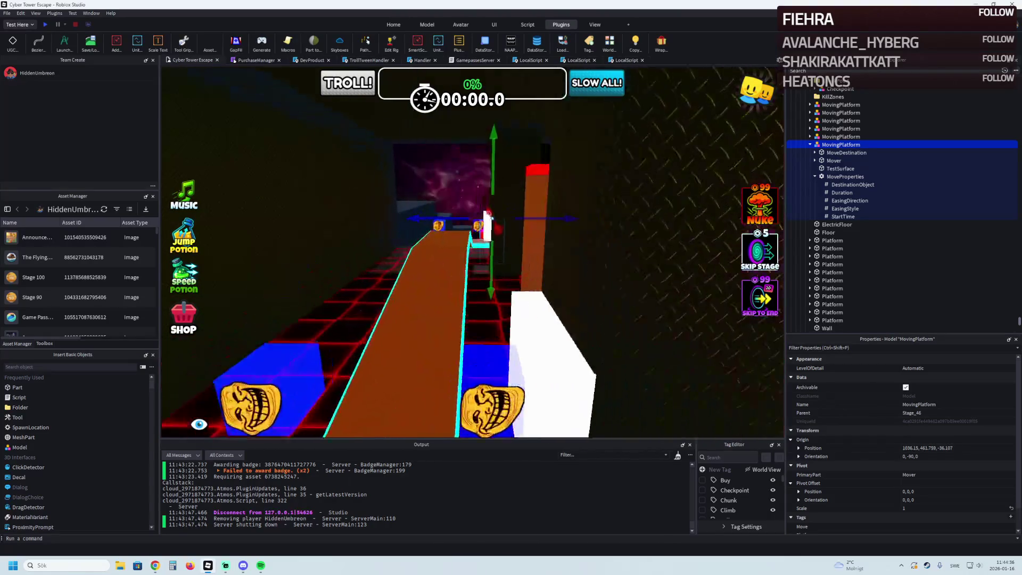
{"action": "key", "text": "w"}
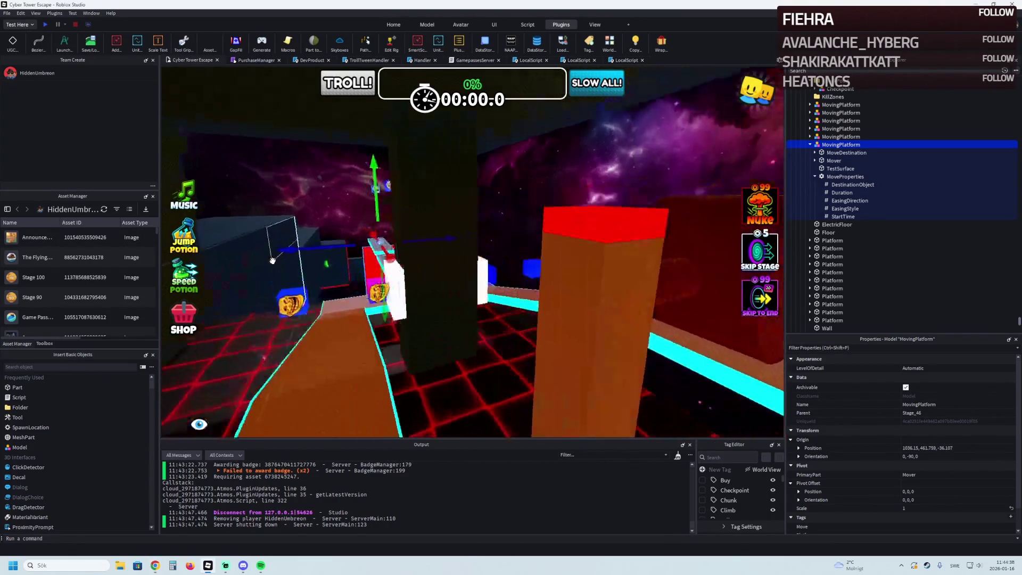
{"action": "key", "text": "q"}
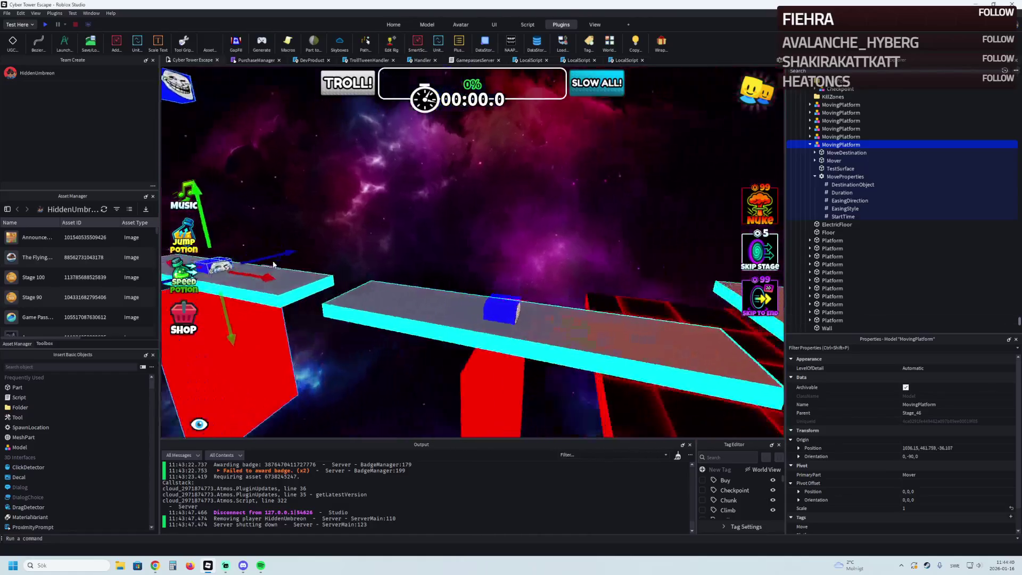
{"action": "key", "text": "s"}
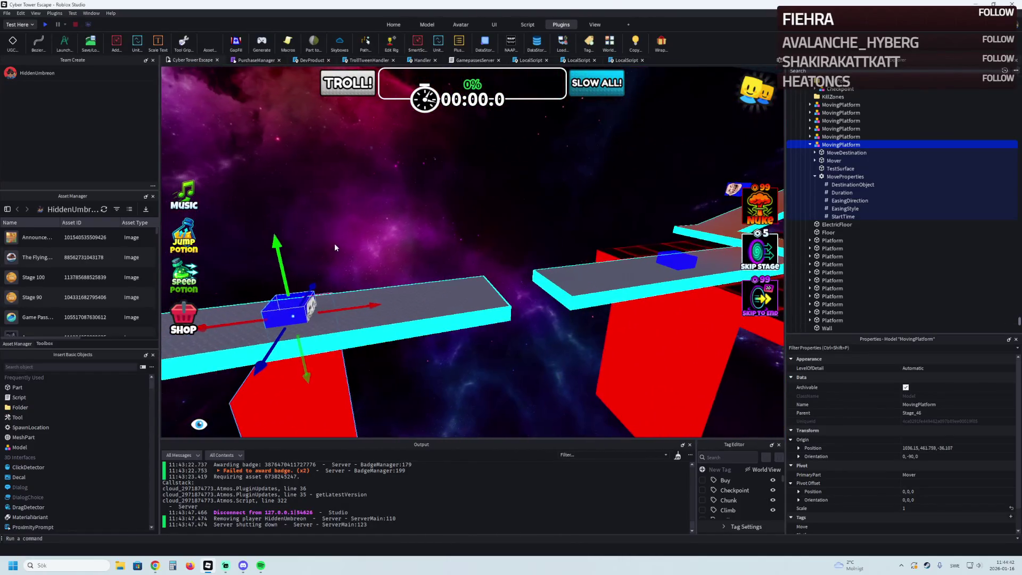
{"action": "scroll", "coordinate": [457, 218], "scroll_direction": "up", "scroll_amount": 2}
{"action": "left_click", "coordinate": [453, 221]}
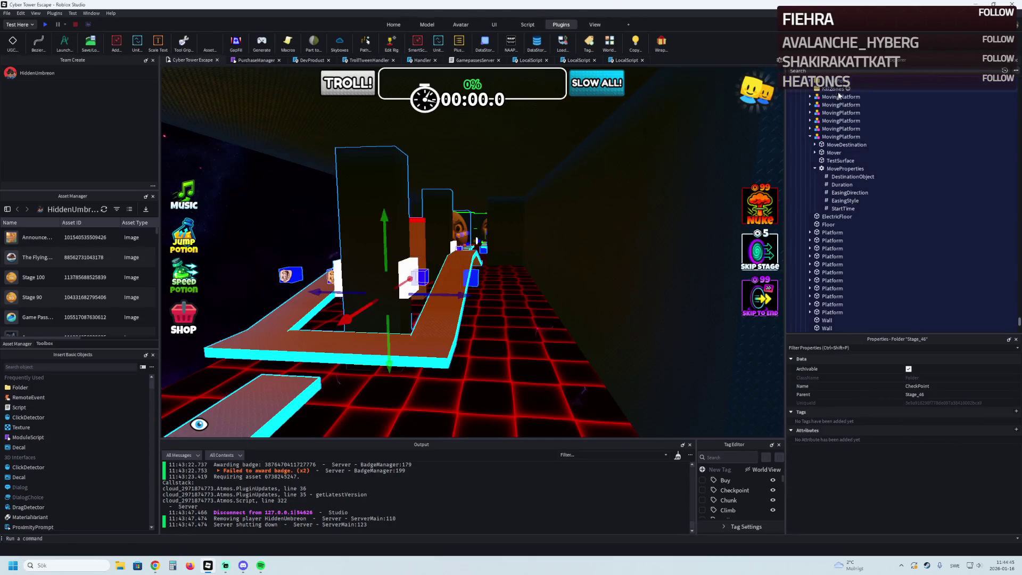
Duplicate the Stage_46 folder and rename the copy Stage_47.
{"action": "key", "text": "Left"}
{"action": "key", "text": "Left"}
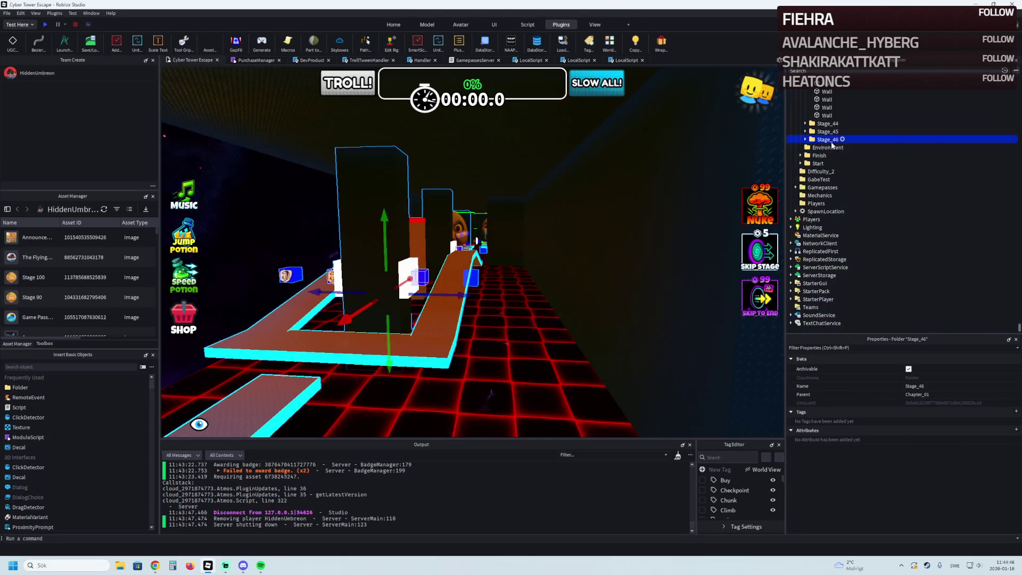
{"action": "key", "text": "ctrl+d"}
{"action": "key", "text": "F2"}
{"action": "key", "text": "BackSpace"}
{"action": "type", "text": "7"}
{"action": "key", "text": "Return"}
{"action": "key", "text": "Right"}
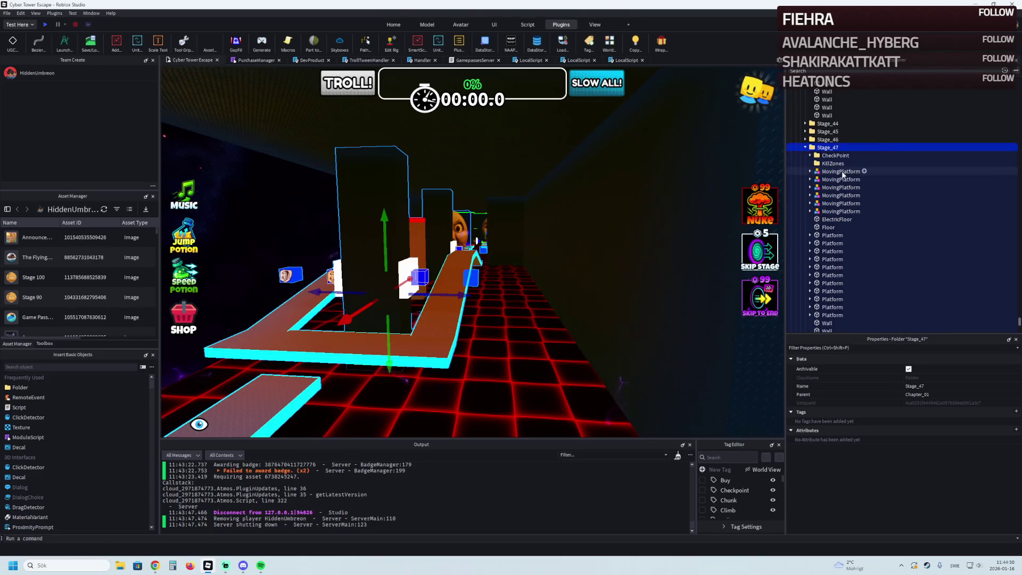
Delete the 21 copied parts from Stage_47, keeping the CheckPoint and KillZones.
{"action": "left_click", "coordinate": [841, 171]}
{"action": "scroll", "coordinate": [841, 171], "scroll_direction": "down", "scroll_amount": 3}
{"action": "left_click", "coordinate": [823, 243], "text": "shift"}
{"action": "key", "text": "Delete"}
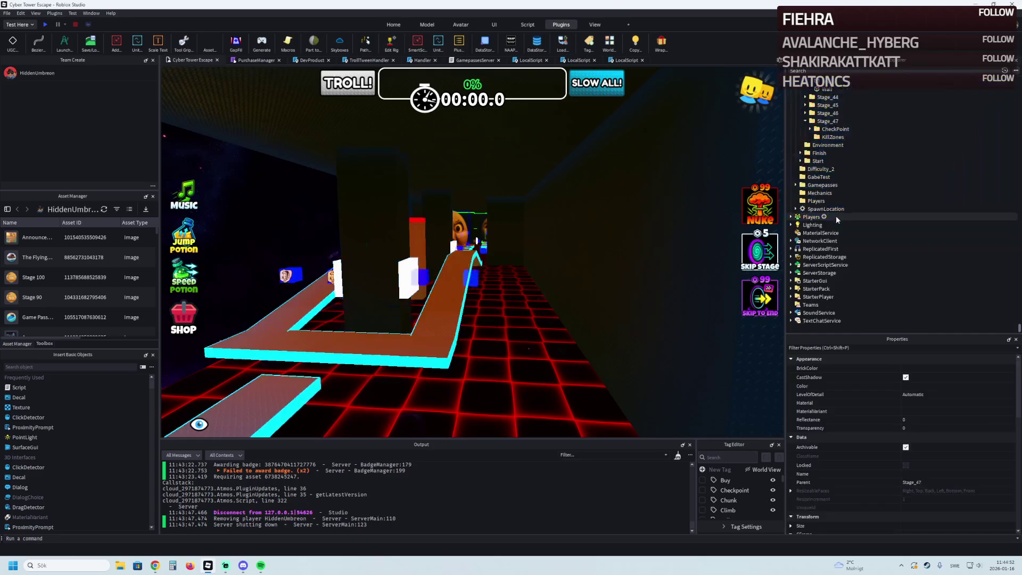
Focus the Stage_47 CheckPoint and slide it along the red axis beside the walkway's end.
{"action": "left_click", "coordinate": [834, 218]}
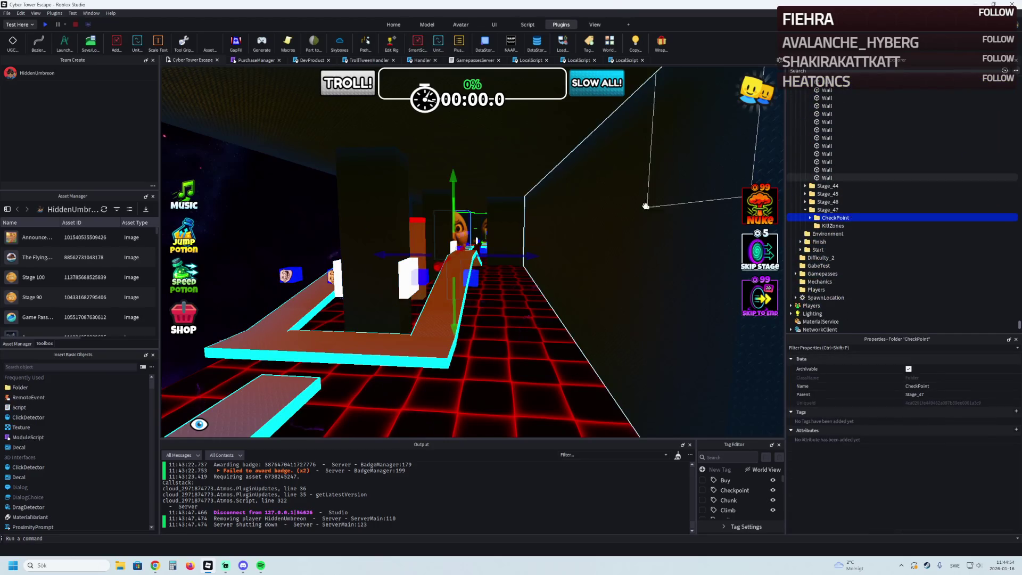
{"action": "key", "text": "f"}
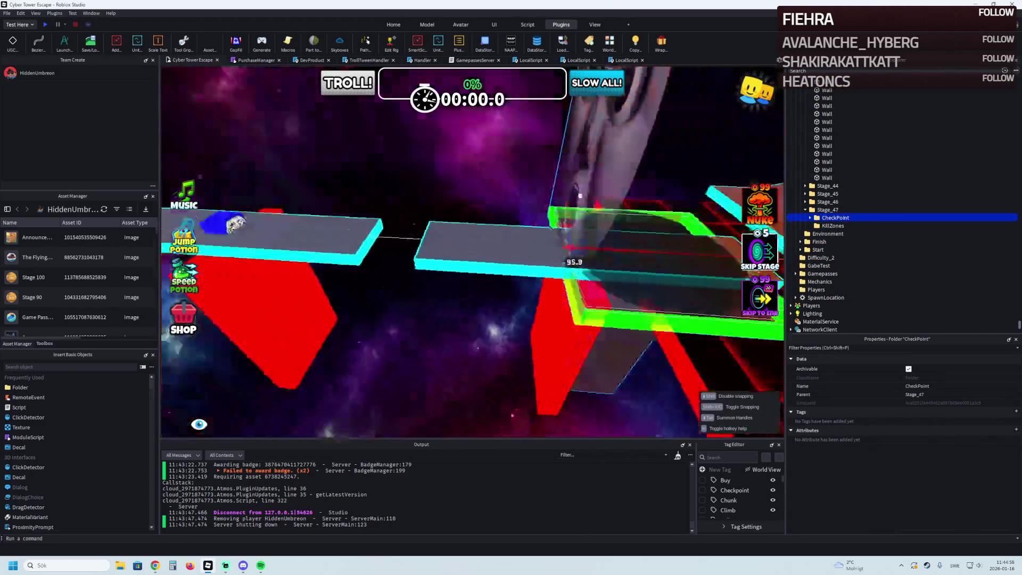
{"action": "scroll", "coordinate": [544, 170], "scroll_direction": "down", "scroll_amount": 5}
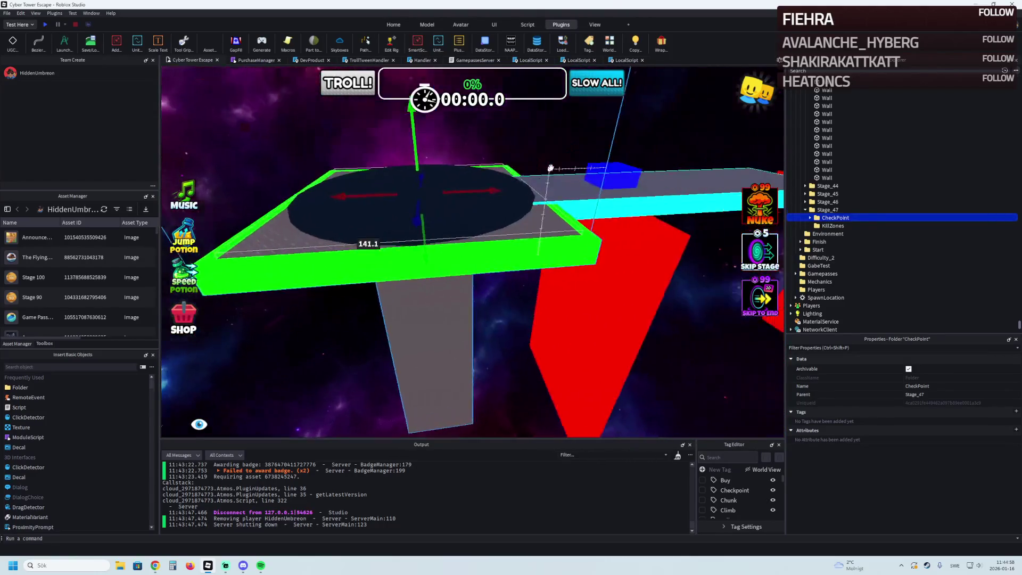
{"action": "scroll", "coordinate": [388, 185], "scroll_direction": "up", "scroll_amount": 5}
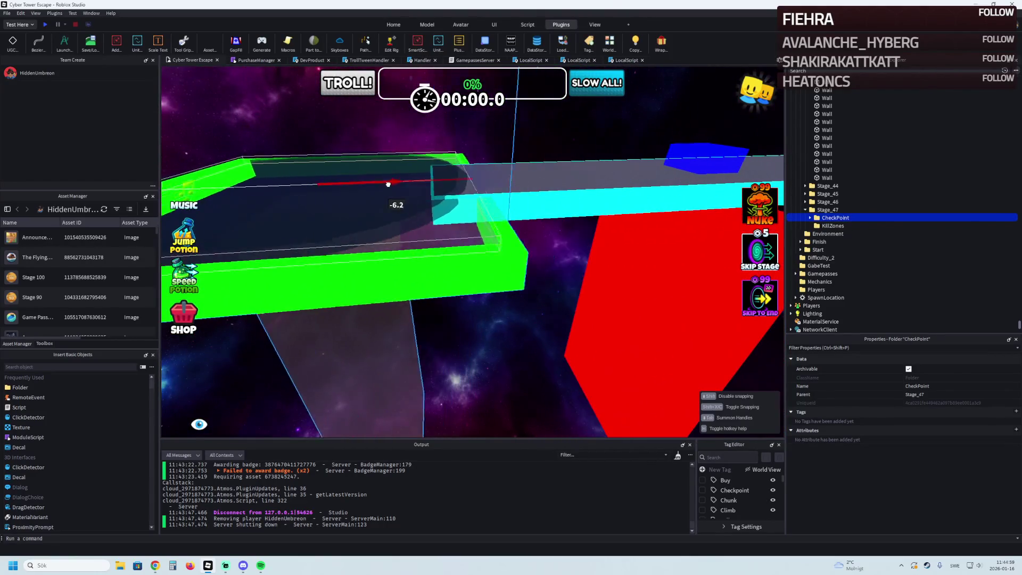
{"action": "left_click_drag", "start_coordinate": [388, 184], "coordinate": [347, 190]}
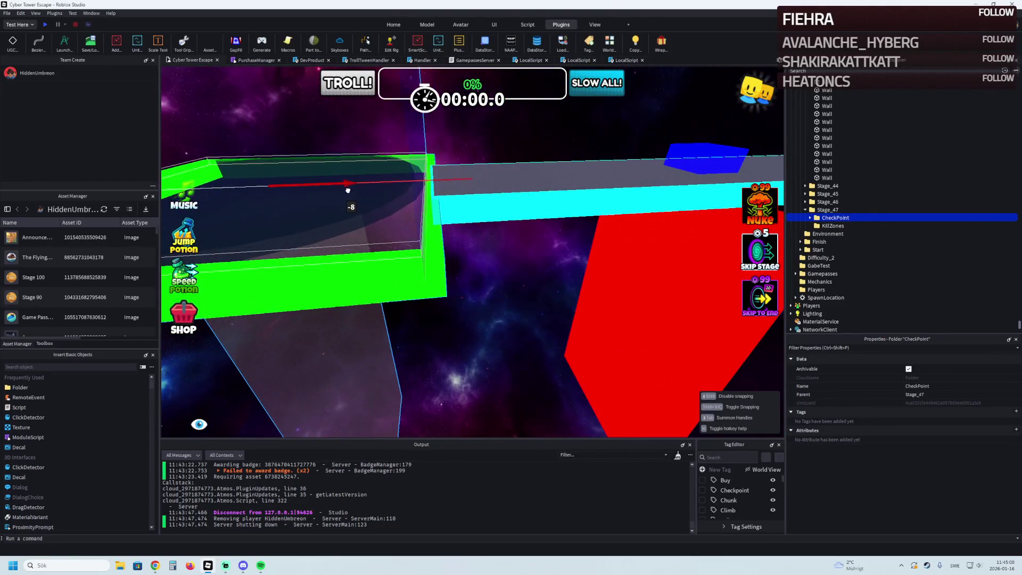
{"action": "scroll", "coordinate": [348, 190], "scroll_direction": "up", "scroll_amount": 2}
{"action": "key", "text": "e"}
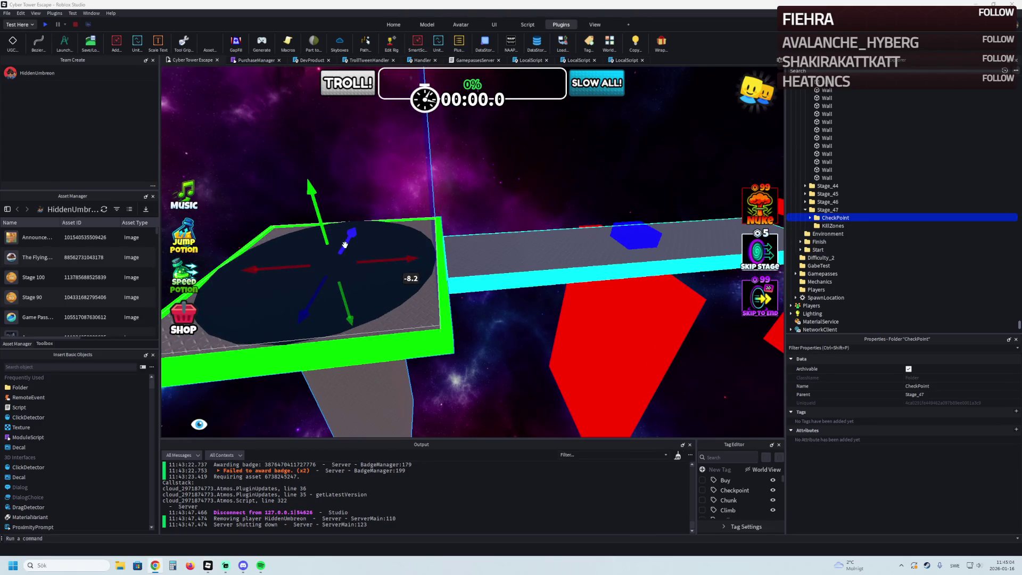
{"action": "scroll", "coordinate": [367, 253], "scroll_direction": "up", "scroll_amount": 2}
{"action": "left_click_drag", "start_coordinate": [375, 245], "coordinate": [261, 257]}
{"action": "key", "text": "s"}
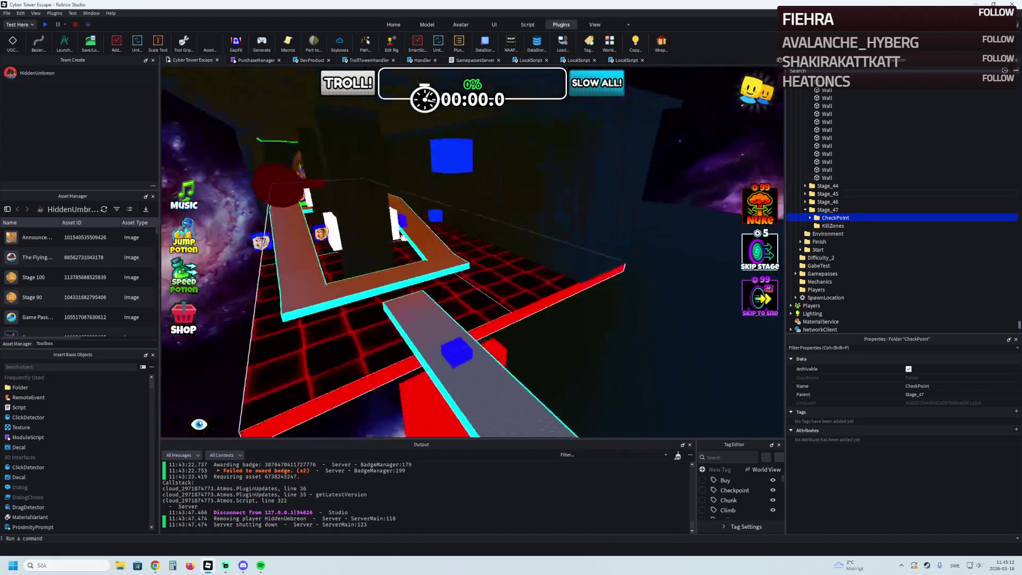
Scale the dark boundary wall from 146.3 to 233 studs long.
{"action": "left_click", "coordinate": [357, 178]}
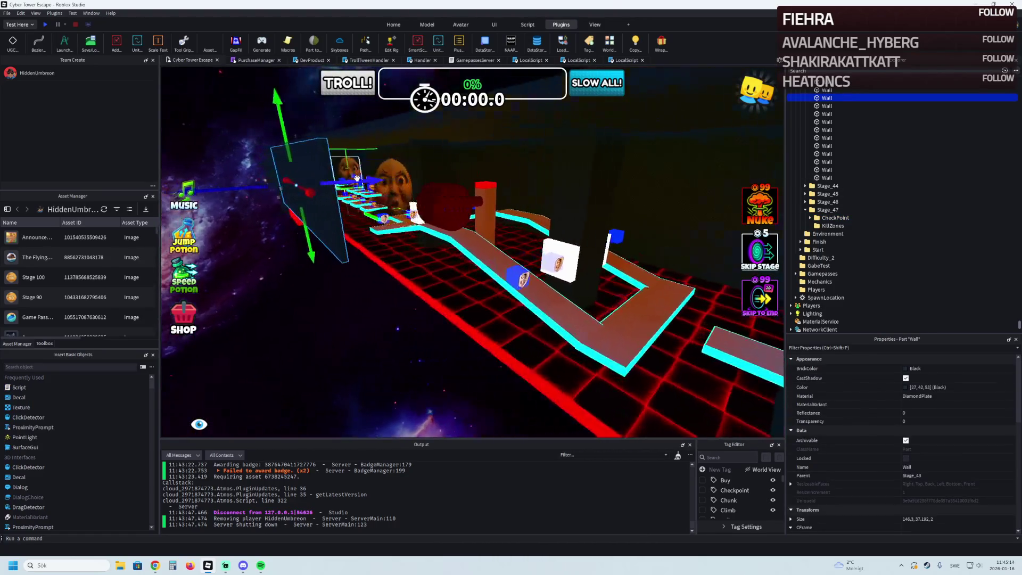
{"action": "key", "text": "ctrl+4"}
{"action": "mouse_move", "coordinate": [357, 178]}
{"action": "left_mouse_down"}
{"action": "mouse_move", "coordinate": [436, 210]}
{"action": "mouse_move", "coordinate": [495, 207]}
{"action": "left_mouse_up"}
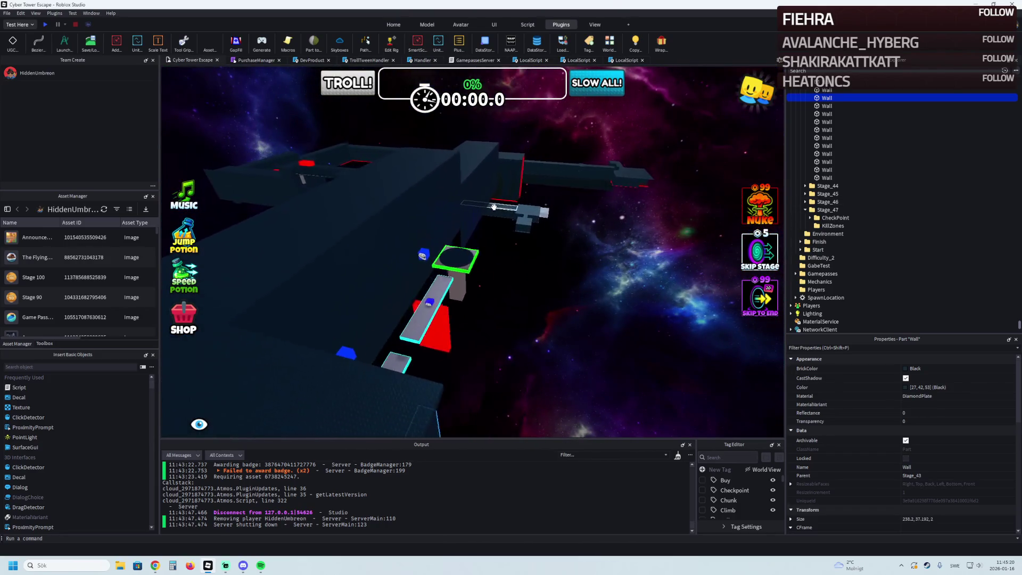
Bring the wall's end into view and stretch it further to 282.5 studs.
{"action": "key", "text": "Left"}
{"action": "key", "text": "Left"}
{"action": "key", "text": "Left"}
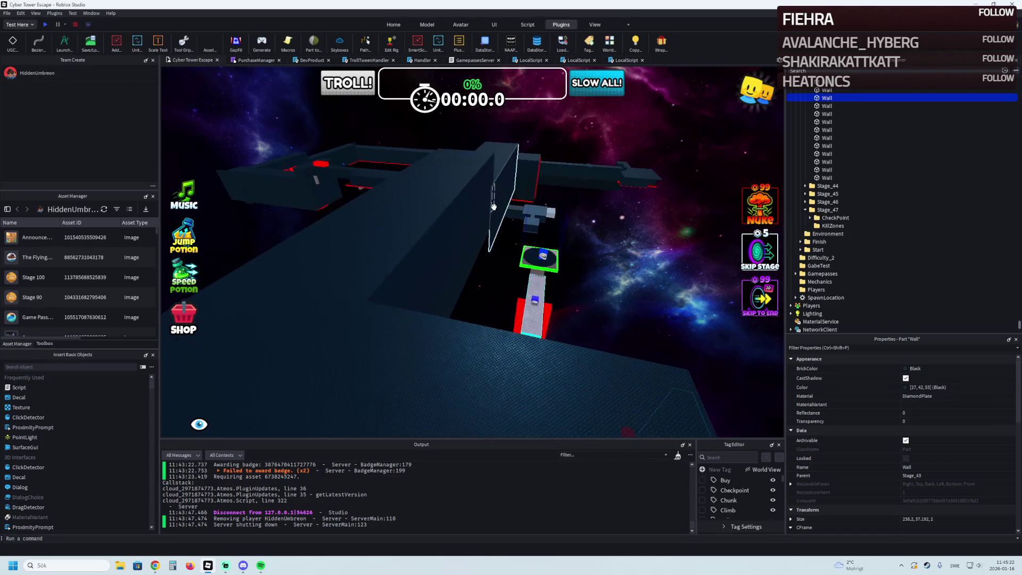
{"action": "key", "text": "Right"}
{"action": "key", "text": "Right"}
{"action": "key", "text": "Right"}
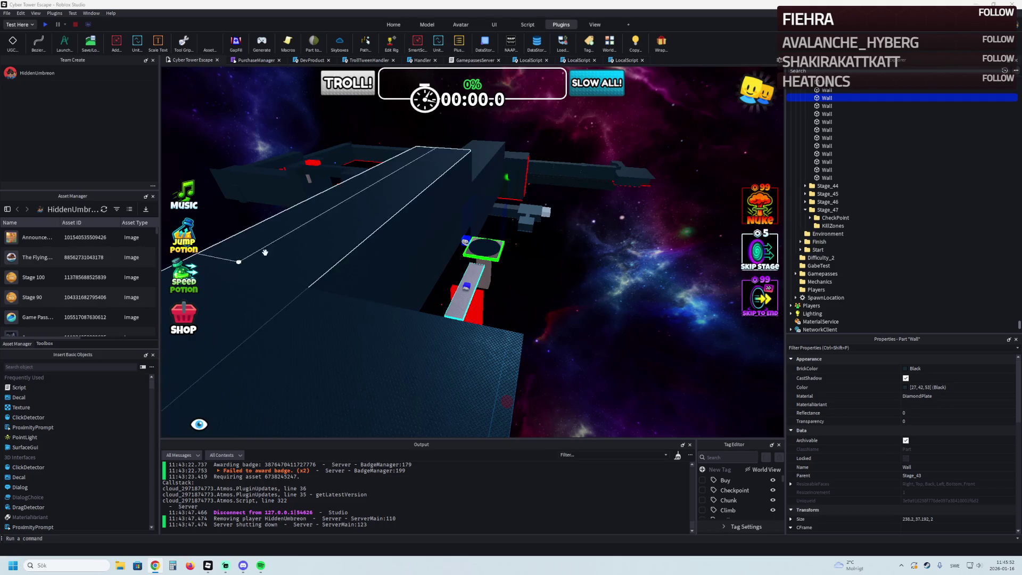
{"action": "key", "text": "w"}
{"action": "key", "text": "w"}
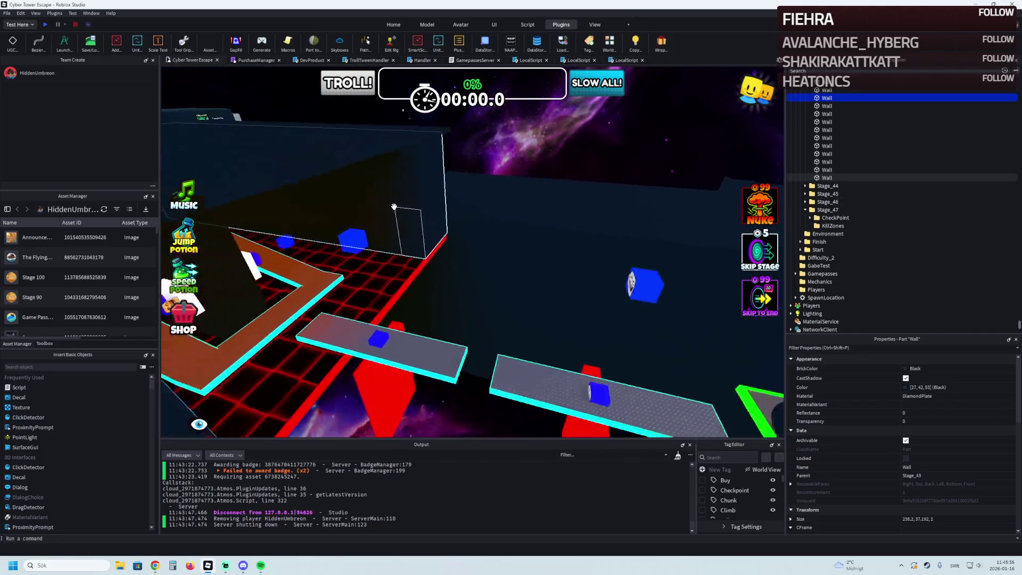
{"action": "key", "text": "s"}
{"action": "key", "text": "s"}
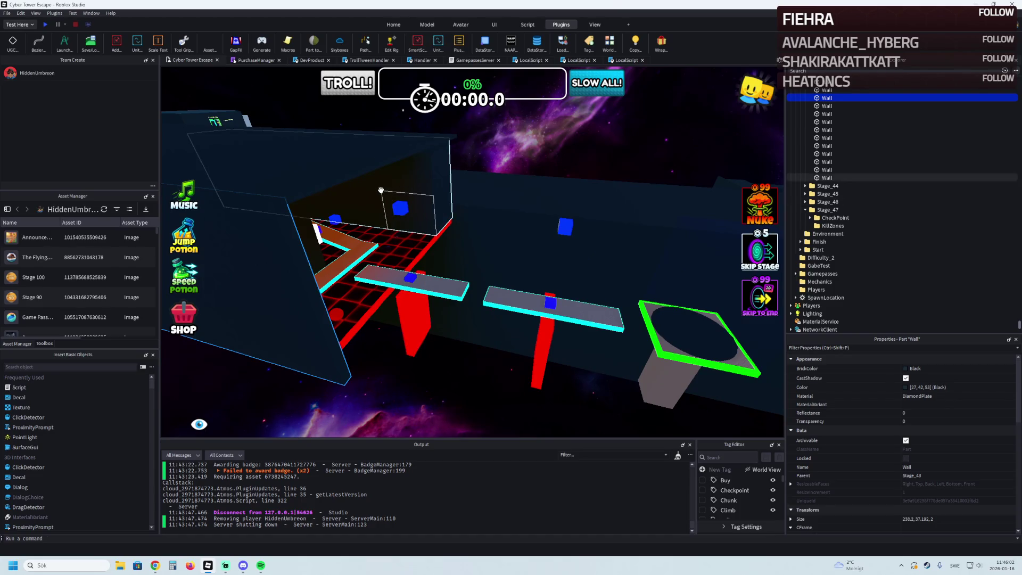
{"action": "key", "text": "a"}
{"action": "left_click_drag", "start_coordinate": [396, 310], "coordinate": [461, 309]}
{"action": "key", "text": "d"}
Finish the wall at 305.2 and stretch the red ElectricFloor from 254.8 to 266.7.
{"action": "key", "text": "s"}
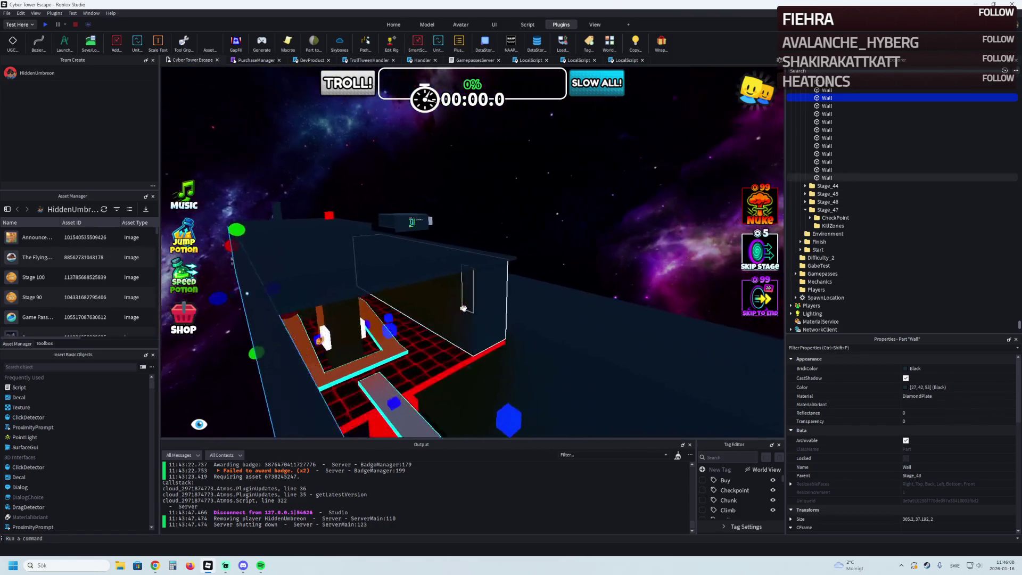
{"action": "left_click", "coordinate": [475, 348]}
{"action": "key", "text": "w"}
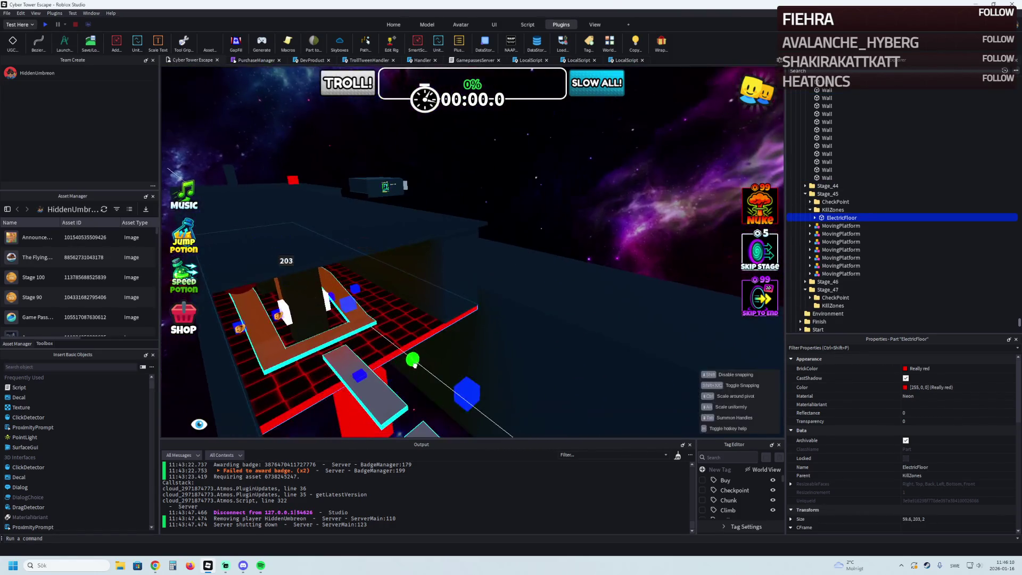
{"action": "left_click_drag", "start_coordinate": [447, 374], "coordinate": [456, 292]}
Widen a wall to 155.8, lengthen the Roof to 303.4, and stretch the edge wall.
{"action": "mouse_move", "coordinate": [448, 249]}
{"action": "left_mouse_down"}
{"action": "mouse_move", "coordinate": [450, 183]}
{"action": "mouse_move", "coordinate": [508, 258]}
{"action": "left_mouse_up"}
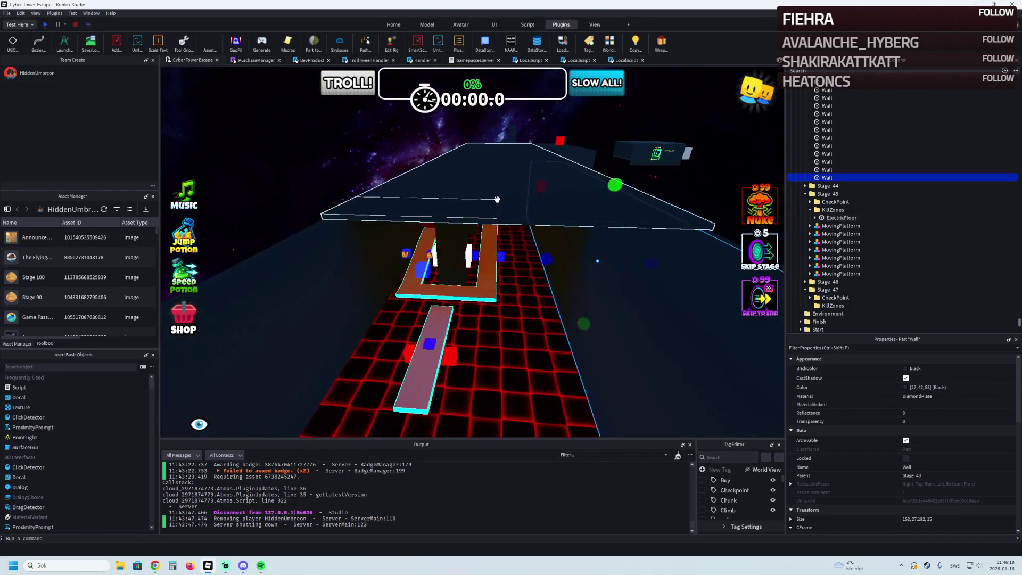
{"action": "left_click", "coordinate": [500, 216]}
{"action": "left_click_drag", "start_coordinate": [500, 216], "coordinate": [517, 237]}
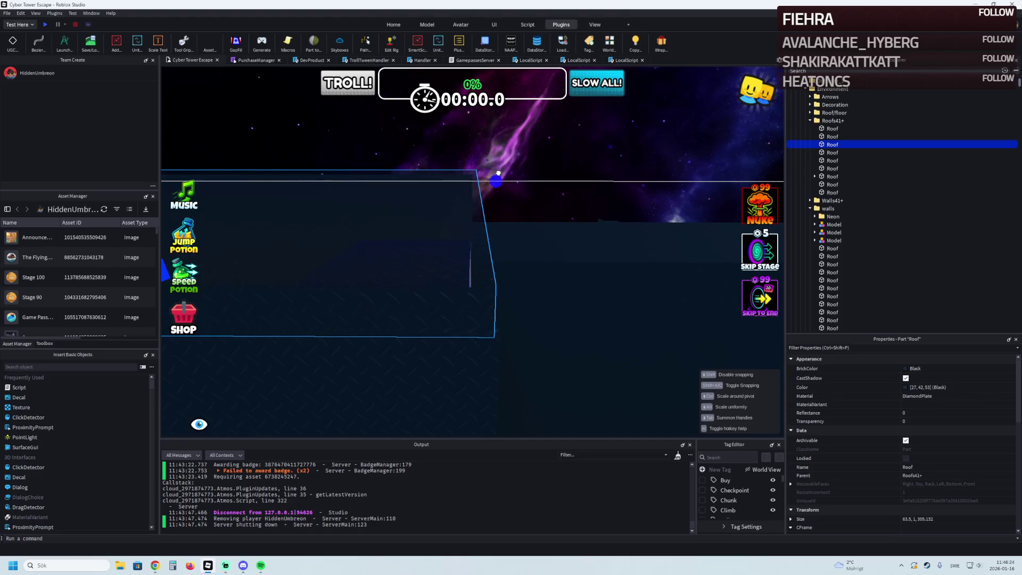
{"action": "key", "text": "w"}
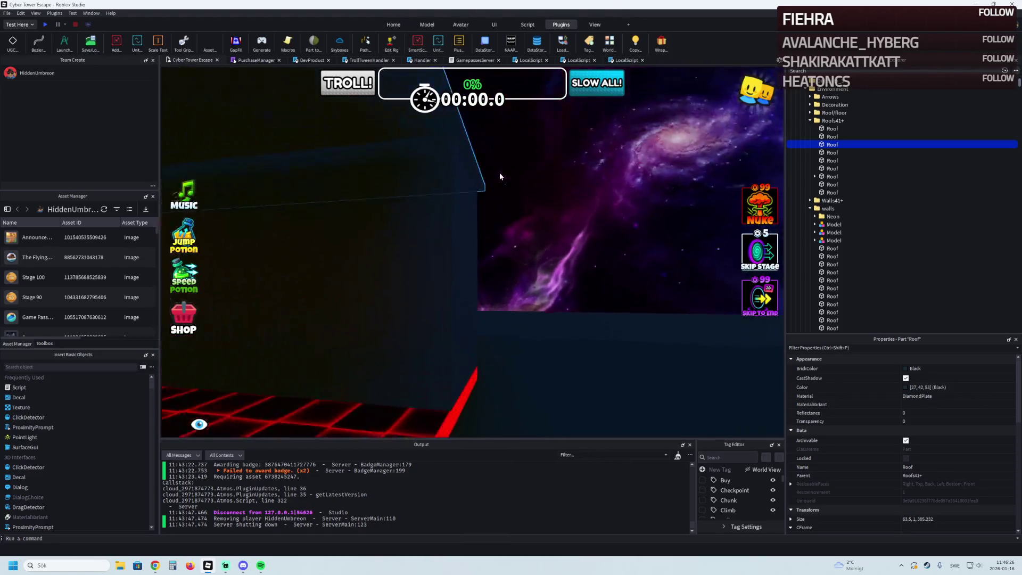
{"action": "left_click", "coordinate": [495, 254]}
{"action": "left_click_drag", "start_coordinate": [509, 354], "coordinate": [543, 357]}
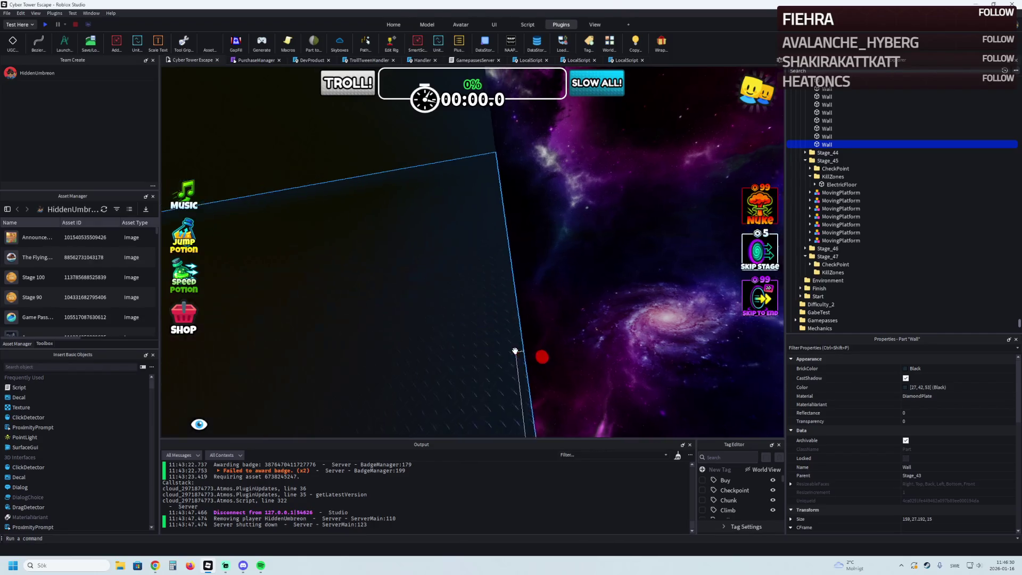
Zoom in and out over the course to check the enlarged parts.
{"action": "scroll", "coordinate": [515, 350], "scroll_direction": "down", "scroll_amount": 5}
{"action": "scroll", "coordinate": [515, 351], "scroll_direction": "up", "scroll_amount": 8}
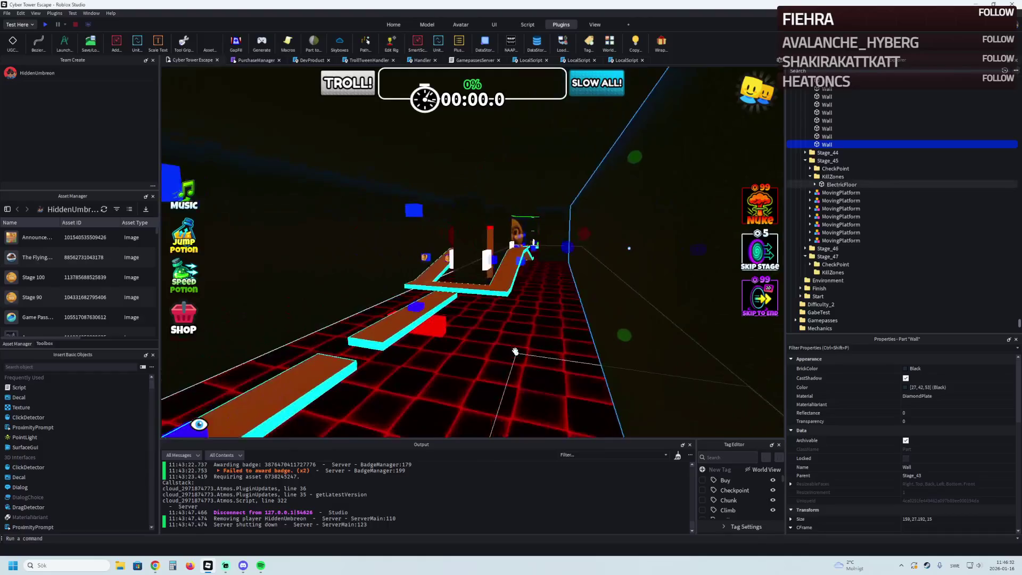
{"action": "scroll", "coordinate": [515, 351], "scroll_direction": "up", "scroll_amount": 10}
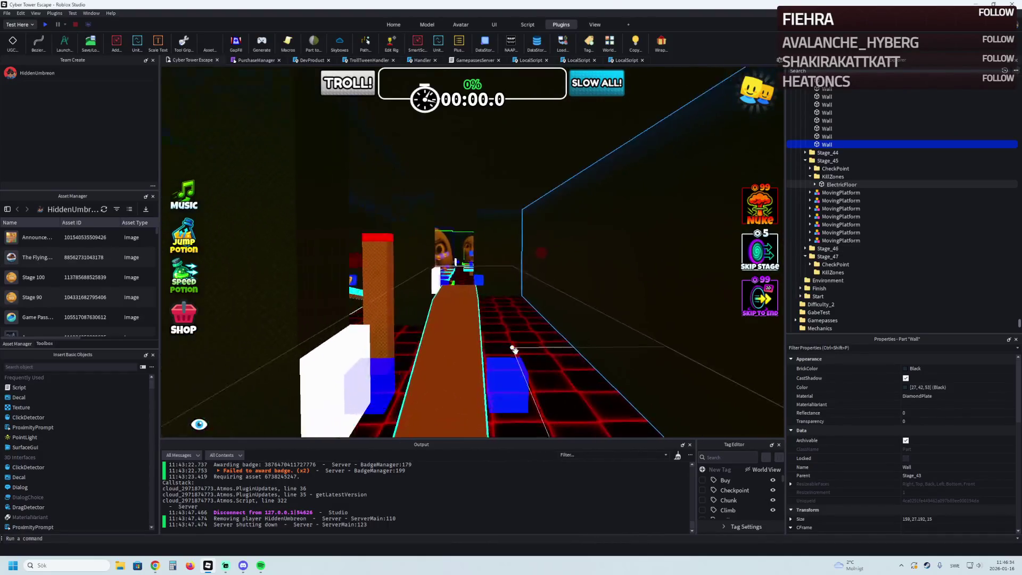
{"action": "scroll", "coordinate": [515, 350], "scroll_direction": "up", "scroll_amount": 10}
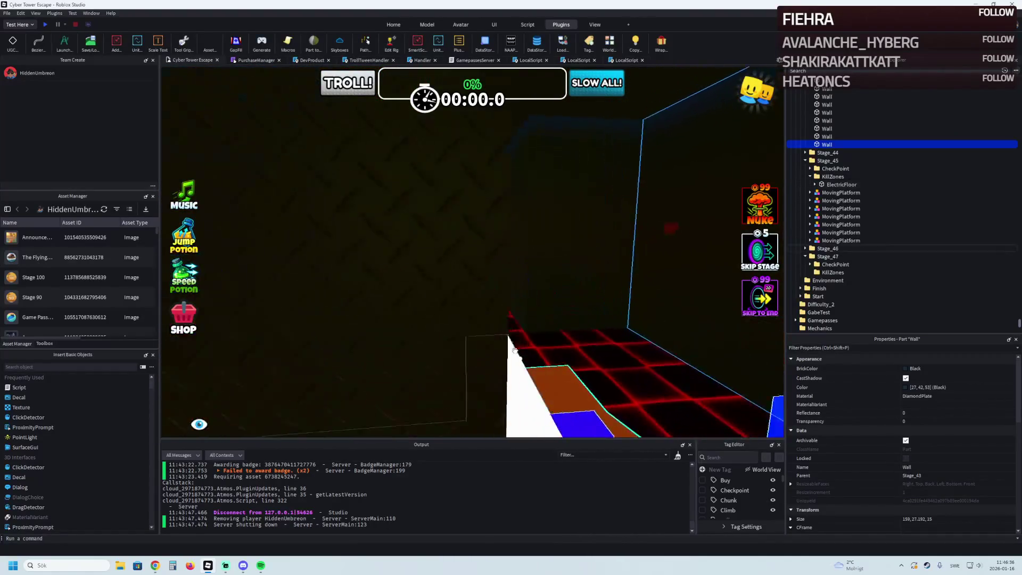
{"action": "scroll", "coordinate": [467, 238], "scroll_direction": "up", "scroll_amount": 10}
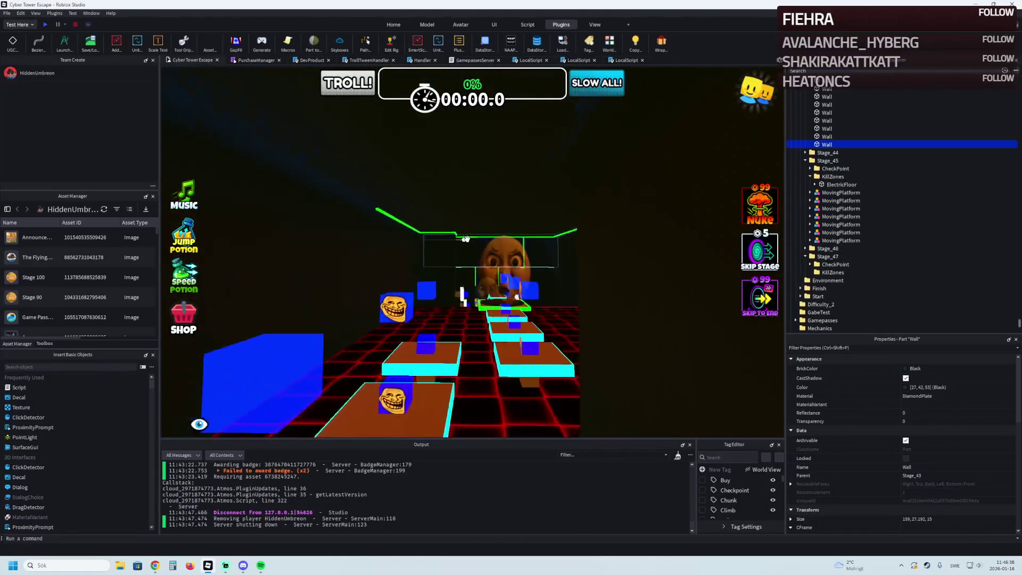
{"action": "scroll", "coordinate": [468, 241], "scroll_direction": "down", "scroll_amount": 10}
{"action": "scroll", "coordinate": [467, 240], "scroll_direction": "up", "scroll_amount": 10}
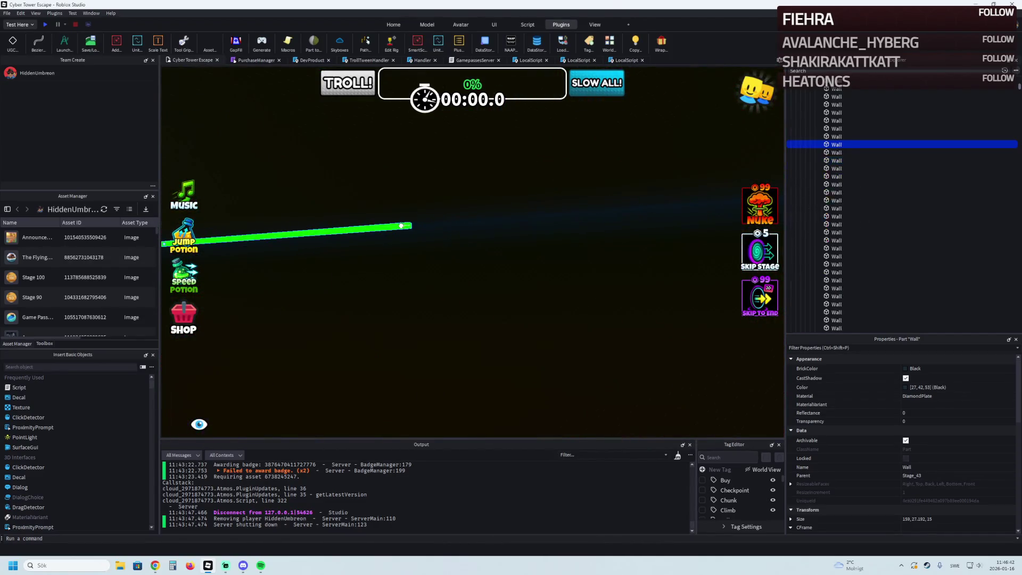
Resize the first neon-green wall strip along its edge to about 30 studs long.
{"action": "left_click_drag", "start_coordinate": [454, 224], "coordinate": [482, 221]}
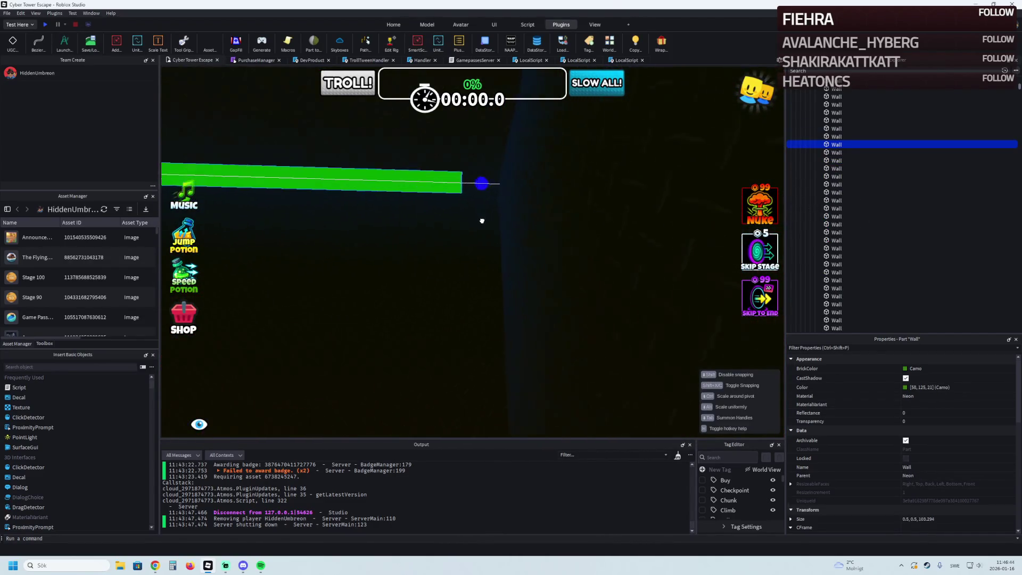
{"action": "right_click", "coordinate": [519, 215]}
{"action": "mouse_move", "coordinate": [487, 220]}
{"action": "left_mouse_down"}
{"action": "mouse_move", "coordinate": [456, 162]}
{"action": "mouse_move", "coordinate": [423, 200]}
{"action": "mouse_move", "coordinate": [468, 266]}
{"action": "mouse_move", "coordinate": [527, 265]}
{"action": "left_mouse_up"}
{"action": "left_click_drag", "start_coordinate": [516, 340], "coordinate": [518, 337]}
{"action": "left_click_drag", "start_coordinate": [376, 323], "coordinate": [398, 316]}
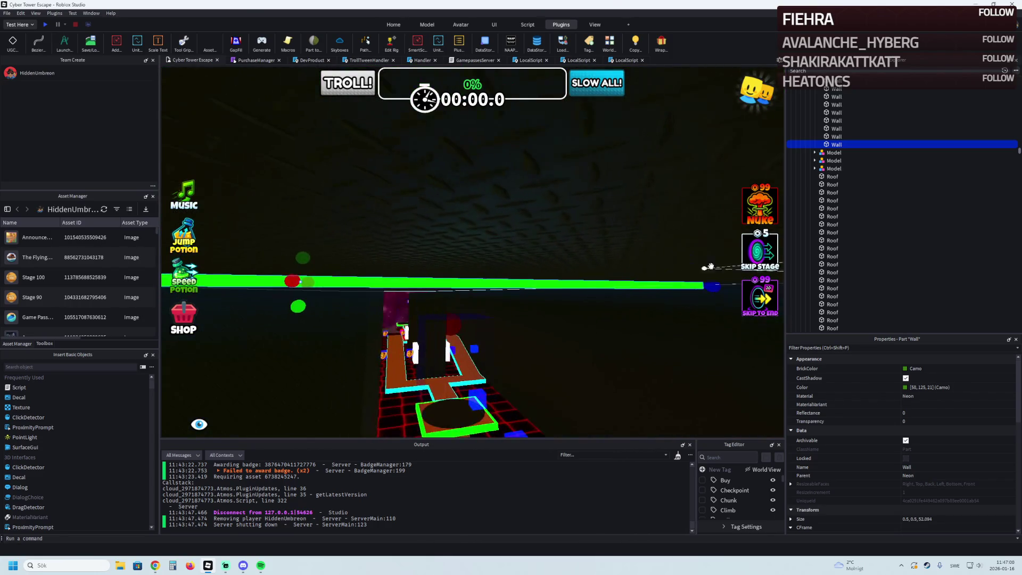
{"action": "mouse_move", "coordinate": [707, 282]}
{"action": "left_mouse_down"}
{"action": "mouse_move", "coordinate": [641, 272]}
{"action": "mouse_move", "coordinate": [552, 171]}
{"action": "mouse_move", "coordinate": [389, 213]}
{"action": "left_mouse_up"}
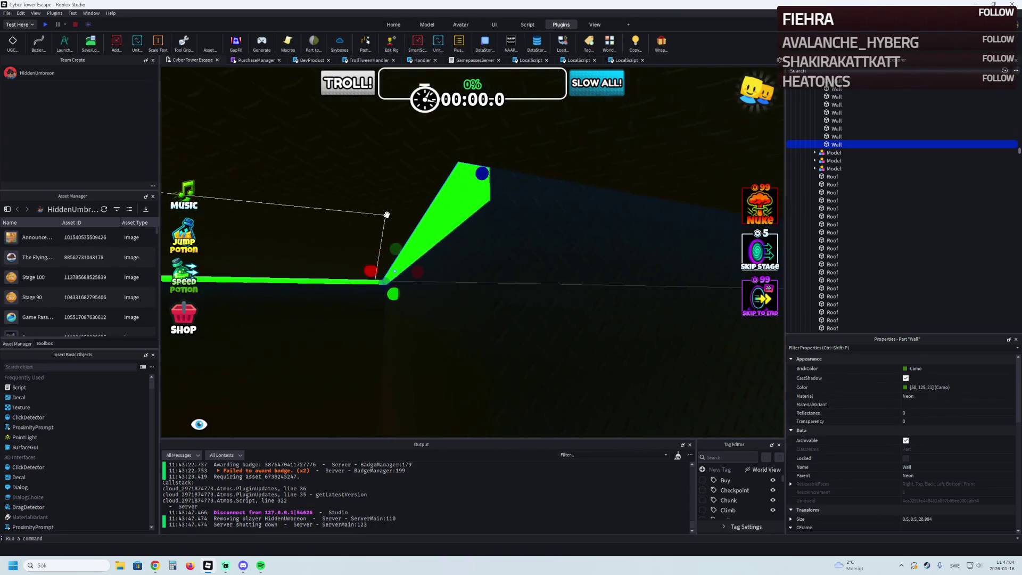
Fit the green strip's length and move it into place at the corner.
{"action": "key", "text": "d"}
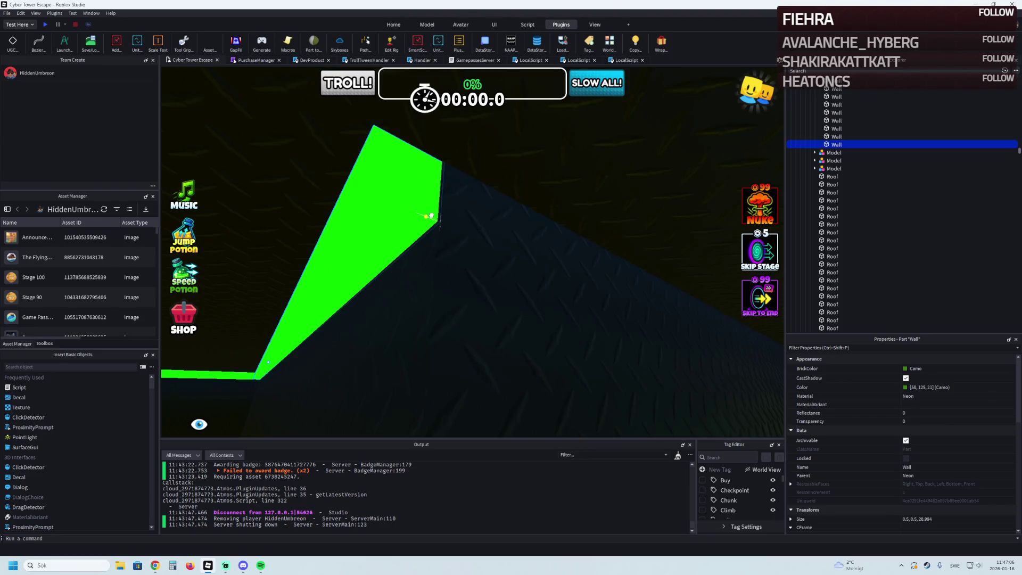
{"action": "right_click", "coordinate": [435, 219]}
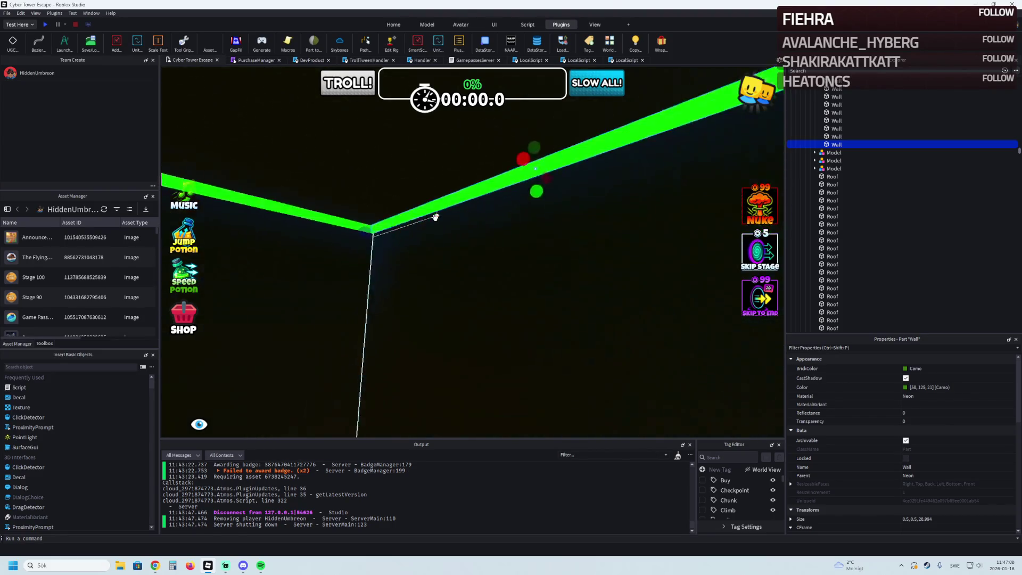
{"action": "key", "text": "w"}
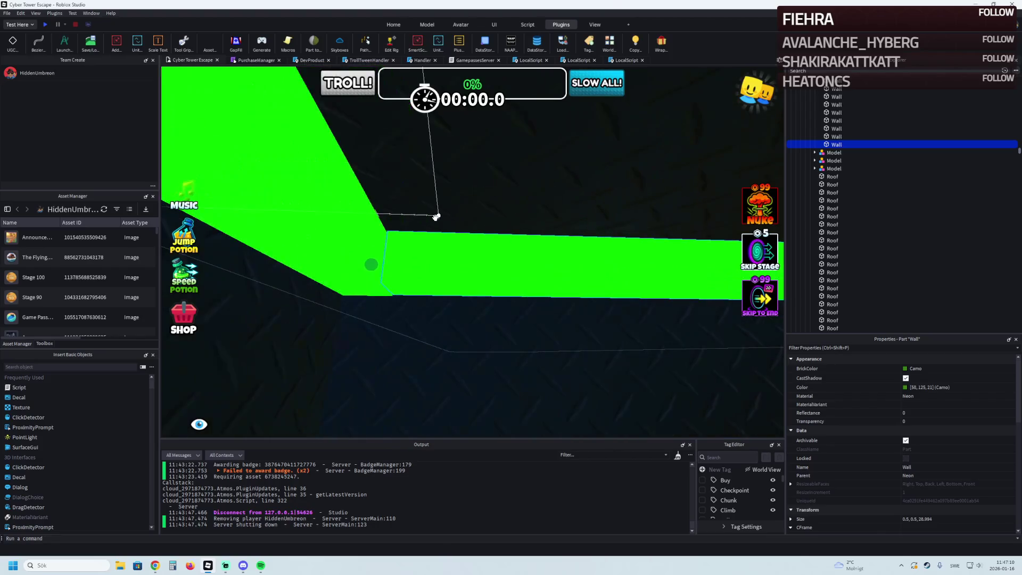
{"action": "right_click", "coordinate": [438, 222]}
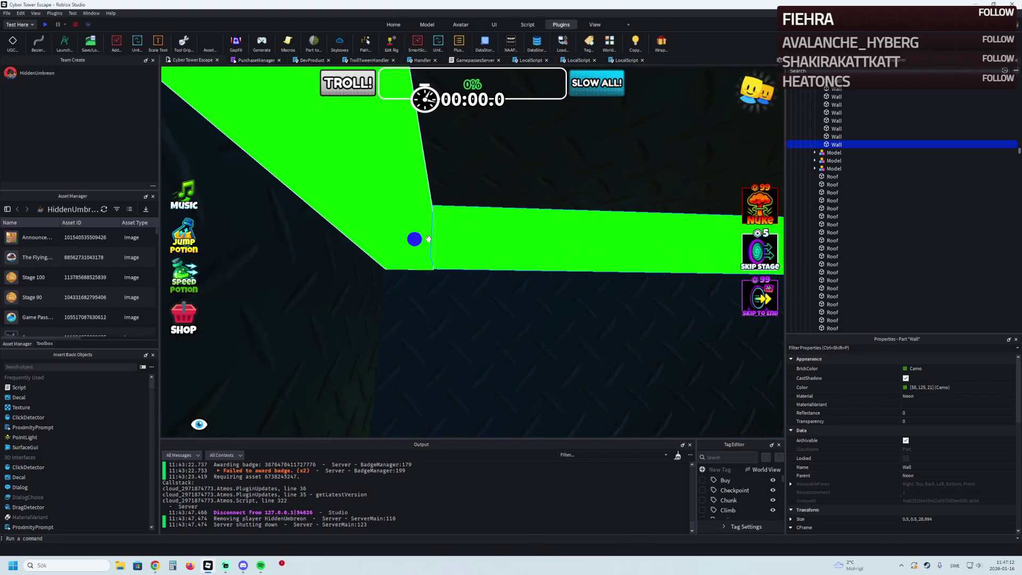
{"action": "right_click", "coordinate": [428, 239]}
{"action": "right_click", "coordinate": [429, 239]}
{"action": "key", "text": "w"}
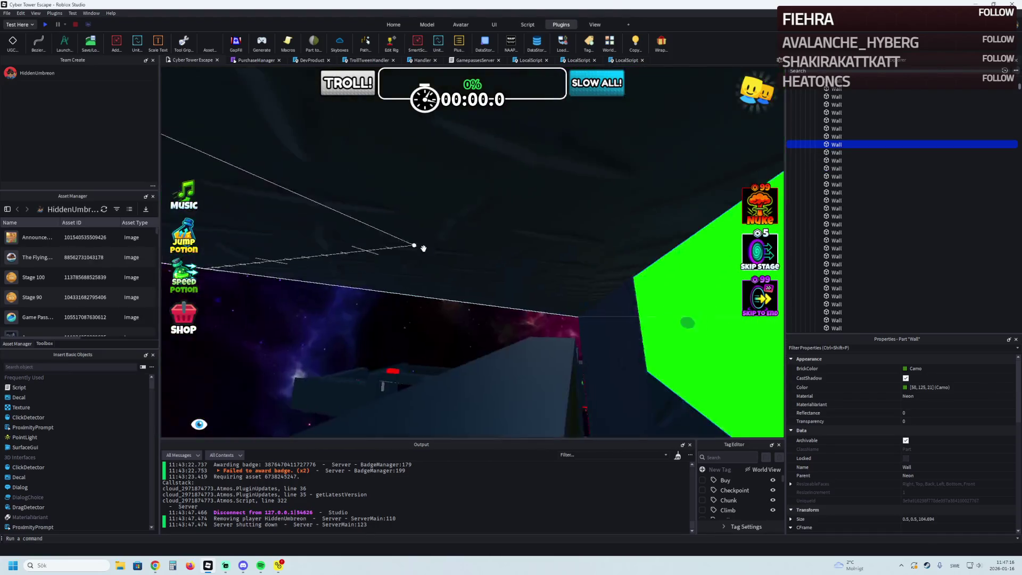
{"action": "right_click", "coordinate": [424, 249]}
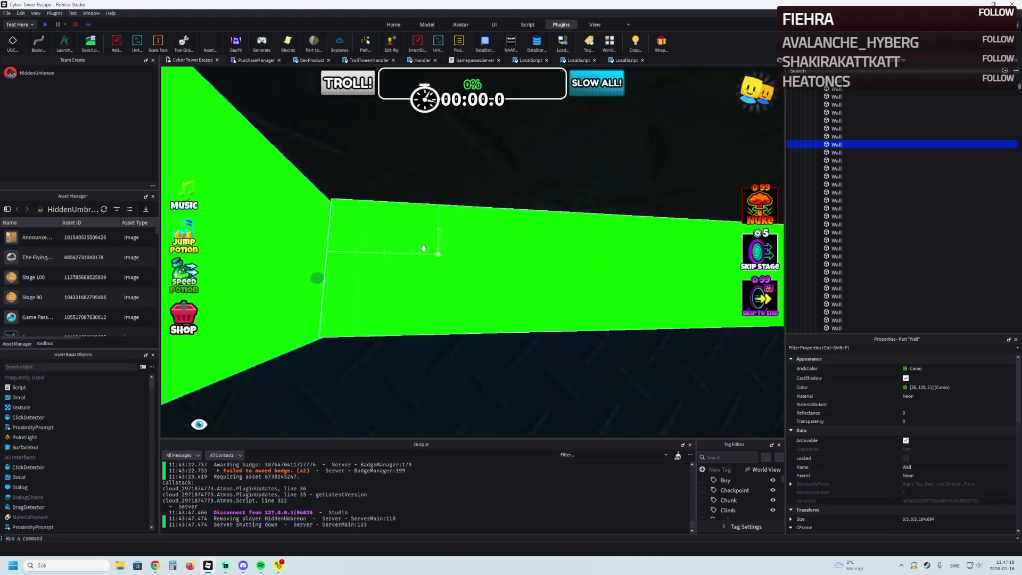
{"action": "key", "text": "w"}
{"action": "mouse_move", "coordinate": [332, 275]}
{"action": "left_mouse_down"}
{"action": "mouse_move", "coordinate": [274, 309]}
{"action": "mouse_move", "coordinate": [308, 302]}
{"action": "mouse_move", "coordinate": [330, 336]}
{"action": "mouse_move", "coordinate": [333, 270]}
{"action": "left_mouse_up"}
{"action": "key", "text": "s"}
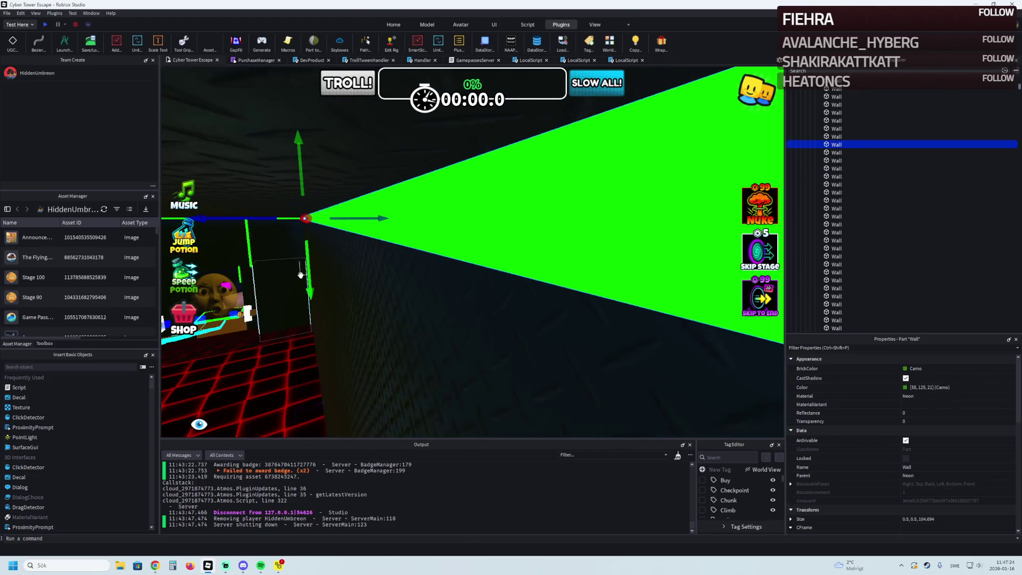
{"action": "scroll", "coordinate": [325, 269], "scroll_direction": "up", "scroll_amount": 3}
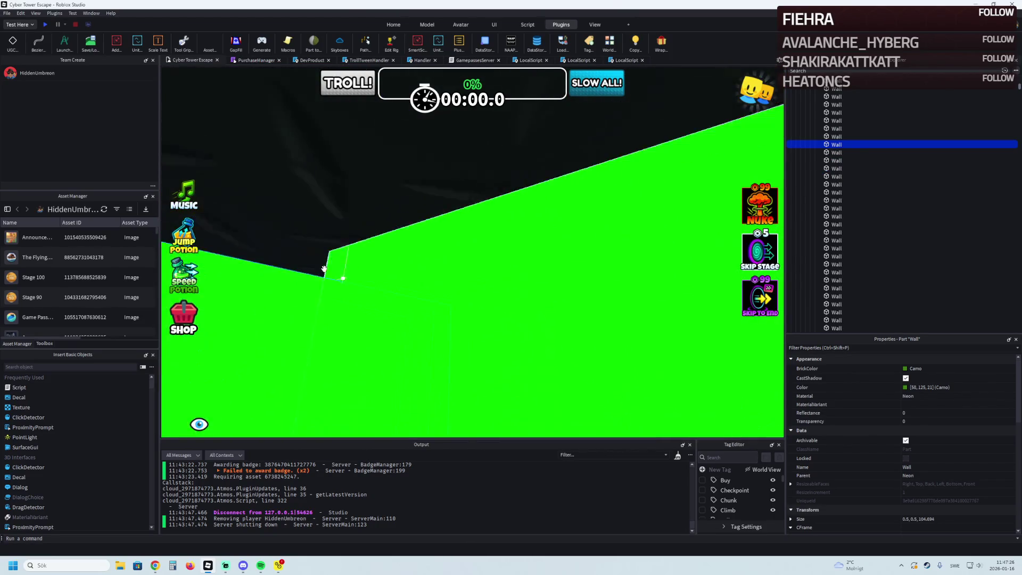
{"action": "left_click_drag", "start_coordinate": [331, 286], "coordinate": [355, 256]}
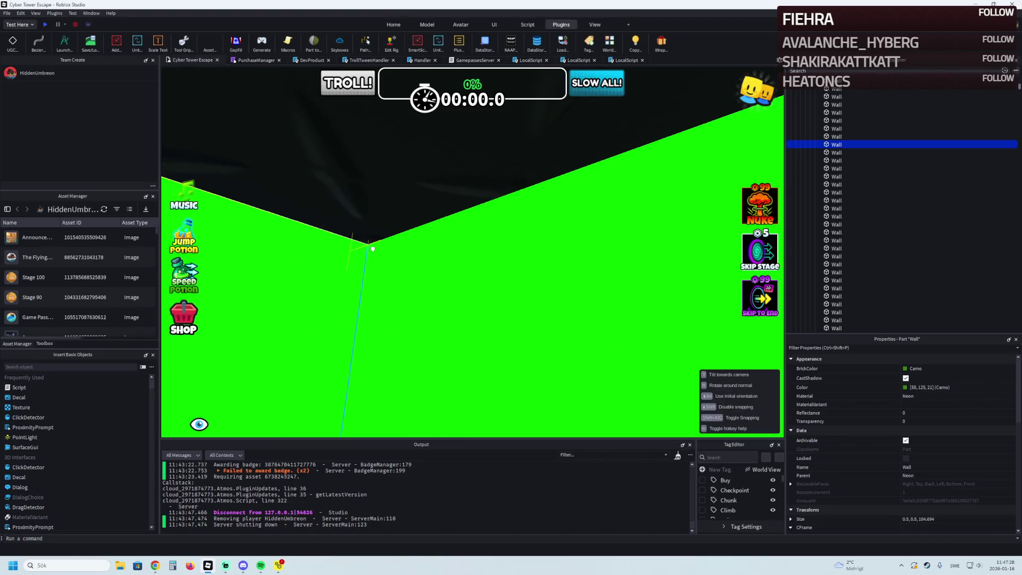
Adjust the green wall's length, shortening it to about 20 studs.
{"action": "left_click_drag", "start_coordinate": [367, 243], "coordinate": [500, 248]}
{"action": "left_click_drag", "start_coordinate": [561, 227], "coordinate": [497, 214]}
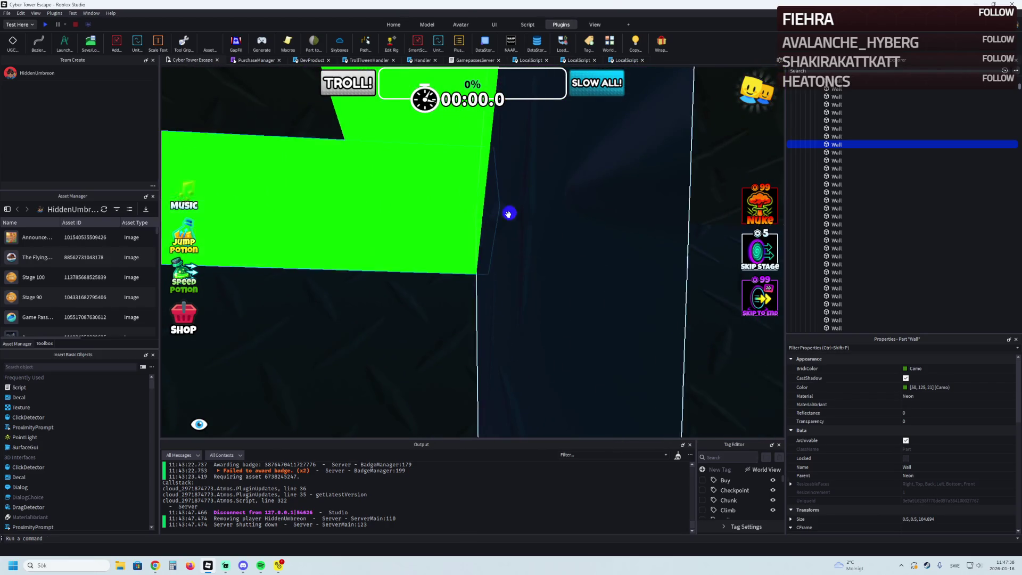
{"action": "scroll", "coordinate": [509, 213], "scroll_direction": "down", "scroll_amount": 10}
{"action": "left_click_drag", "start_coordinate": [559, 178], "coordinate": [559, 245]}
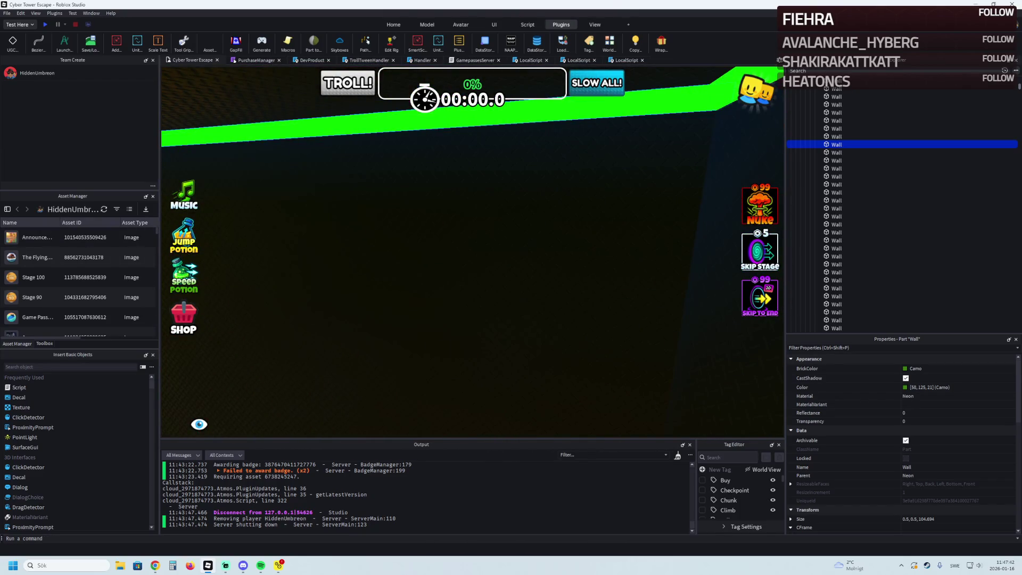
{"action": "mouse_move", "coordinate": [327, 275]}
{"action": "left_mouse_down"}
{"action": "mouse_move", "coordinate": [338, 274]}
{"action": "mouse_move", "coordinate": [335, 210]}
{"action": "mouse_move", "coordinate": [399, 215]}
{"action": "left_mouse_up"}
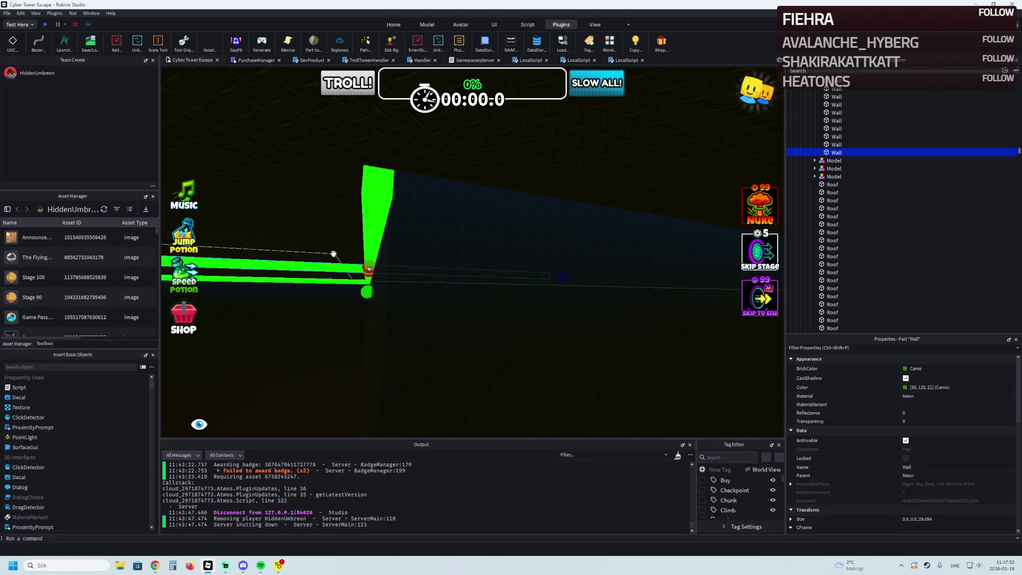
{"action": "mouse_move", "coordinate": [330, 265]}
{"action": "left_mouse_down"}
{"action": "mouse_move", "coordinate": [498, 187]}
{"action": "mouse_move", "coordinate": [497, 250]}
{"action": "mouse_move", "coordinate": [500, 193]}
{"action": "left_mouse_up"}
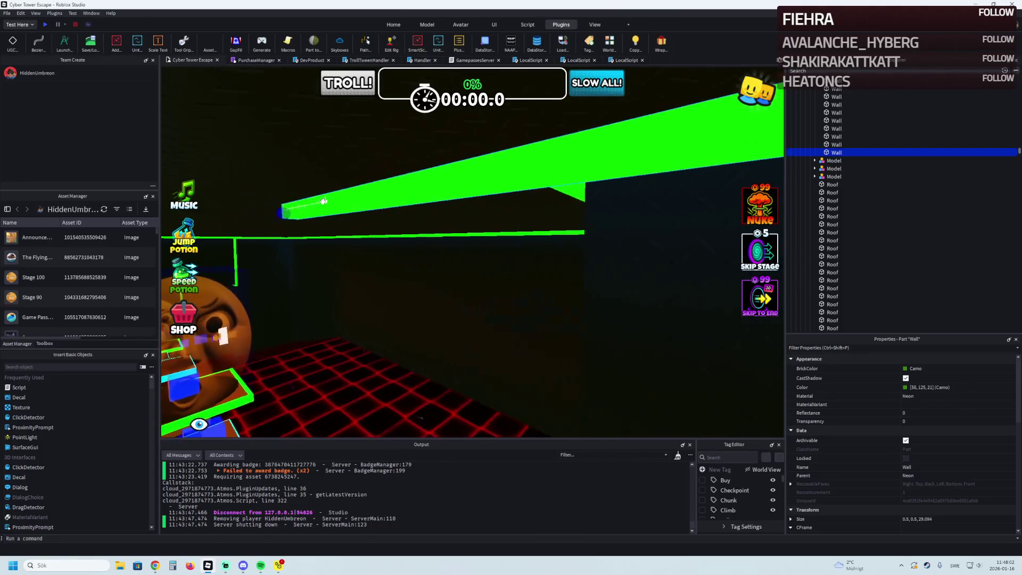
{"action": "left_click_drag", "start_coordinate": [286, 211], "coordinate": [569, 168]}
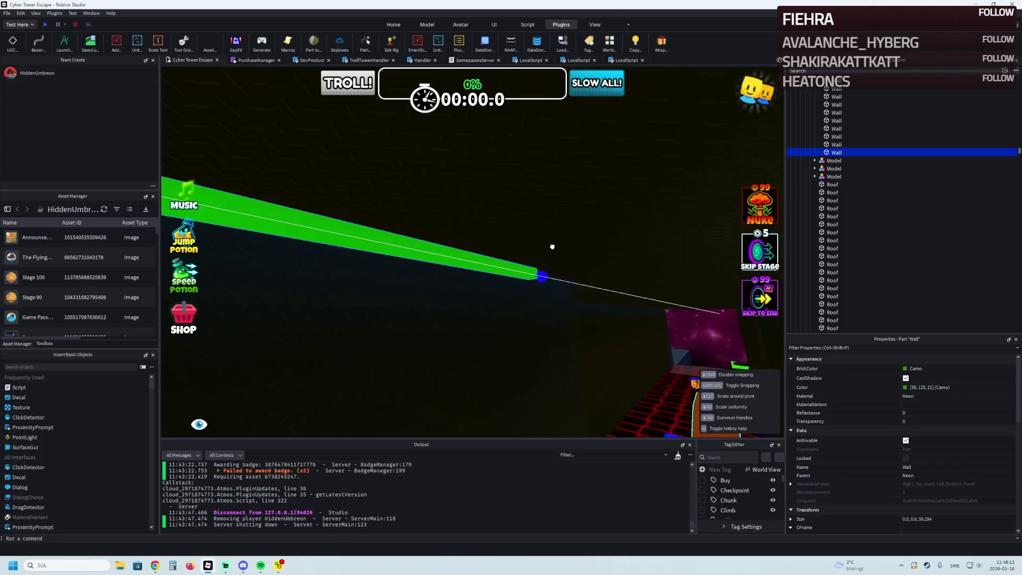
Rescale the next green wall piece, settling at about 42 studs long.
{"action": "left_click_drag", "start_coordinate": [553, 246], "coordinate": [553, 249]}
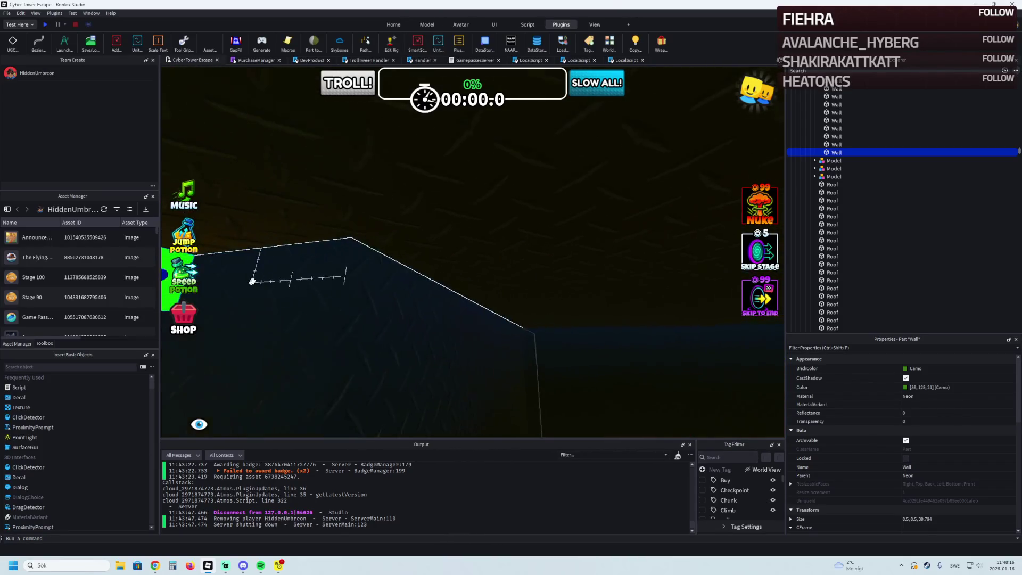
{"action": "left_click_drag", "start_coordinate": [260, 274], "coordinate": [271, 273]}
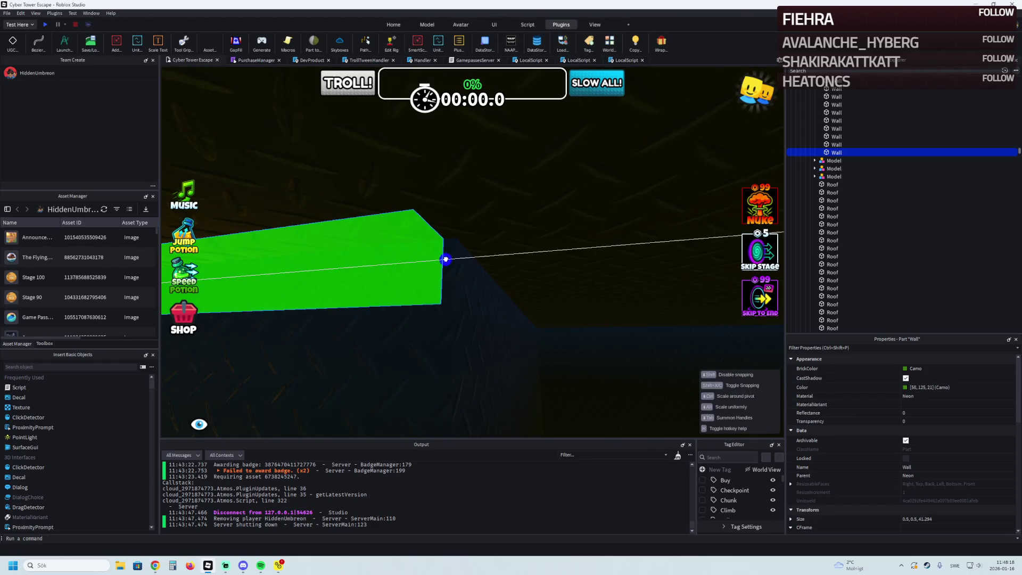
{"action": "left_click_drag", "start_coordinate": [461, 258], "coordinate": [462, 259]}
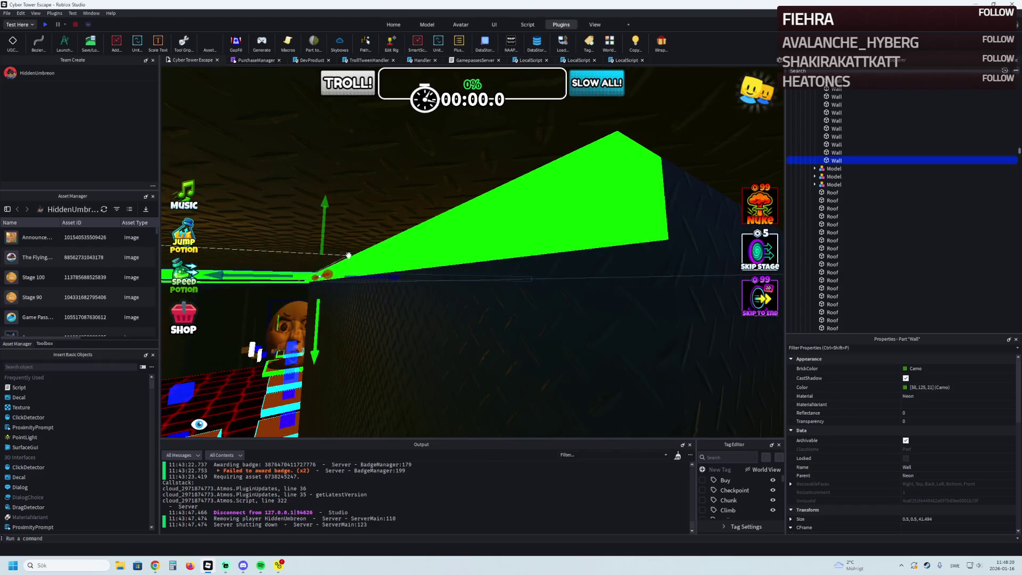
{"action": "mouse_move", "coordinate": [324, 271]}
{"action": "left_mouse_down"}
{"action": "mouse_move", "coordinate": [454, 130]}
{"action": "mouse_move", "coordinate": [455, 176]}
{"action": "mouse_move", "coordinate": [473, 194]}
{"action": "mouse_move", "coordinate": [461, 194]}
{"action": "left_mouse_up"}
{"action": "mouse_move", "coordinate": [503, 135]}
{"action": "left_mouse_down"}
{"action": "mouse_move", "coordinate": [490, 75]}
{"action": "mouse_move", "coordinate": [472, 190]}
{"action": "mouse_move", "coordinate": [425, 192]}
{"action": "left_mouse_up"}
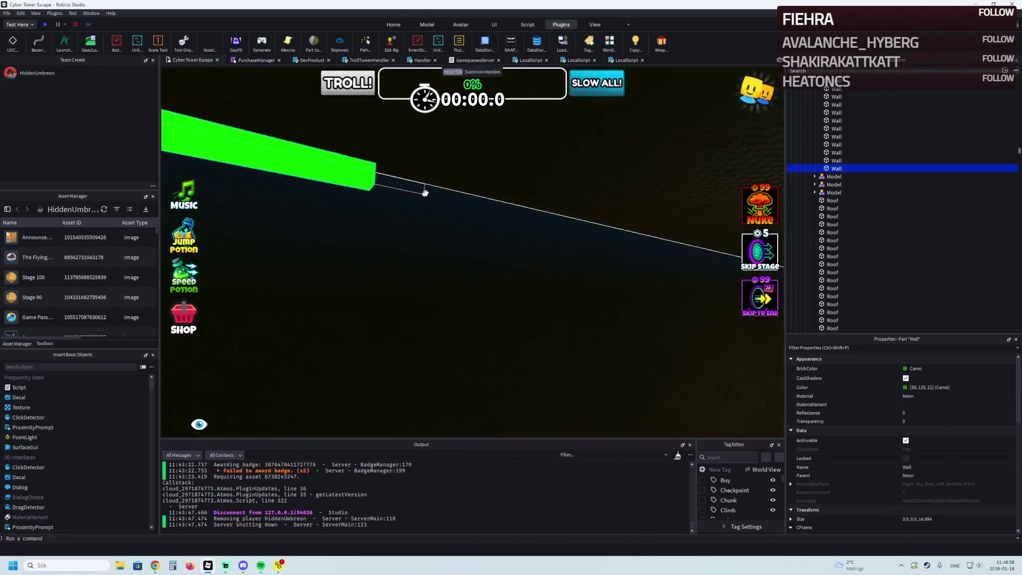
{"action": "left_click_drag", "start_coordinate": [305, 185], "coordinate": [480, 214]}
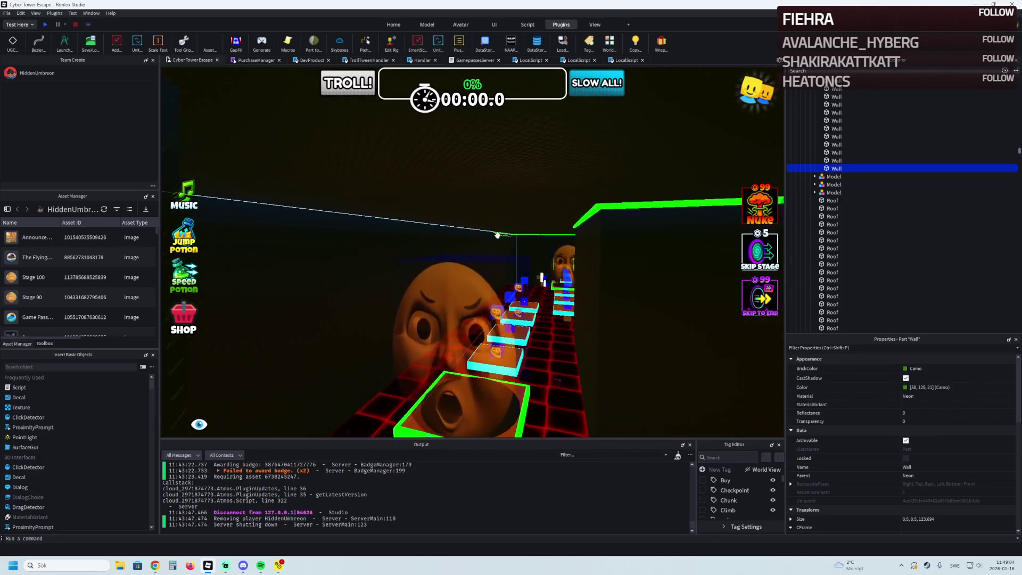
{"action": "left_click", "coordinate": [497, 232]}
Rescale the long green trim strip from about 121 to roughly 198.5 studs to fit the wall top.
{"action": "key", "text": "f"}
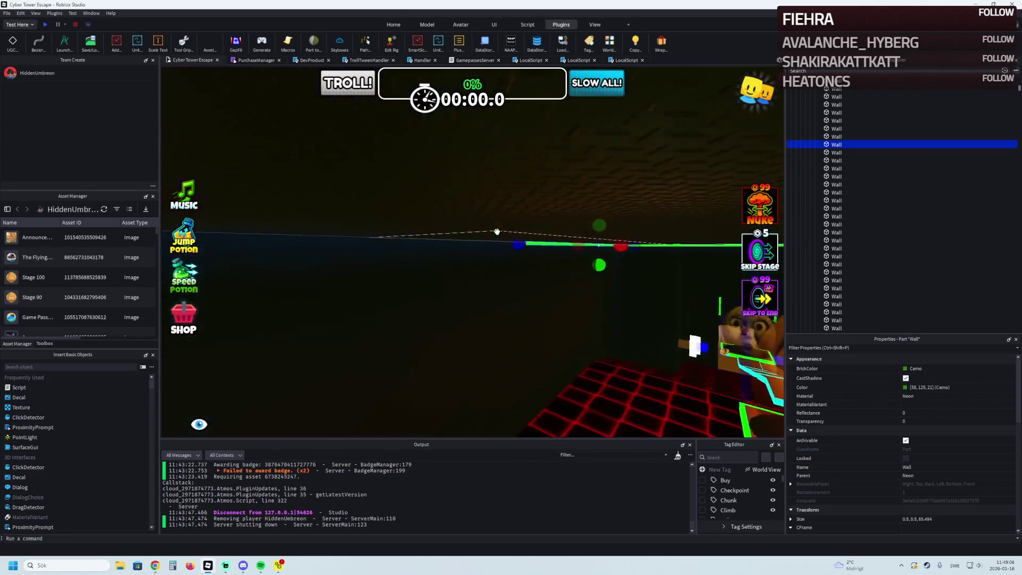
{"action": "mouse_move", "coordinate": [503, 215]}
{"action": "left_mouse_down"}
{"action": "mouse_move", "coordinate": [413, 211]}
{"action": "mouse_move", "coordinate": [377, 222]}
{"action": "left_mouse_up"}
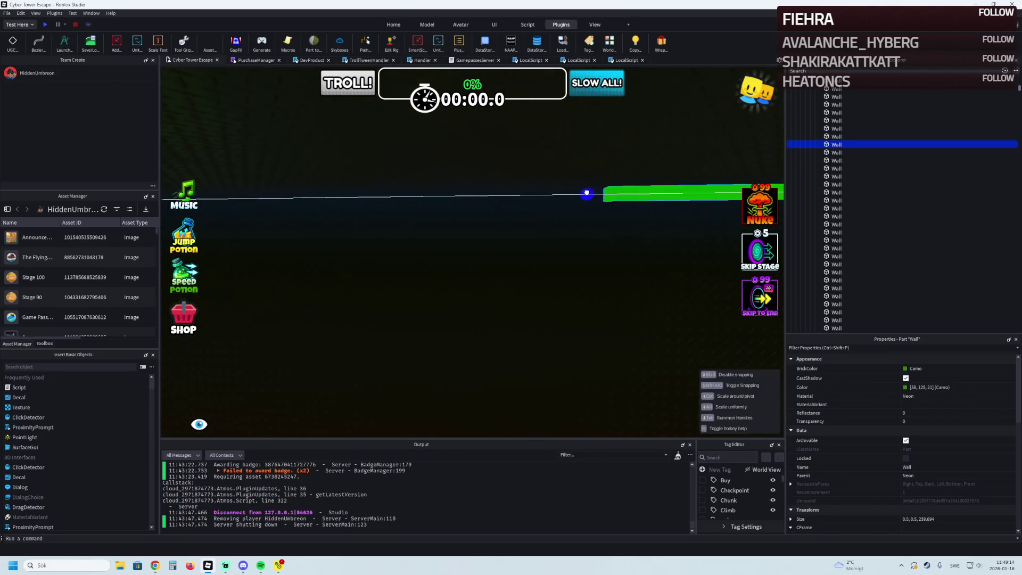
{"action": "left_click_drag", "start_coordinate": [281, 219], "coordinate": [261, 222]}
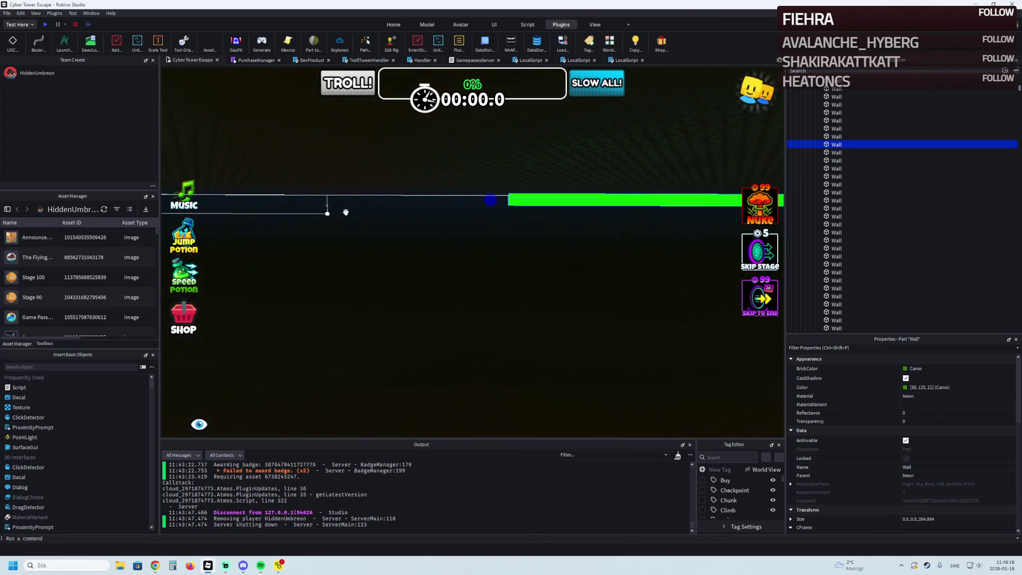
{"action": "left_click_drag", "start_coordinate": [544, 197], "coordinate": [506, 206]}
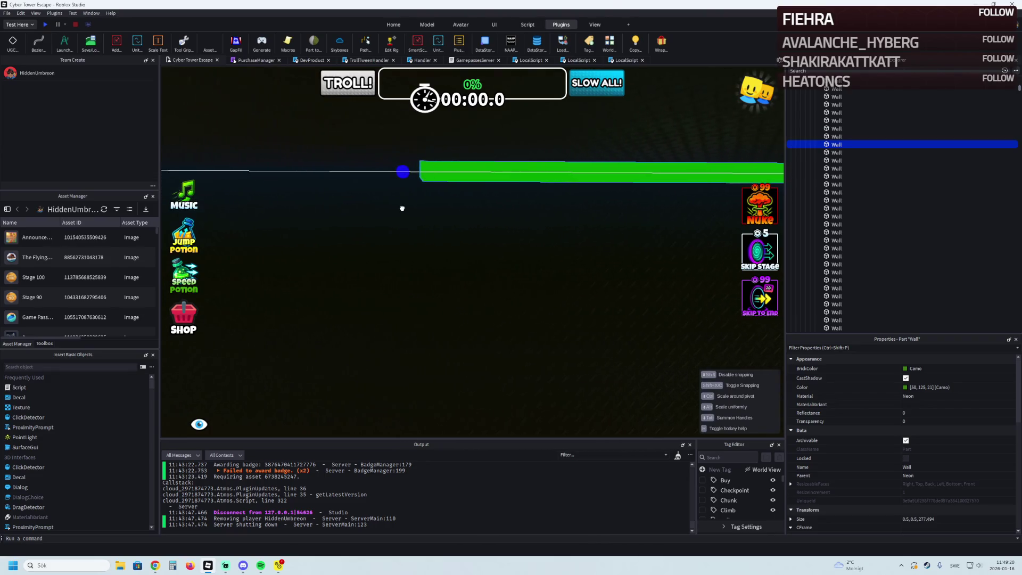
{"action": "left_click_drag", "start_coordinate": [345, 220], "coordinate": [342, 216]}
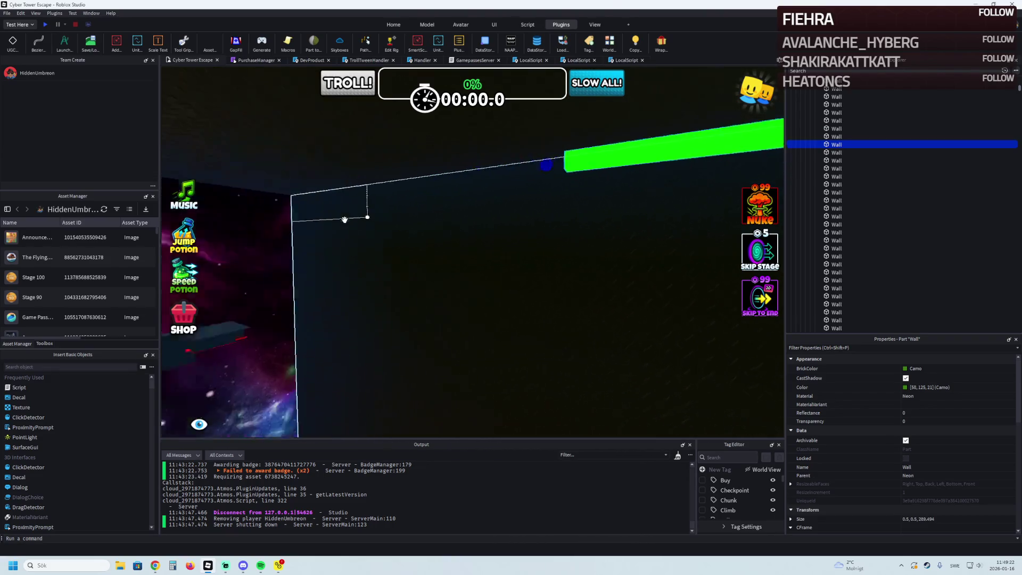
{"action": "left_click_drag", "start_coordinate": [579, 218], "coordinate": [382, 224]}
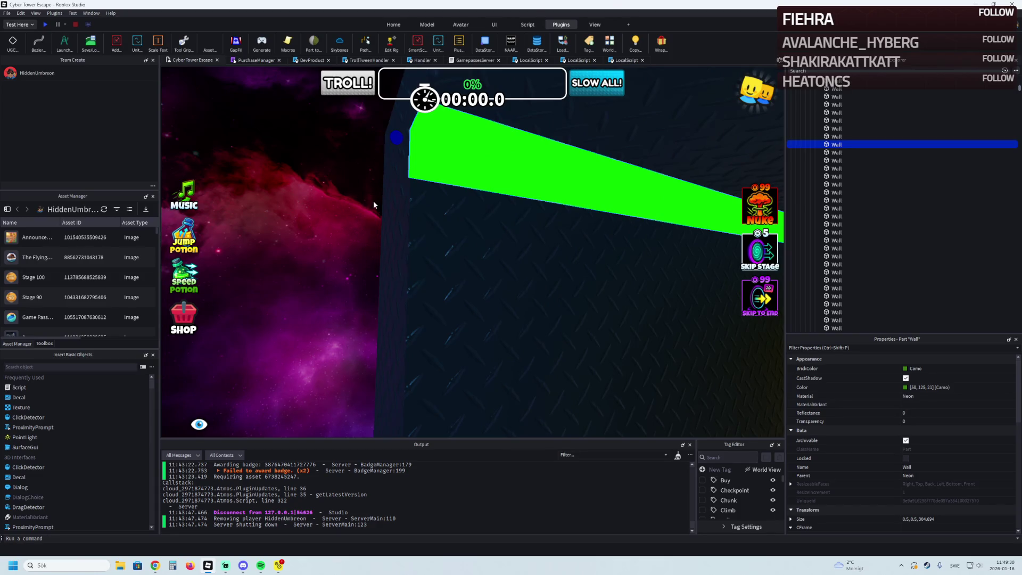
{"action": "key", "text": "s"}
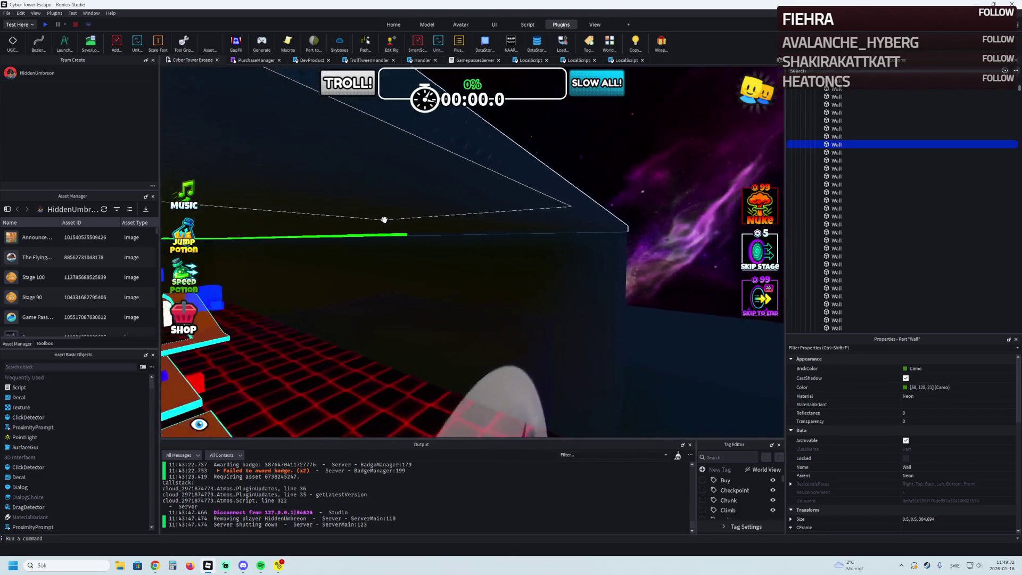
{"action": "key", "text": "s"}
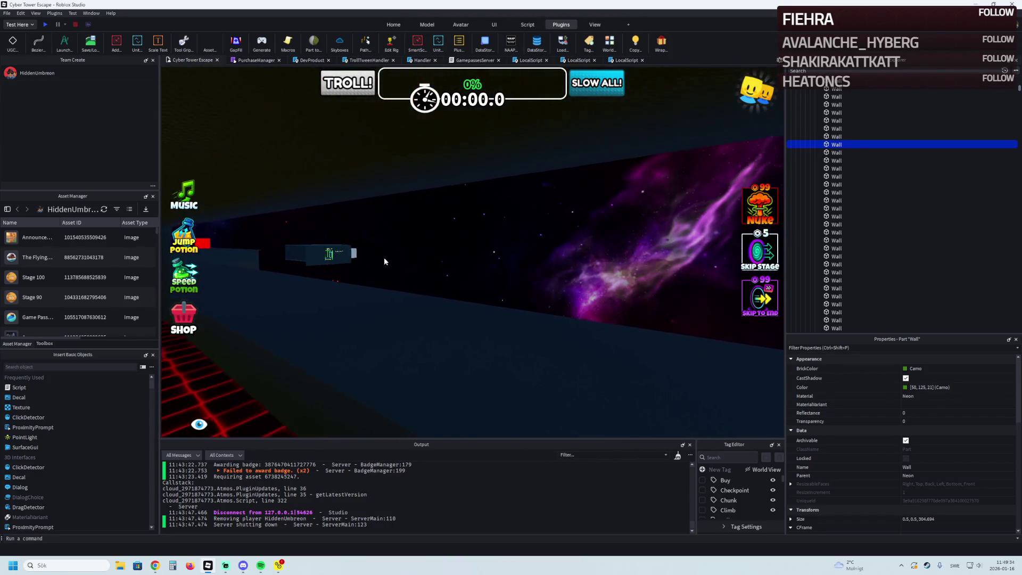
{"action": "key", "text": "w"}
{"action": "mouse_move", "coordinate": [420, 205]}
{"action": "left_mouse_down"}
{"action": "mouse_move", "coordinate": [359, 141]}
{"action": "mouse_move", "coordinate": [401, 186]}
{"action": "mouse_move", "coordinate": [382, 189]}
{"action": "left_mouse_up"}
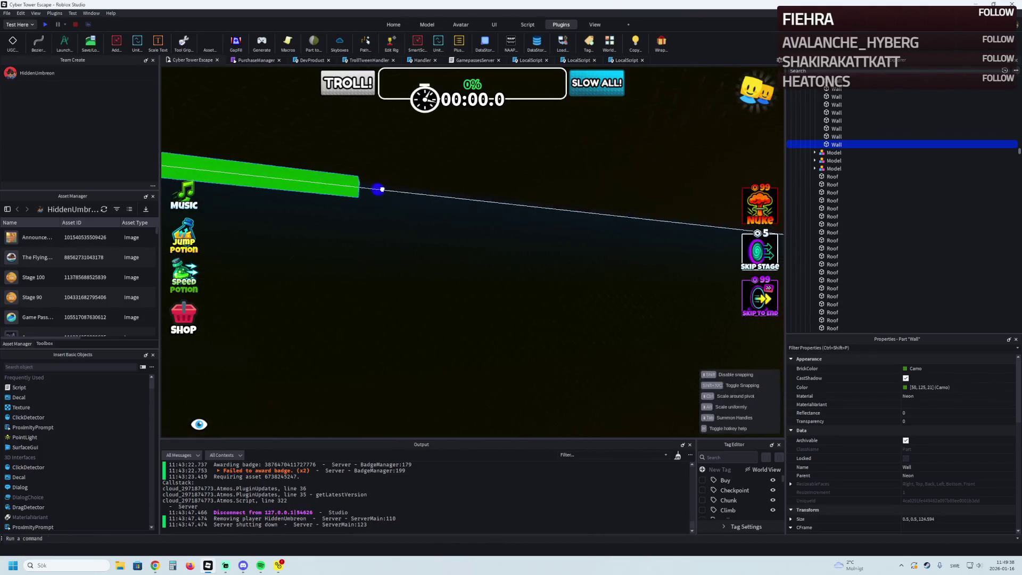
{"action": "mouse_move", "coordinate": [448, 215]}
{"action": "left_mouse_down"}
{"action": "mouse_move", "coordinate": [524, 199]}
{"action": "mouse_move", "coordinate": [553, 205]}
{"action": "mouse_move", "coordinate": [550, 227]}
{"action": "mouse_move", "coordinate": [501, 189]}
{"action": "mouse_move", "coordinate": [456, 208]}
{"action": "mouse_move", "coordinate": [429, 237]}
{"action": "mouse_move", "coordinate": [484, 237]}
{"action": "mouse_move", "coordinate": [483, 228]}
{"action": "mouse_move", "coordinate": [483, 237]}
{"action": "mouse_move", "coordinate": [413, 246]}
{"action": "left_mouse_up"}
Stretch the first dark diamond-plate wall taller so its top meets the trim.
{"action": "key", "text": "a"}
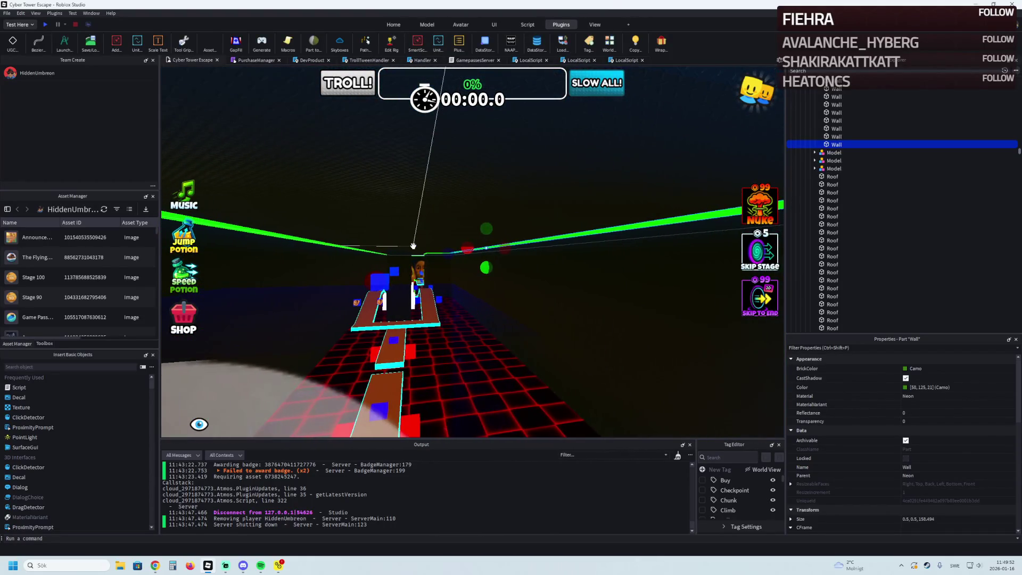
{"action": "key", "text": "a"}
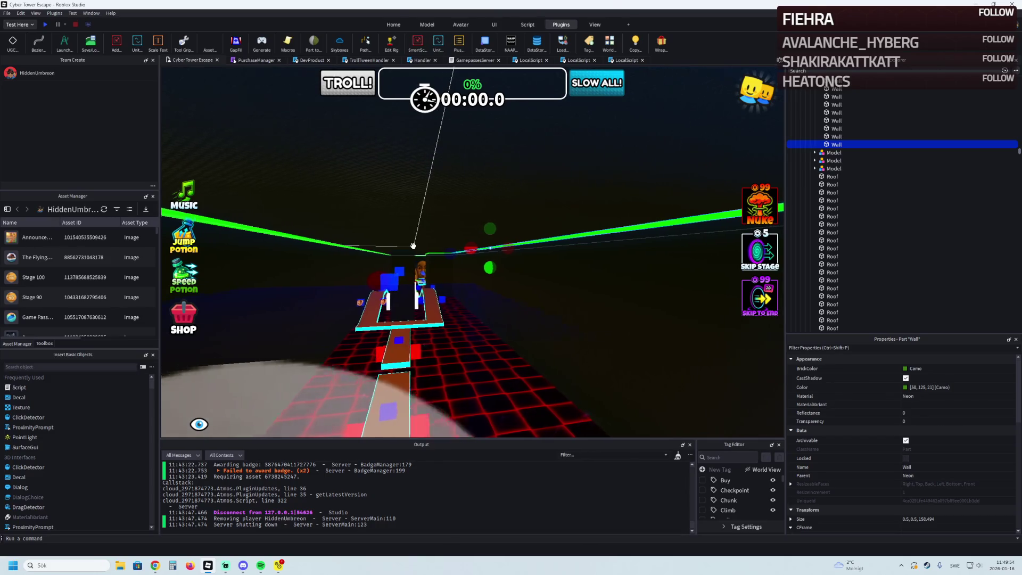
{"action": "key", "text": "d"}
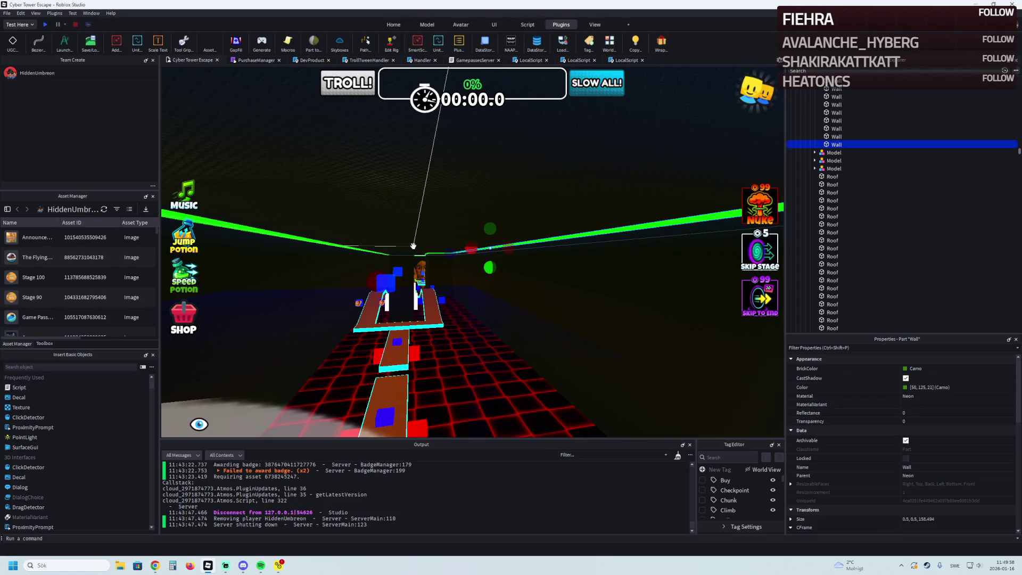
{"action": "key", "text": "a"}
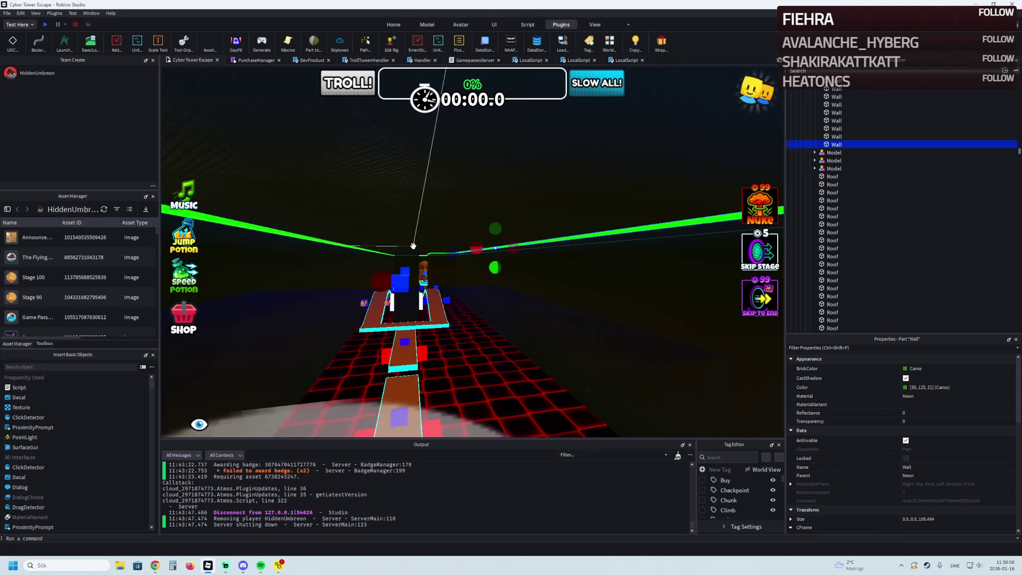
{"action": "key", "text": "a"}
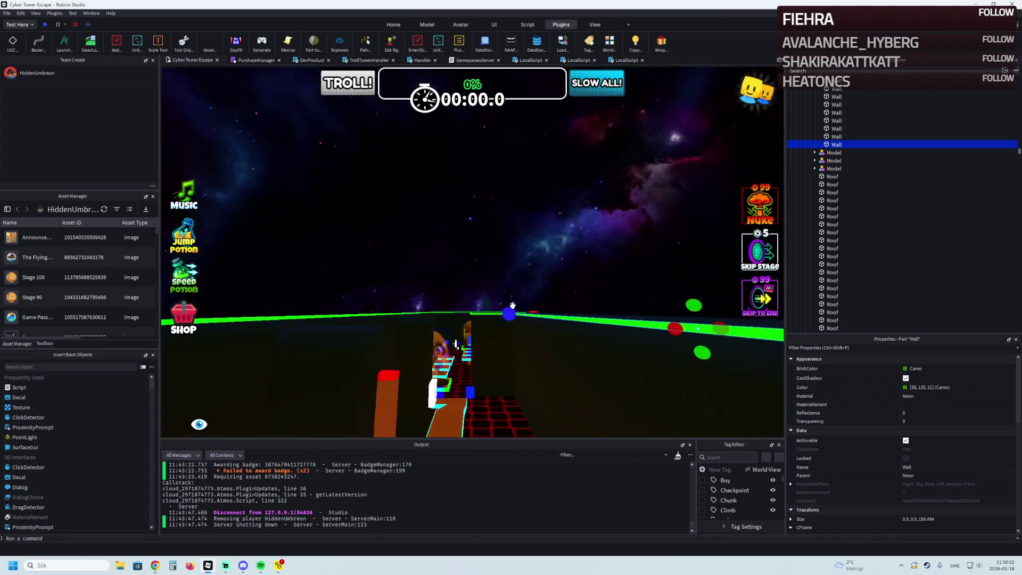
{"action": "key", "text": "a"}
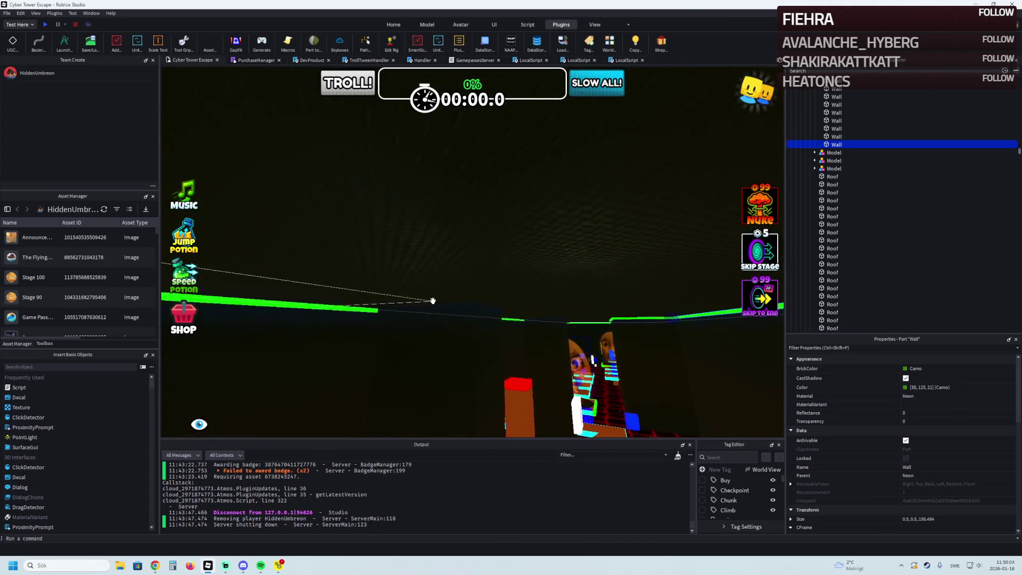
{"action": "key", "text": "w"}
{"action": "key", "text": "w"}
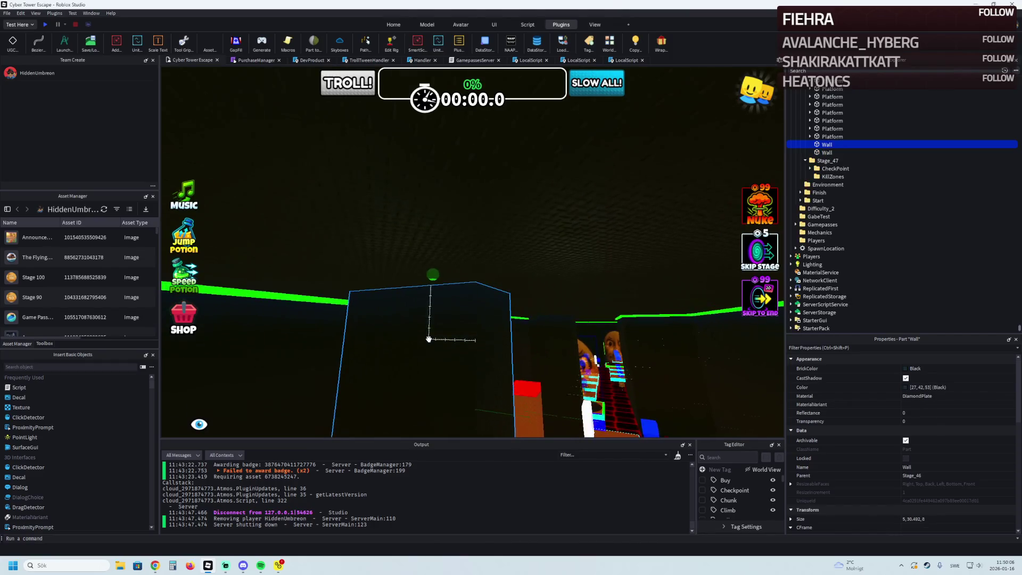
{"action": "left_click_drag", "start_coordinate": [450, 304], "coordinate": [458, 208]}
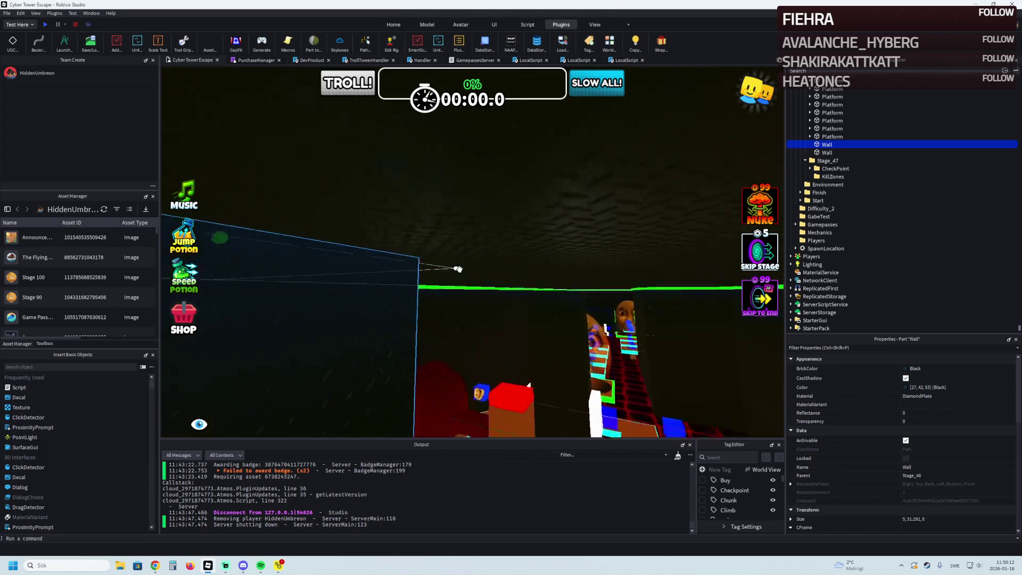
Raise the second dark wall slightly to about 31.3 studs tall.
{"action": "left_click", "coordinate": [483, 296]}
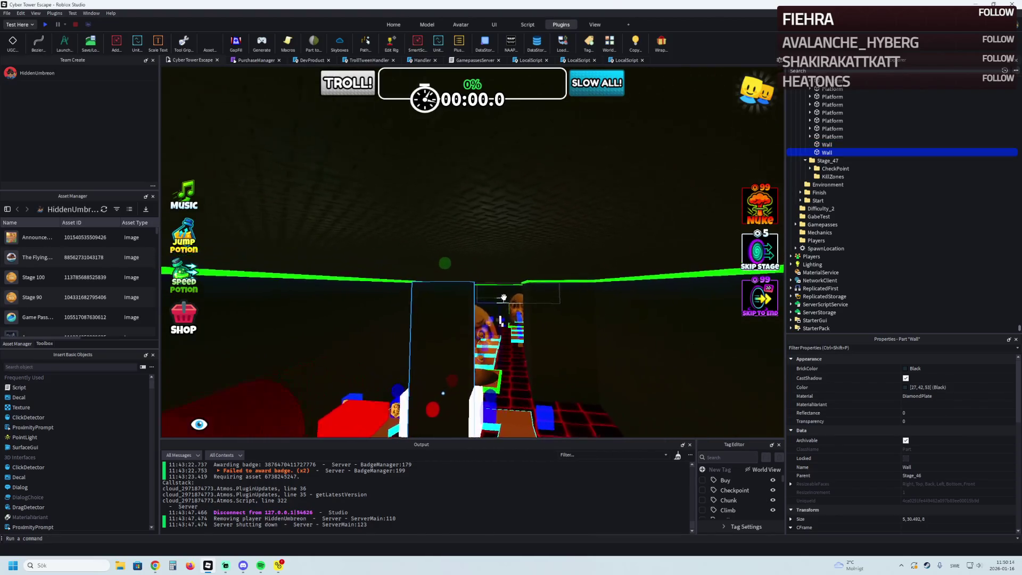
{"action": "key", "text": "w"}
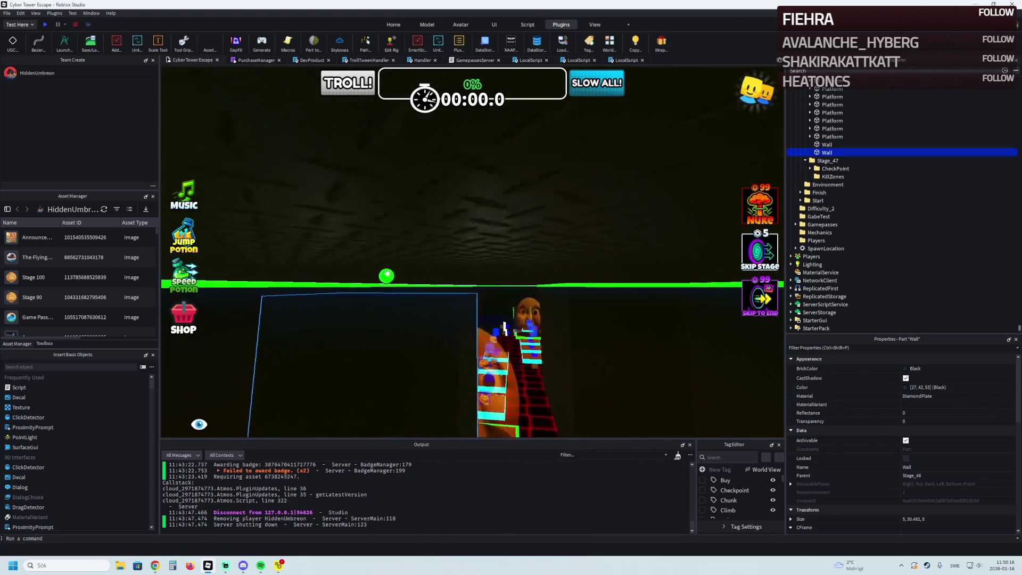
{"action": "left_click_drag", "start_coordinate": [335, 271], "coordinate": [341, 249]}
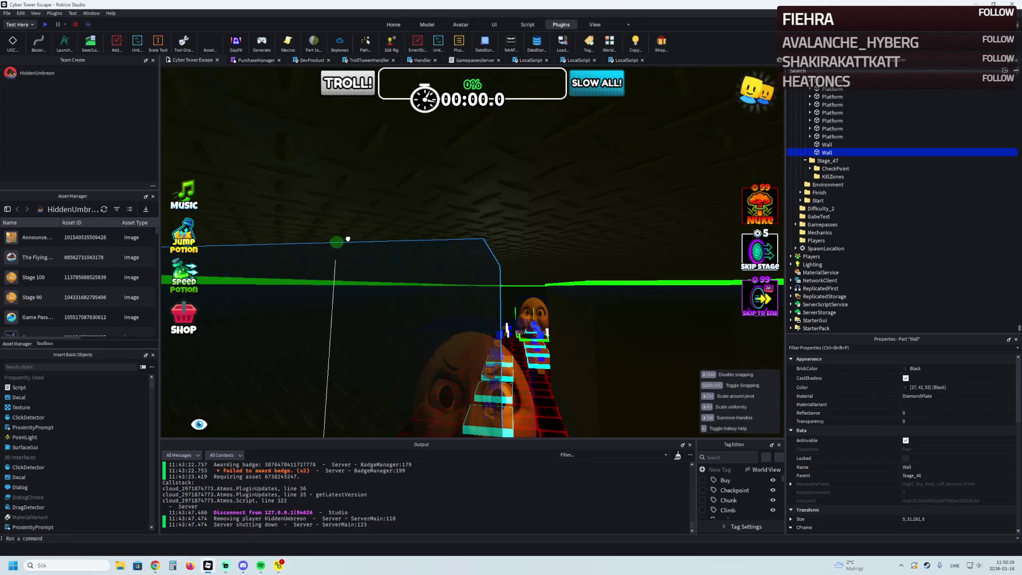
{"action": "key", "text": "d"}
{"action": "left_click", "coordinate": [430, 249]}
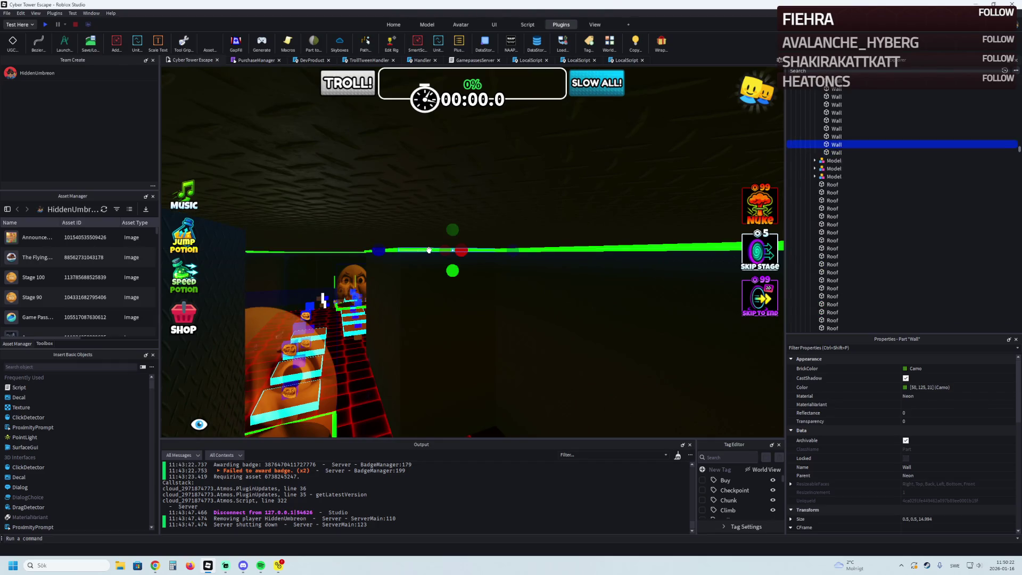
Shift the green trim piece to the left and shorten it.
{"action": "scroll", "coordinate": [421, 252], "scroll_direction": "up", "scroll_amount": 5}
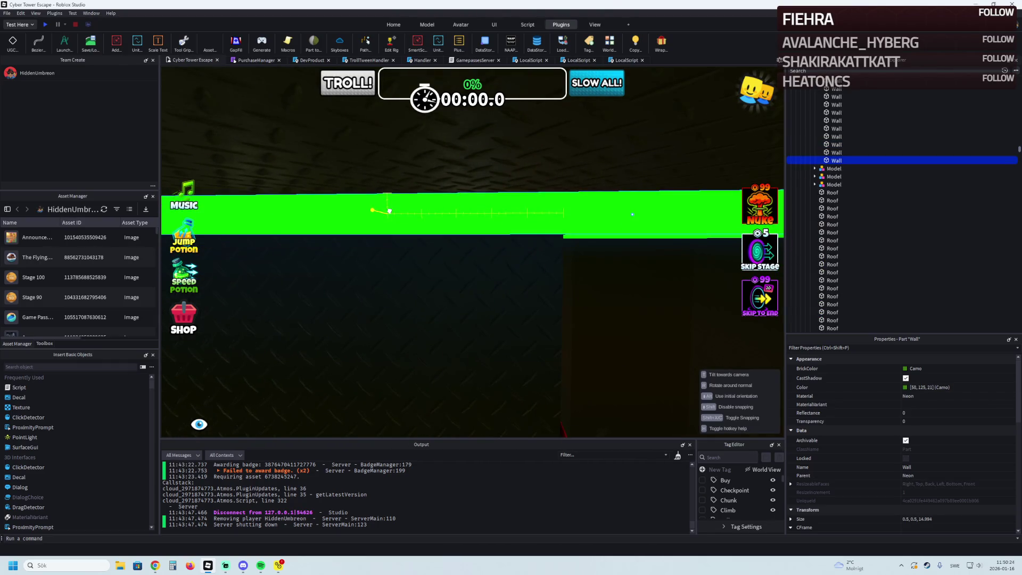
{"action": "scroll", "coordinate": [392, 202], "scroll_direction": "up", "scroll_amount": 5}
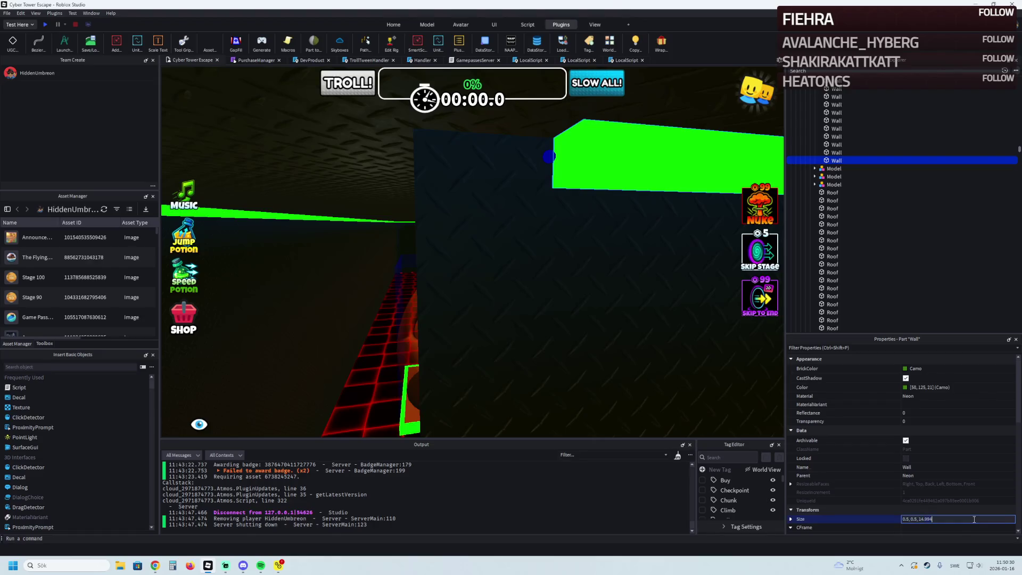
{"action": "left_click_drag", "start_coordinate": [613, 183], "coordinate": [488, 177]}
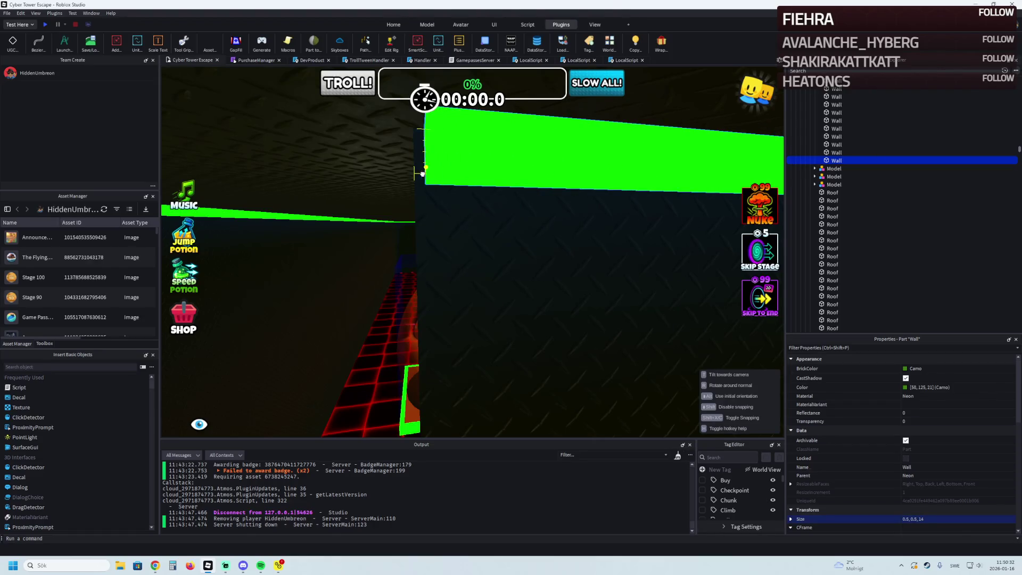
{"action": "left_click_drag", "start_coordinate": [416, 174], "coordinate": [417, 175]}
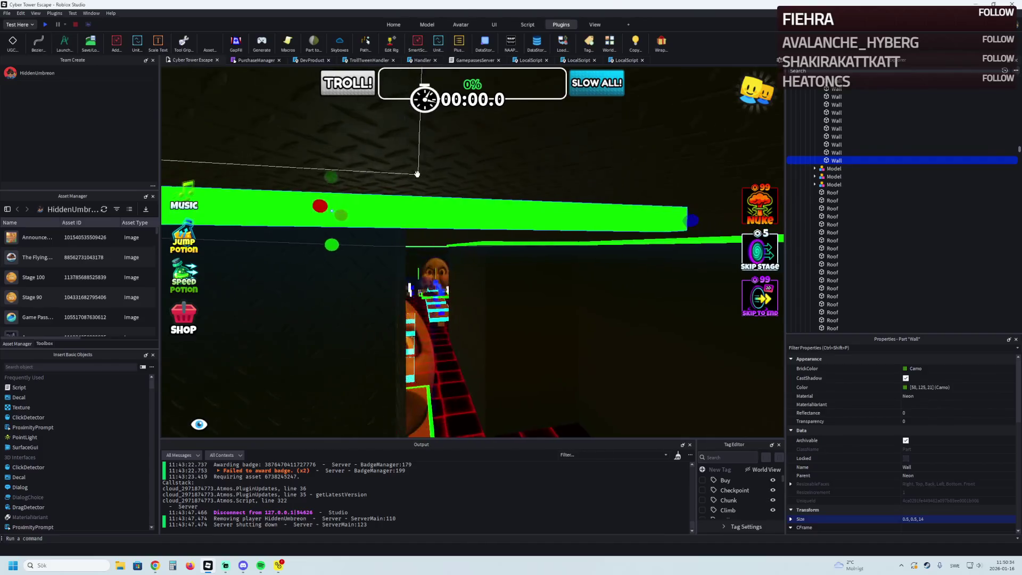
{"action": "left_click_drag", "start_coordinate": [689, 221], "coordinate": [451, 215]}
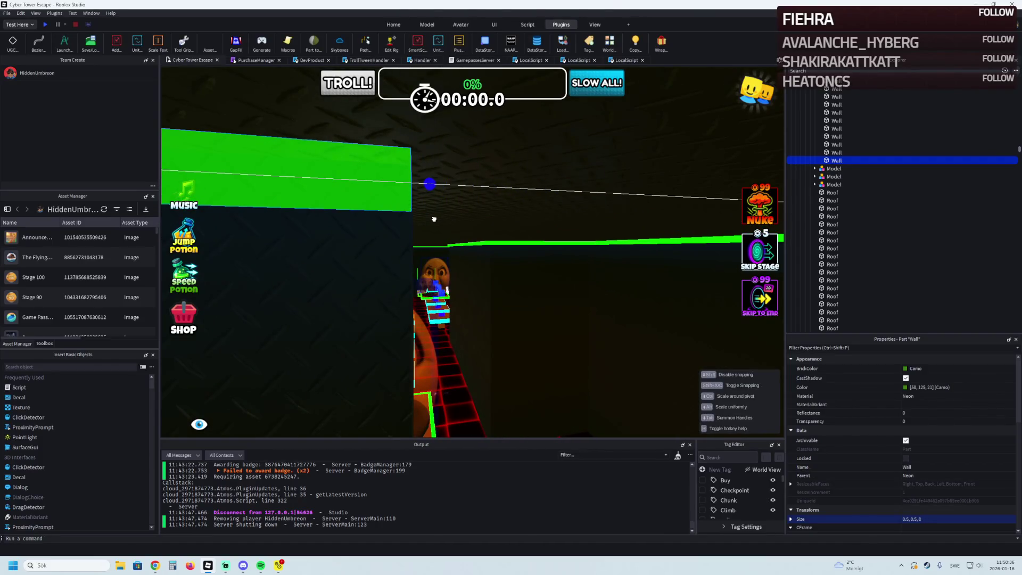
{"action": "scroll", "coordinate": [434, 219], "scroll_direction": "up", "scroll_amount": 5}
{"action": "left_click_drag", "start_coordinate": [424, 199], "coordinate": [426, 201]}
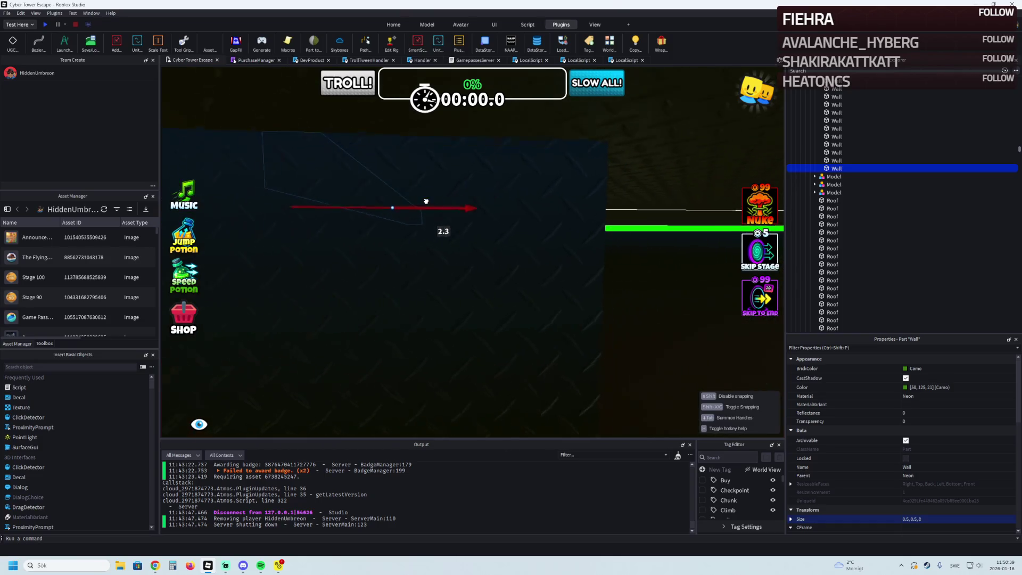
Orbit around the green trim, moving it up and left and shortening it further.
{"action": "right_click", "coordinate": [470, 203]}
{"action": "right_click", "coordinate": [521, 192]}
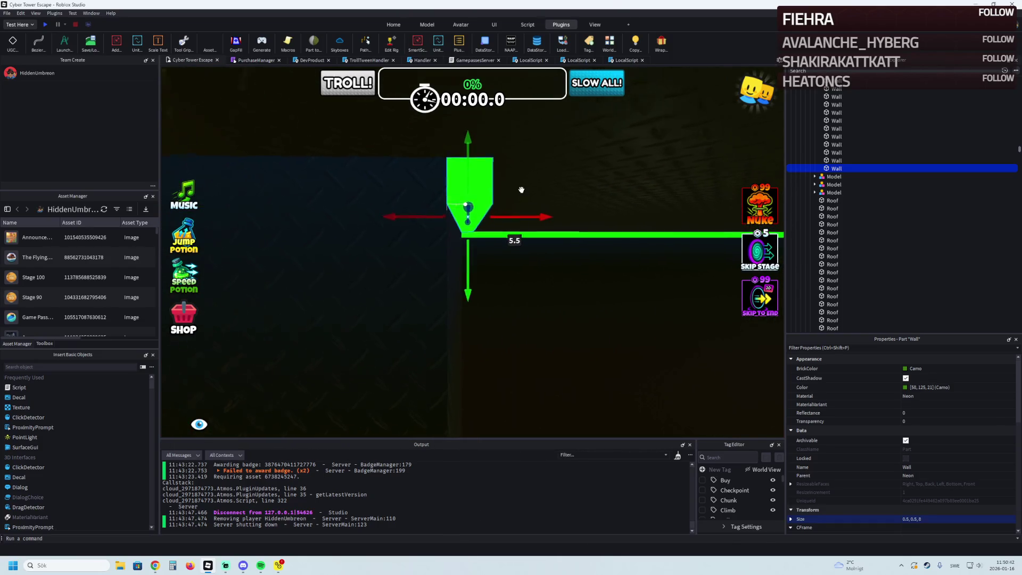
{"action": "right_click", "coordinate": [423, 207]}
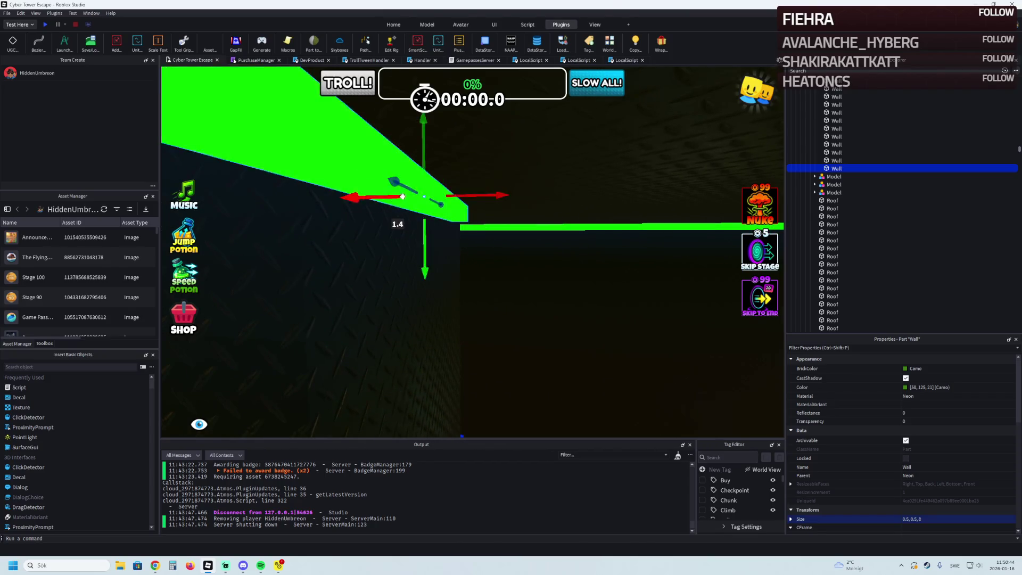
{"action": "right_click", "coordinate": [437, 199]}
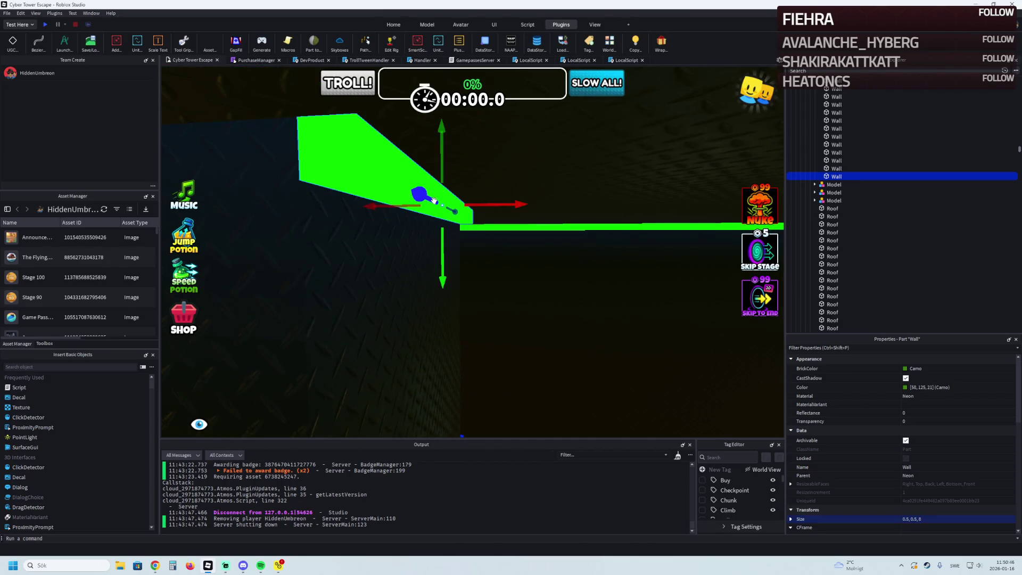
{"action": "scroll", "coordinate": [430, 199], "scroll_direction": "up", "scroll_amount": 5}
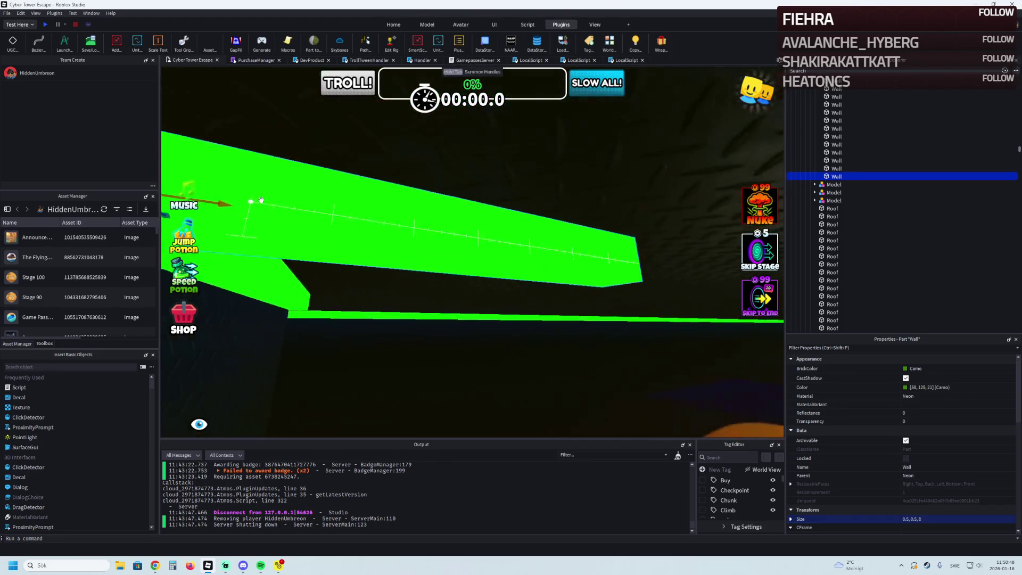
{"action": "mouse_move", "coordinate": [590, 233]}
{"action": "left_mouse_down"}
{"action": "mouse_move", "coordinate": [533, 170]}
{"action": "mouse_move", "coordinate": [426, 123]}
{"action": "mouse_move", "coordinate": [349, 140]}
{"action": "left_mouse_up"}
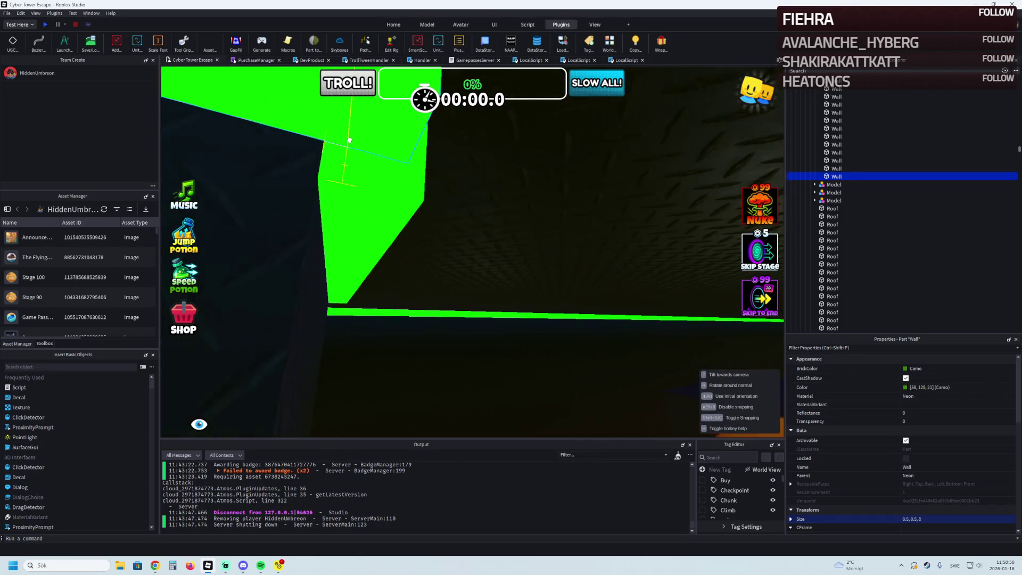
{"action": "right_click", "coordinate": [364, 183]}
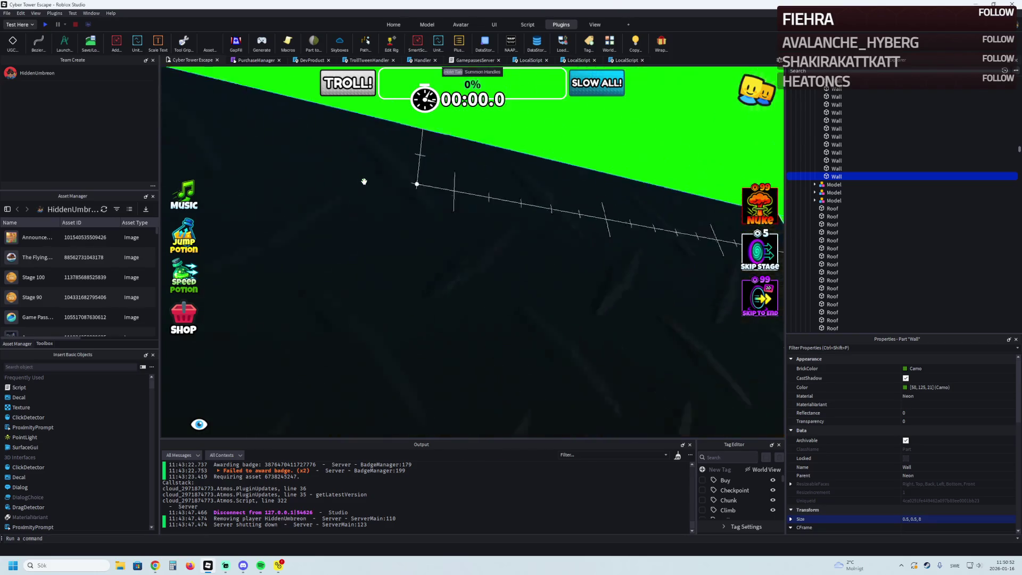
{"action": "mouse_move", "coordinate": [364, 183]}
{"action": "left_mouse_down"}
{"action": "mouse_move", "coordinate": [365, 229]}
{"action": "mouse_move", "coordinate": [342, 197]}
{"action": "mouse_move", "coordinate": [496, 166]}
{"action": "left_mouse_up"}
{"action": "right_click", "coordinate": [533, 176]}
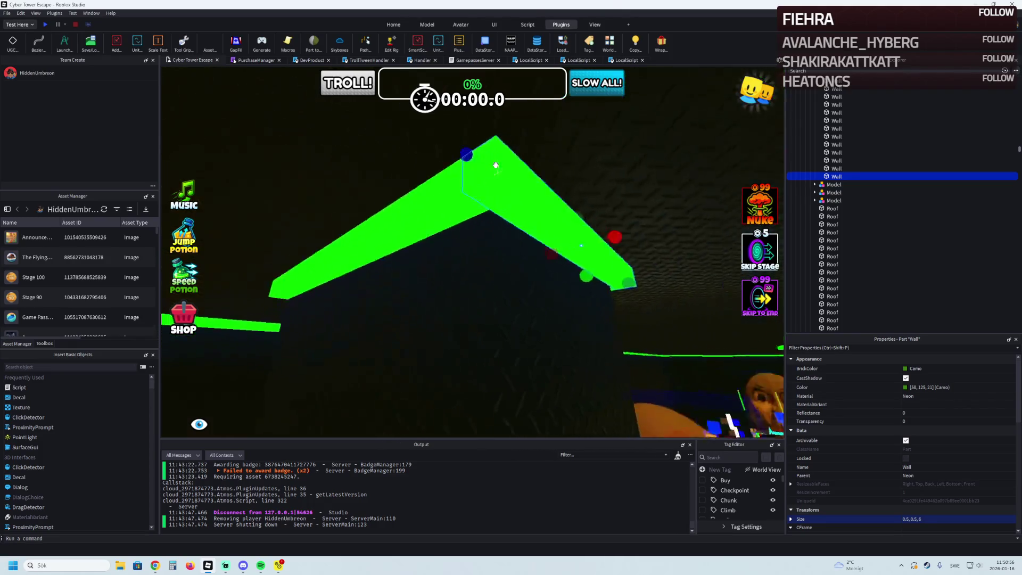
Slide the trim along the roof edge with the Move tool, then fly close to the green wall.
{"action": "key", "text": "ctrl+2"}
{"action": "mouse_move", "coordinate": [634, 231]}
{"action": "left_mouse_down"}
{"action": "mouse_move", "coordinate": [634, 240]}
{"action": "mouse_move", "coordinate": [533, 251]}
{"action": "mouse_move", "coordinate": [486, 228]}
{"action": "mouse_move", "coordinate": [500, 255]}
{"action": "mouse_move", "coordinate": [502, 246]}
{"action": "left_mouse_up"}
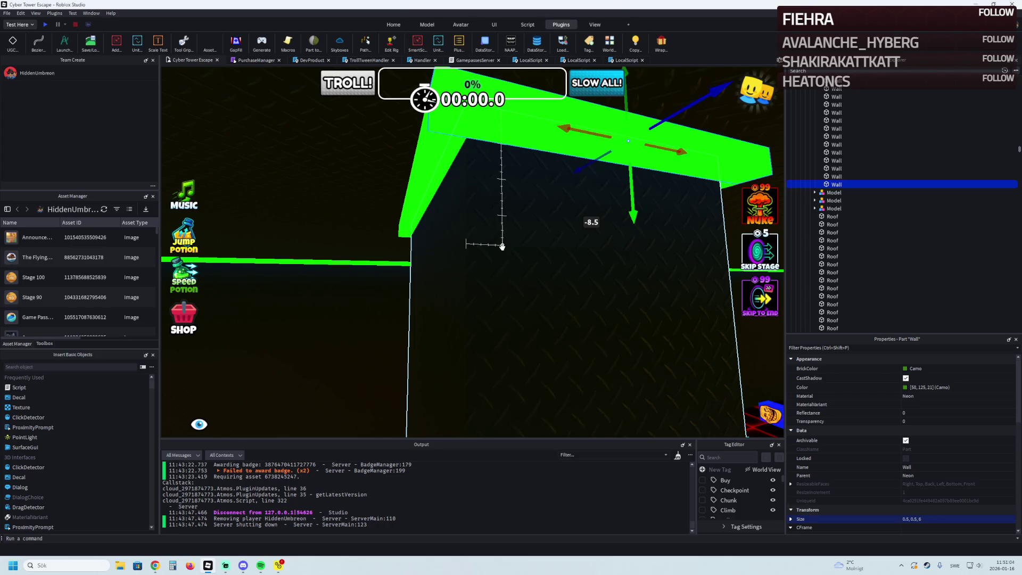
{"action": "left_click_drag", "start_coordinate": [502, 246], "coordinate": [502, 247]}
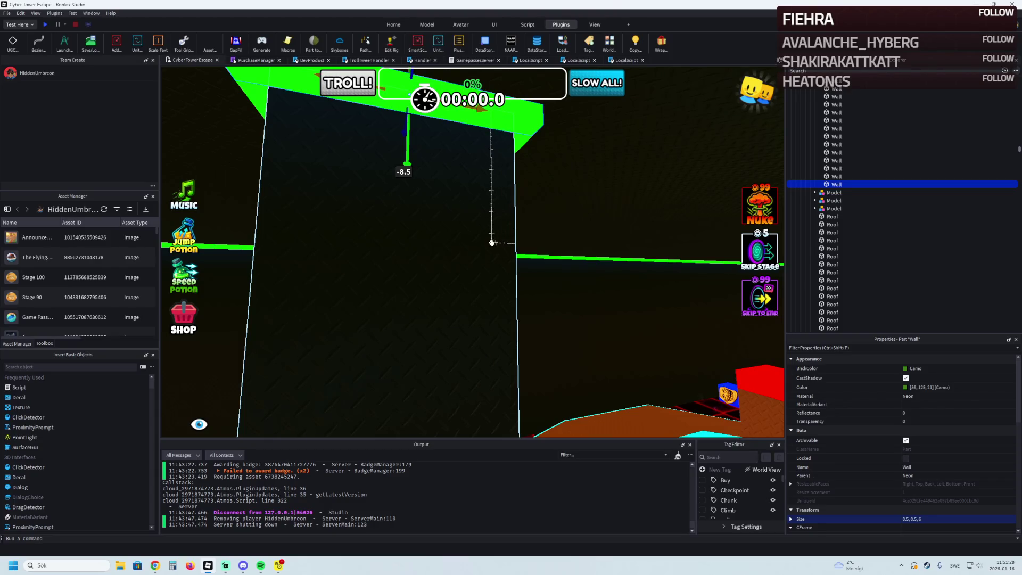
{"action": "key", "text": "w"}
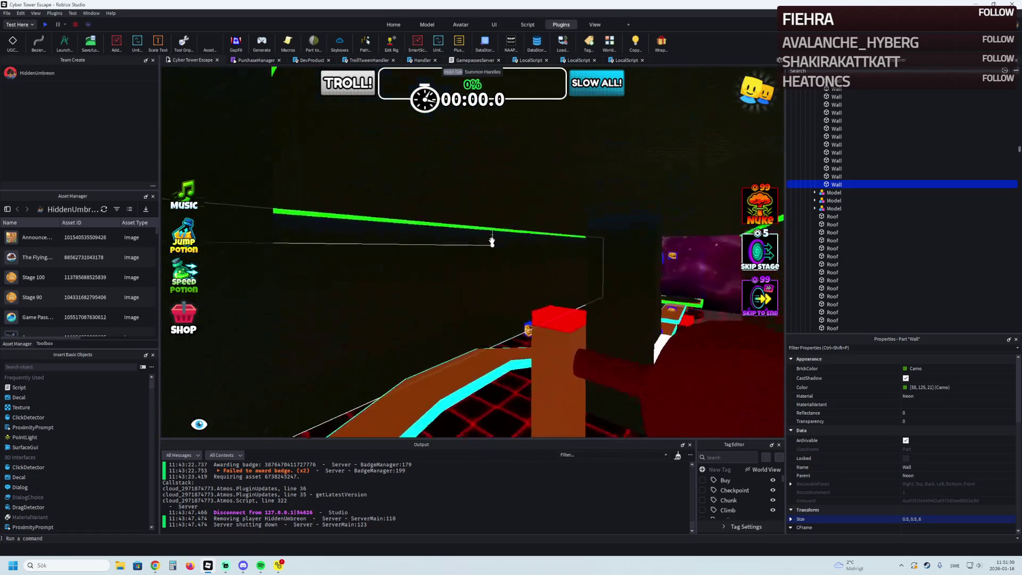
{"action": "key", "text": "w"}
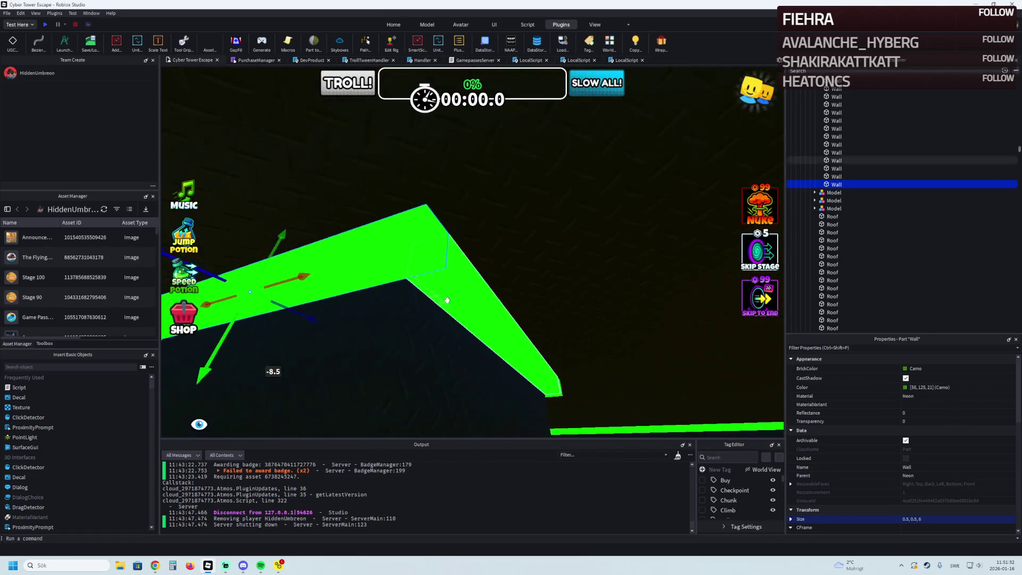
Add more walls to the selection and slide all four walls -15.7 studs along the red axis.
{"action": "left_click", "coordinate": [464, 301], "text": "ctrl"}
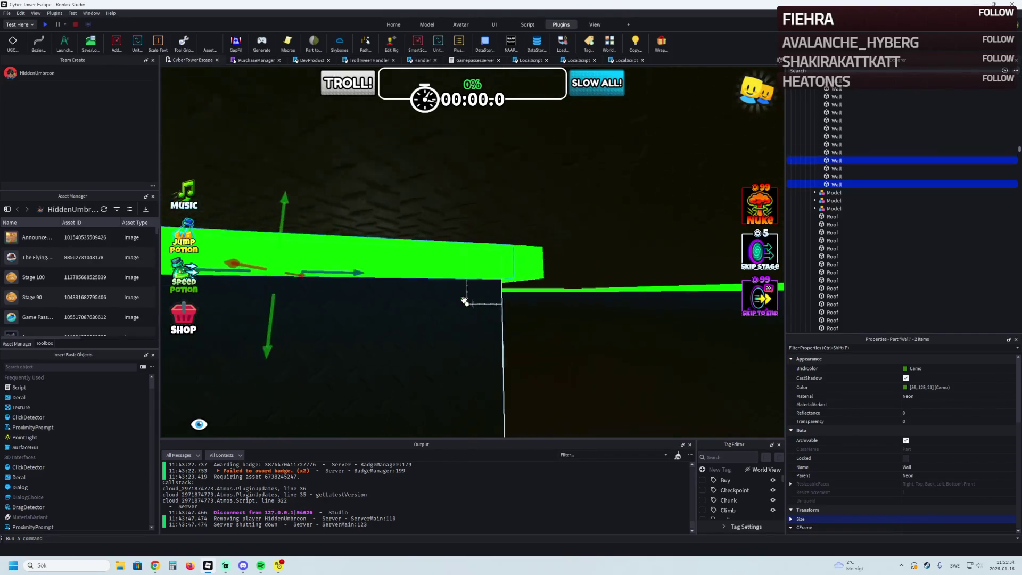
{"action": "key", "text": "s"}
{"action": "left_click", "coordinate": [454, 270], "text": "ctrl"}
{"action": "key", "text": "a"}
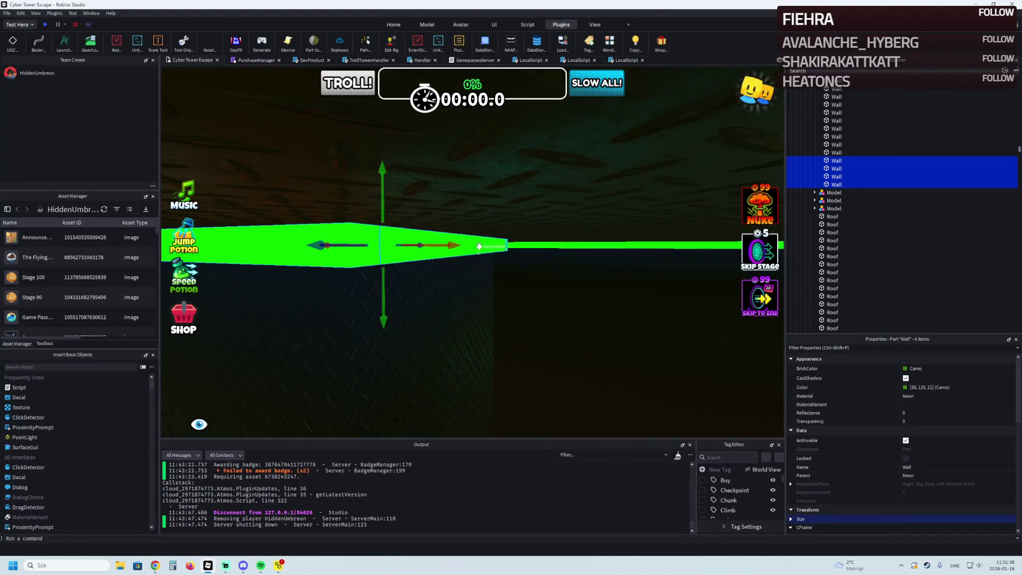
{"action": "key", "text": "s"}
{"action": "mouse_move", "coordinate": [502, 239]}
{"action": "left_mouse_down"}
{"action": "mouse_move", "coordinate": [495, 249]}
{"action": "mouse_move", "coordinate": [426, 234]}
{"action": "mouse_move", "coordinate": [518, 241]}
{"action": "mouse_move", "coordinate": [462, 249]}
{"action": "mouse_move", "coordinate": [426, 184]}
{"action": "mouse_move", "coordinate": [441, 248]}
{"action": "left_mouse_up"}
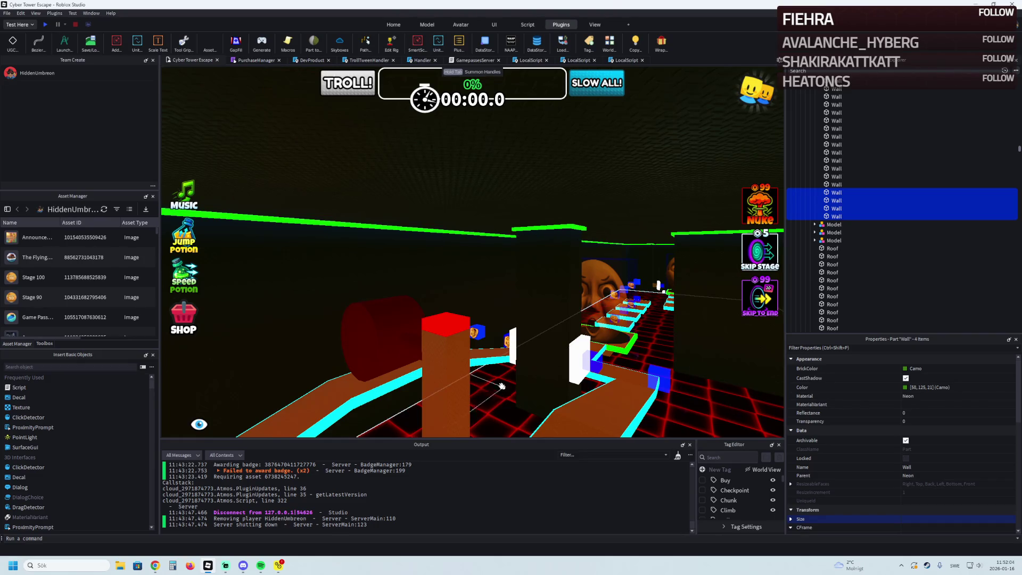
{"action": "key", "text": "w"}
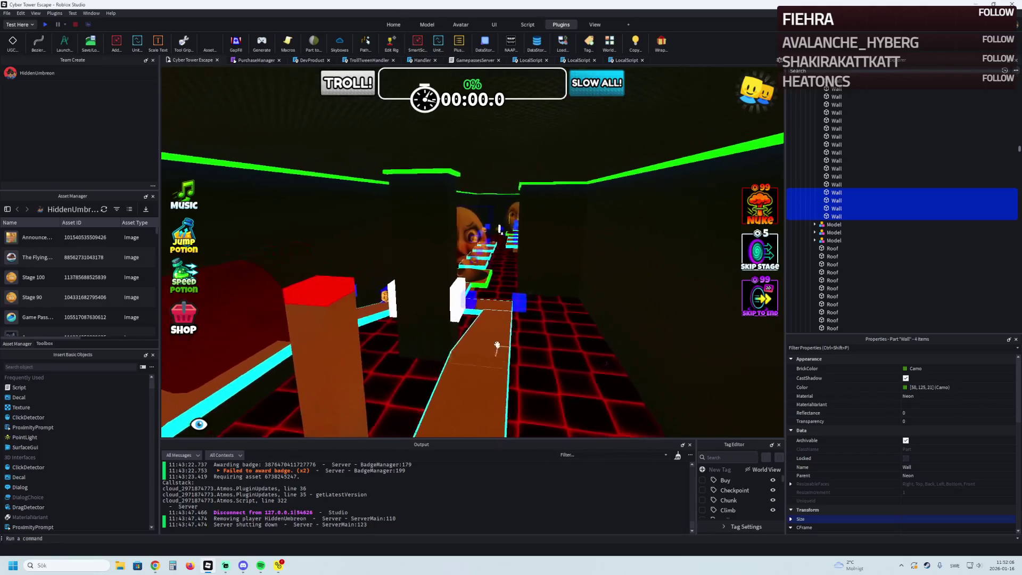
{"action": "key", "text": "w"}
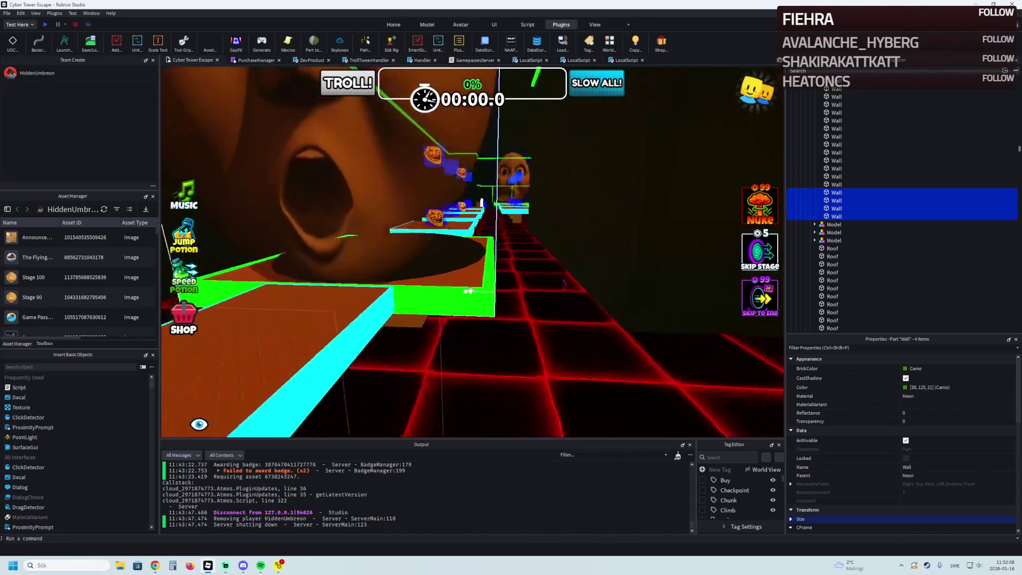
{"action": "key", "text": "w"}
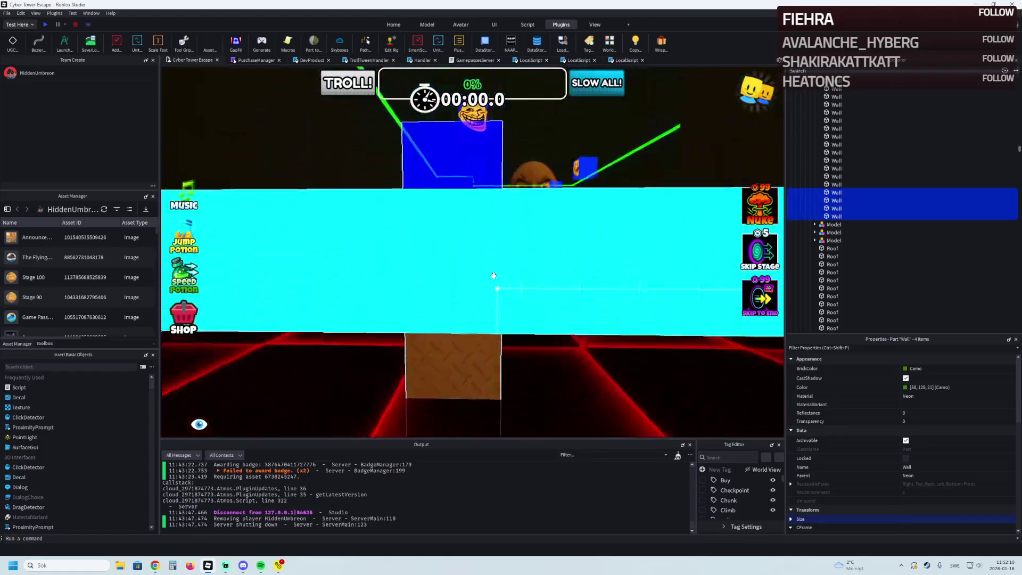
{"action": "key", "text": "w"}
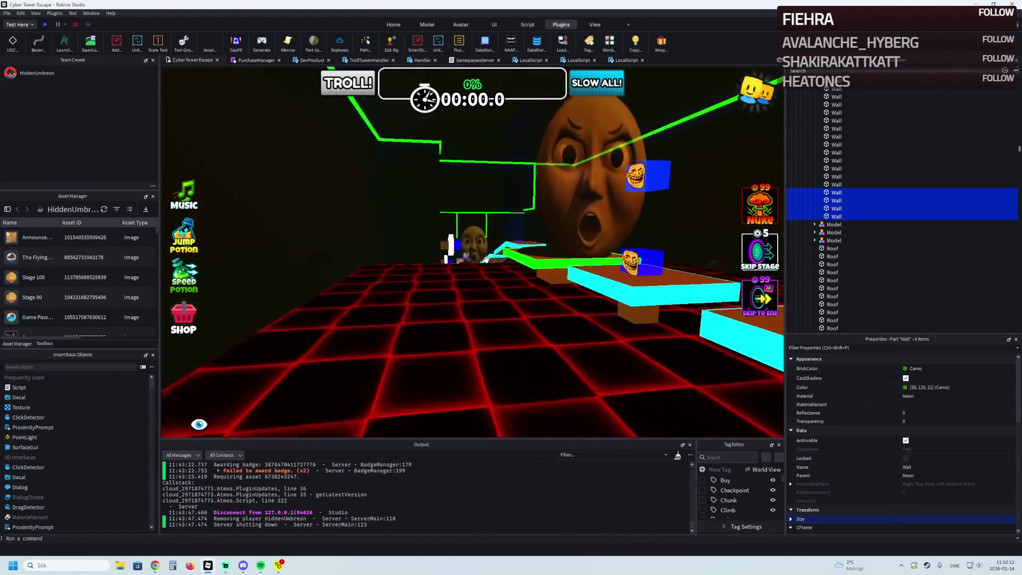
{"action": "key", "text": "w"}
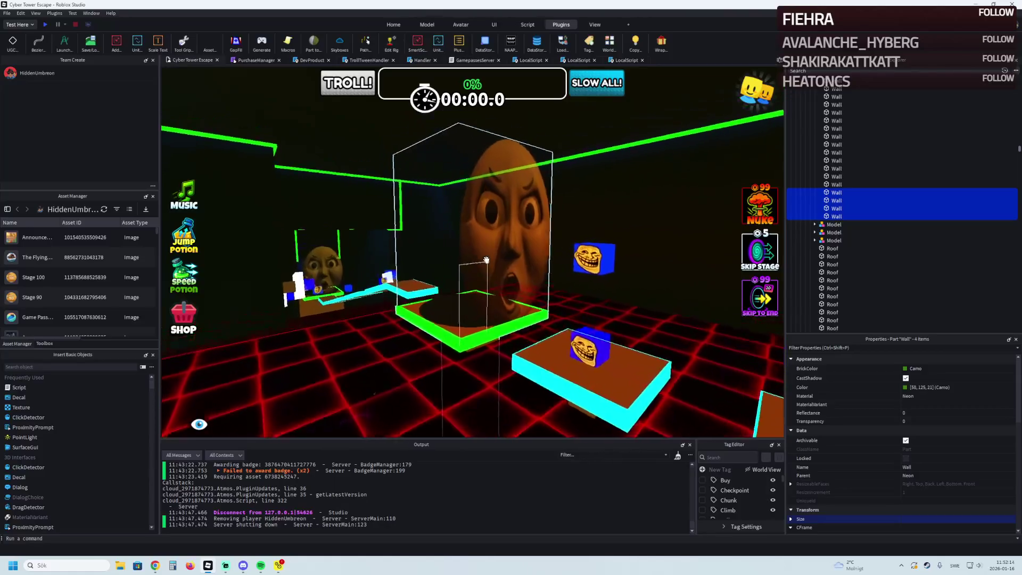
{"action": "key", "text": "s"}
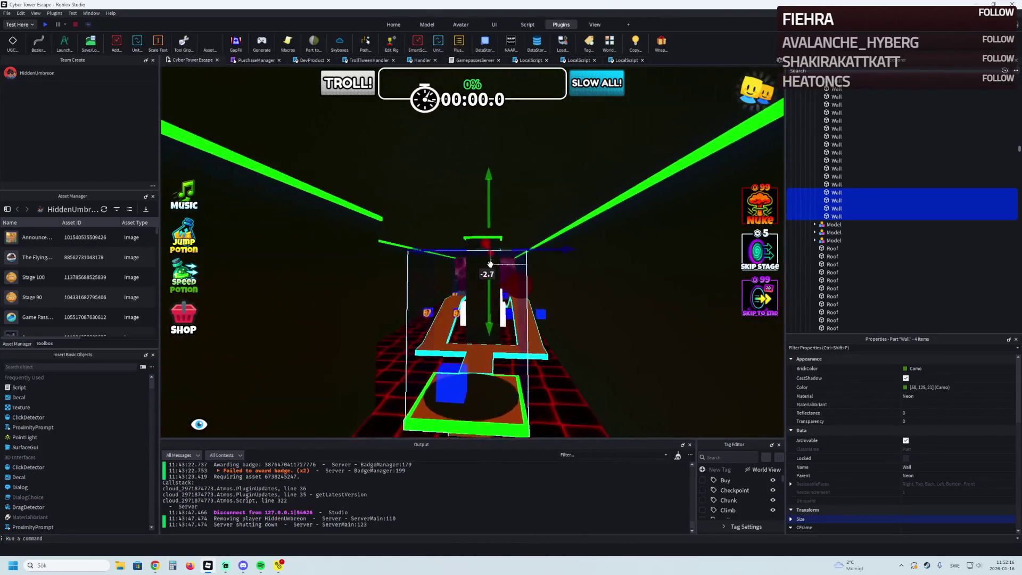
{"action": "key", "text": "w"}
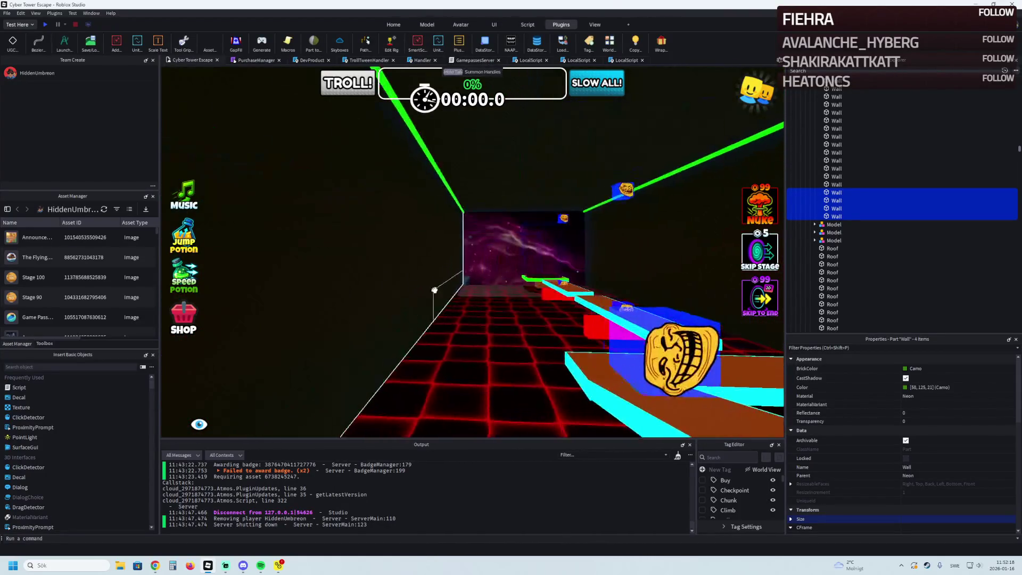
{"action": "key", "text": "w"}
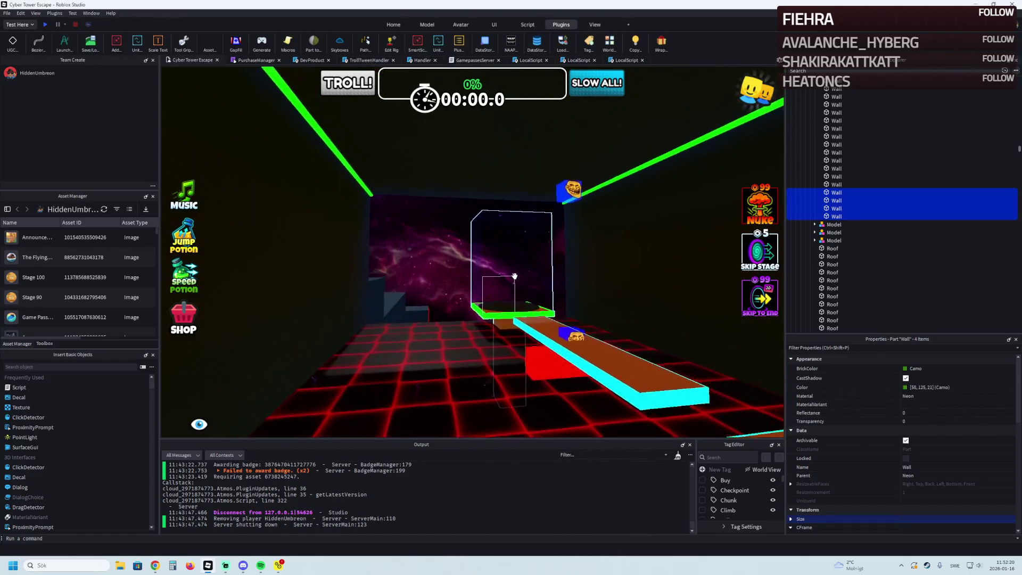
{"action": "key", "text": "w"}
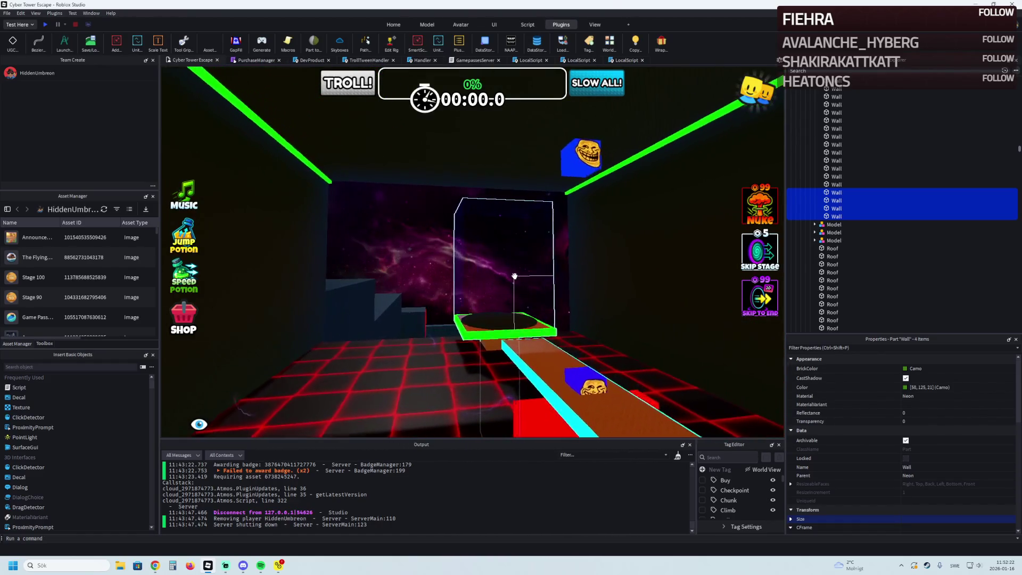
{"action": "key", "text": "w"}
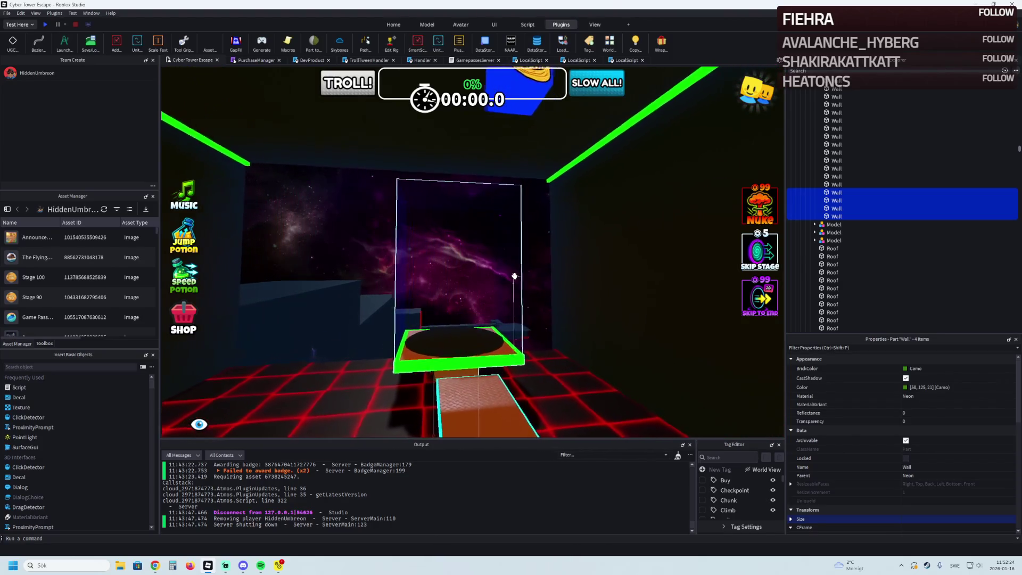
{"action": "key", "text": "w"}
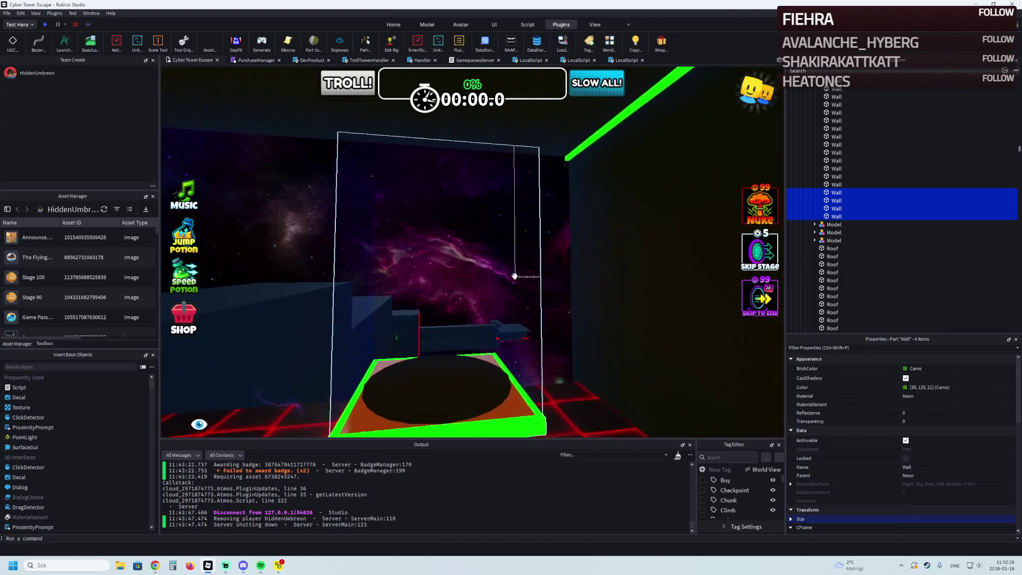
{"action": "key", "text": "a"}
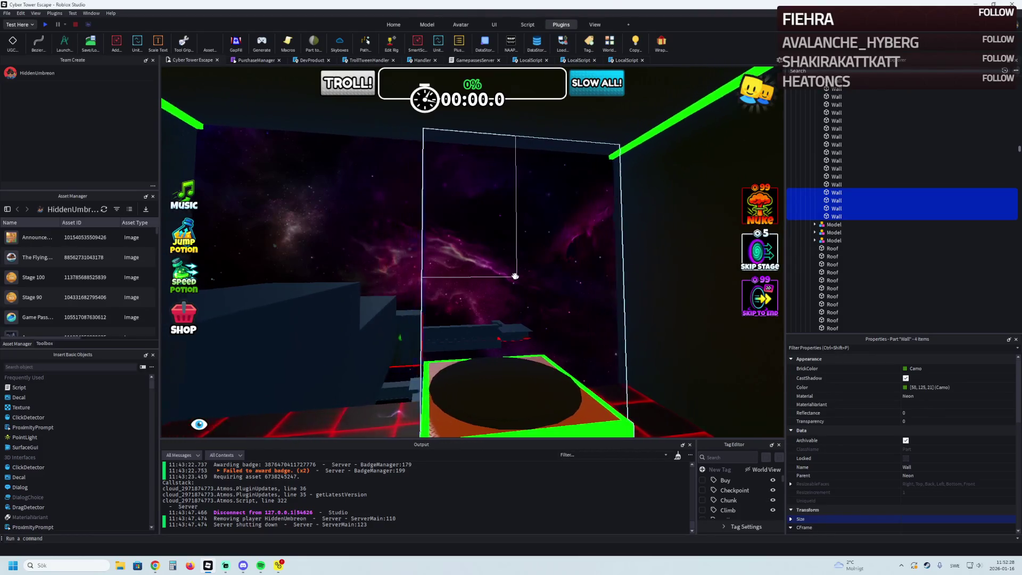
{"action": "key", "text": "w"}
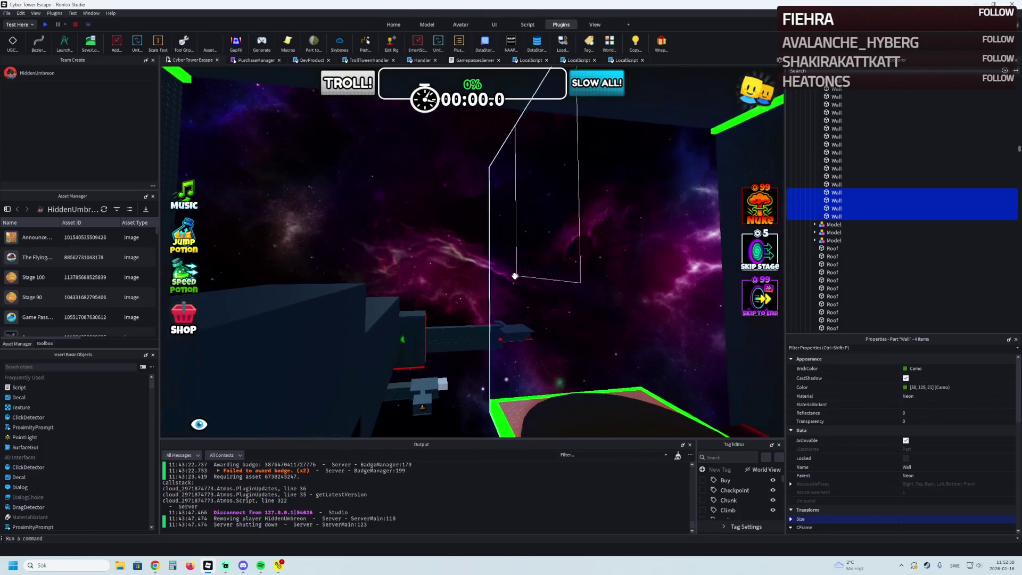
{"action": "key", "text": "s"}
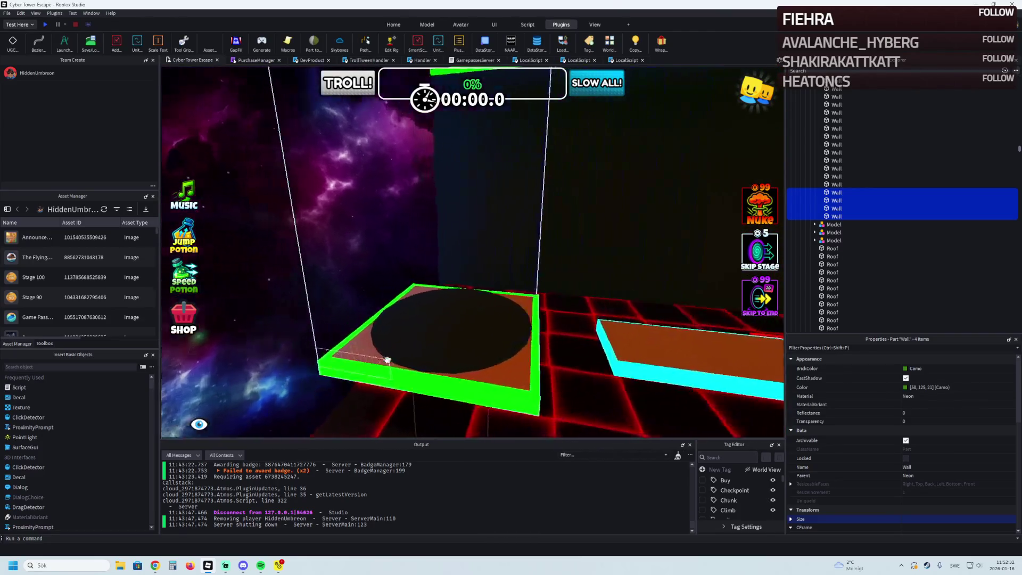
{"action": "key", "text": "w"}
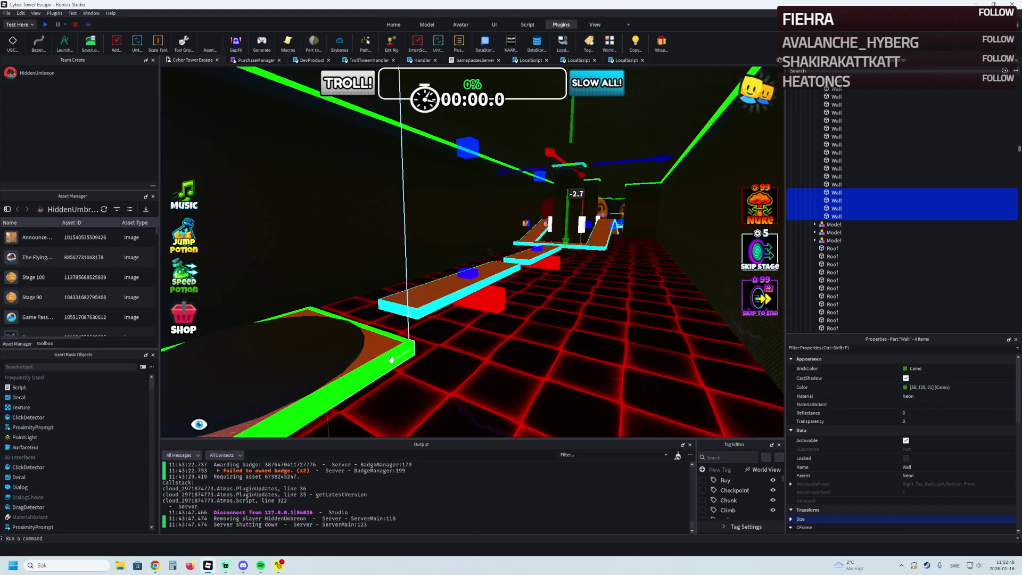
{"action": "scroll", "coordinate": [265, 348], "scroll_direction": "up", "scroll_amount": 5}
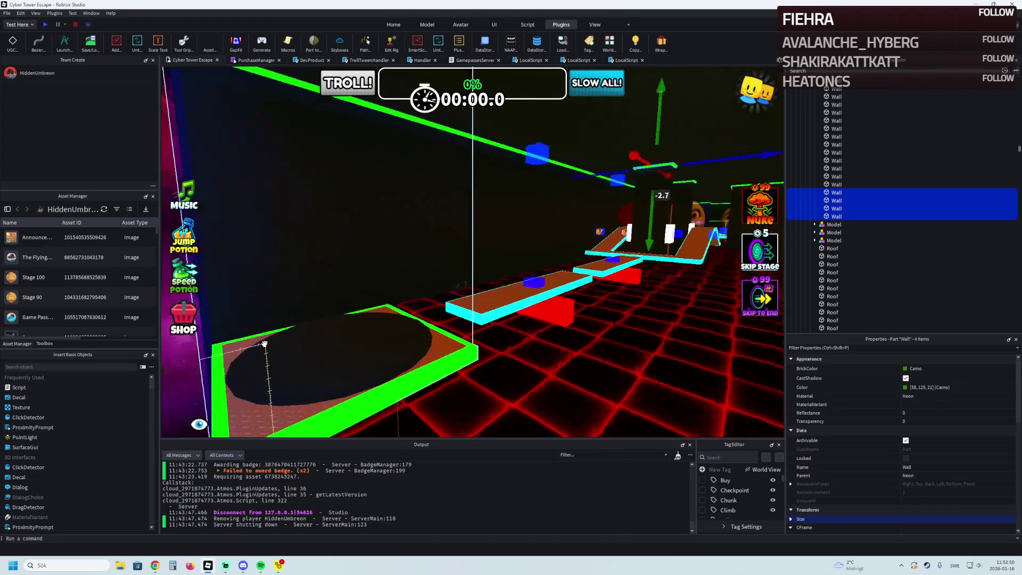
{"action": "scroll", "coordinate": [265, 348], "scroll_direction": "up", "scroll_amount": 3}
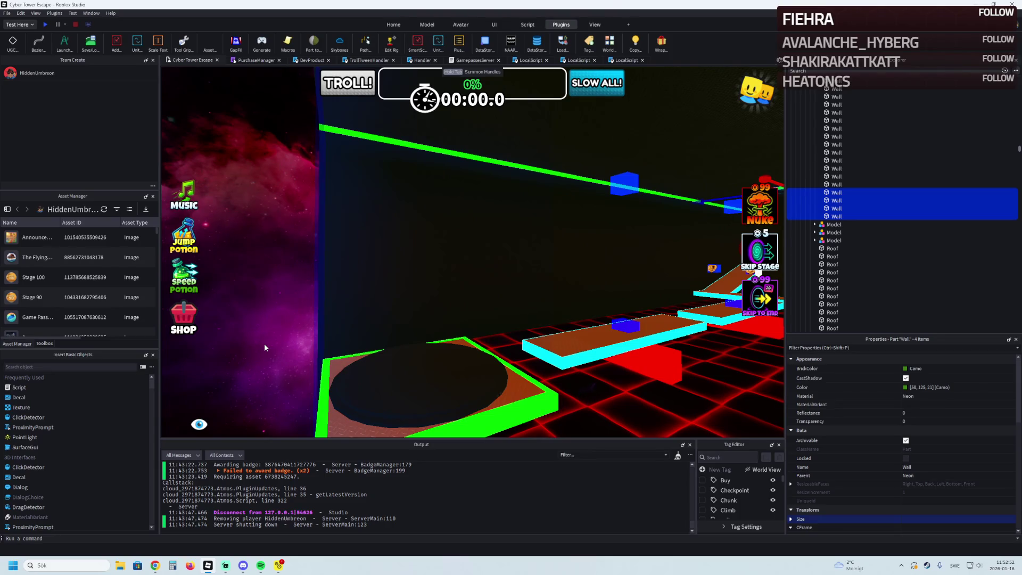
{"action": "scroll", "coordinate": [265, 348], "scroll_direction": "up", "scroll_amount": 5}
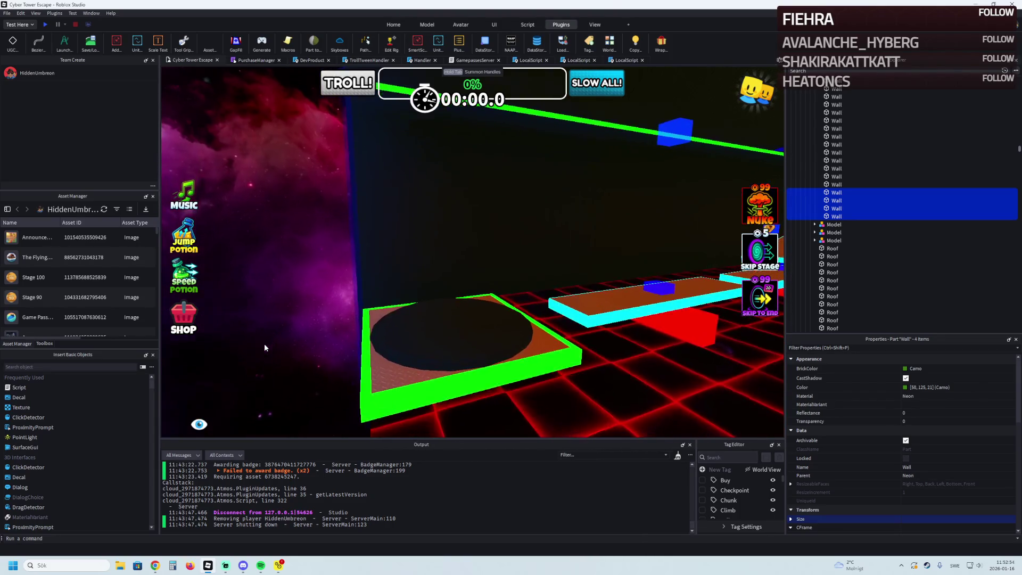
{"action": "key", "text": "d"}
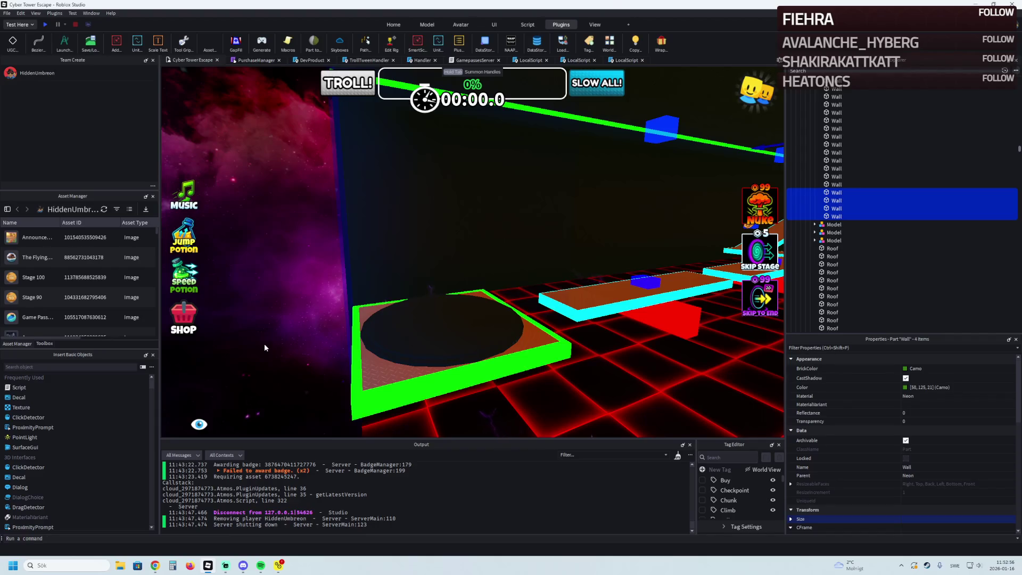
{"action": "key", "text": "d"}
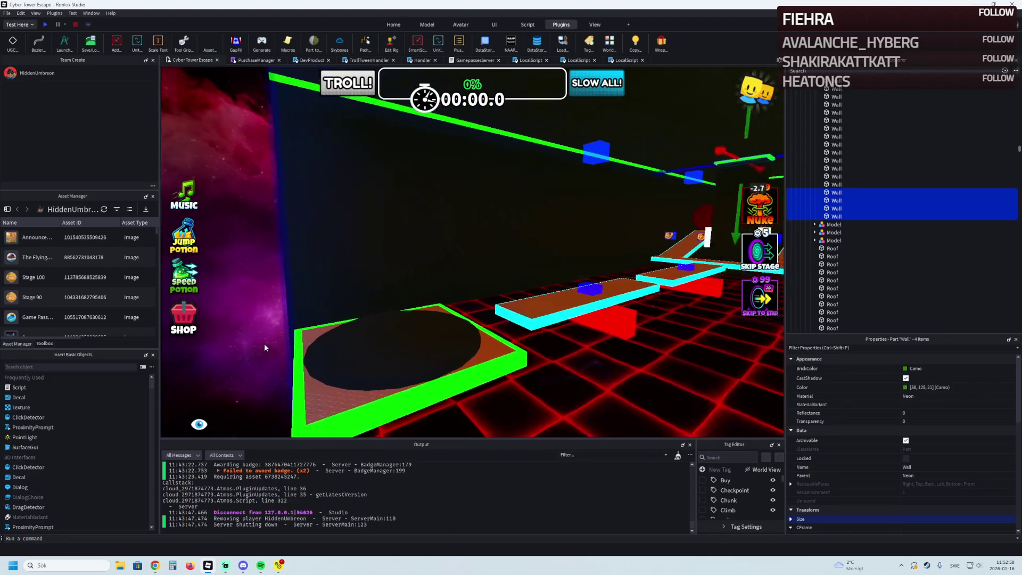
{"action": "key", "text": "d"}
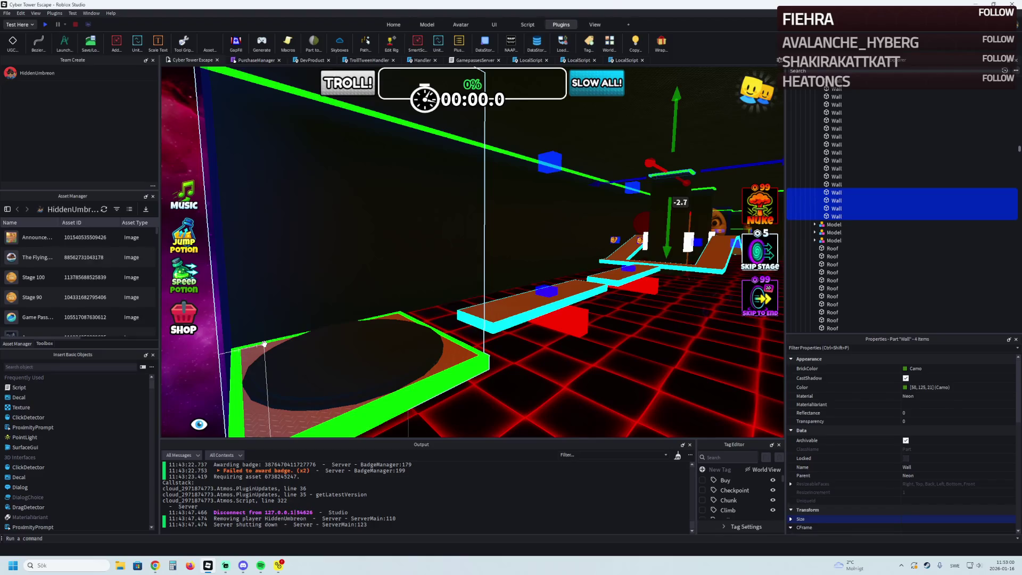
{"action": "key", "text": "d"}
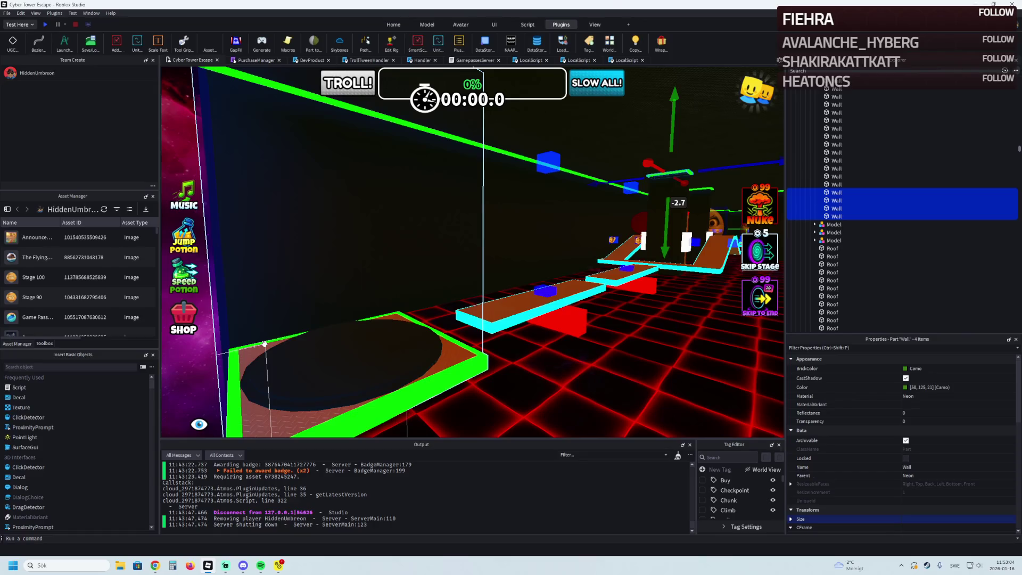
{"action": "key", "text": "e"}
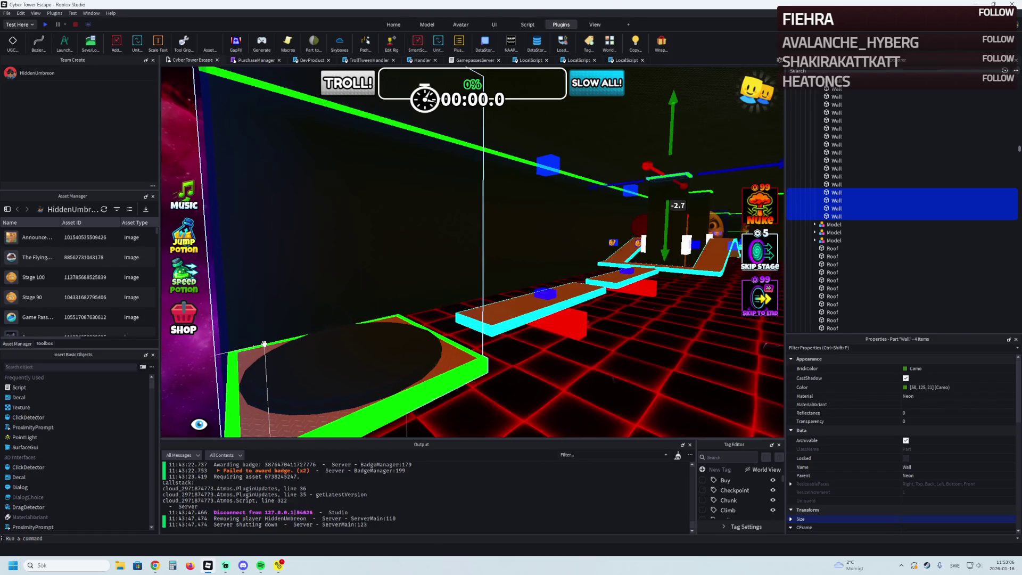
{"action": "key", "text": "a"}
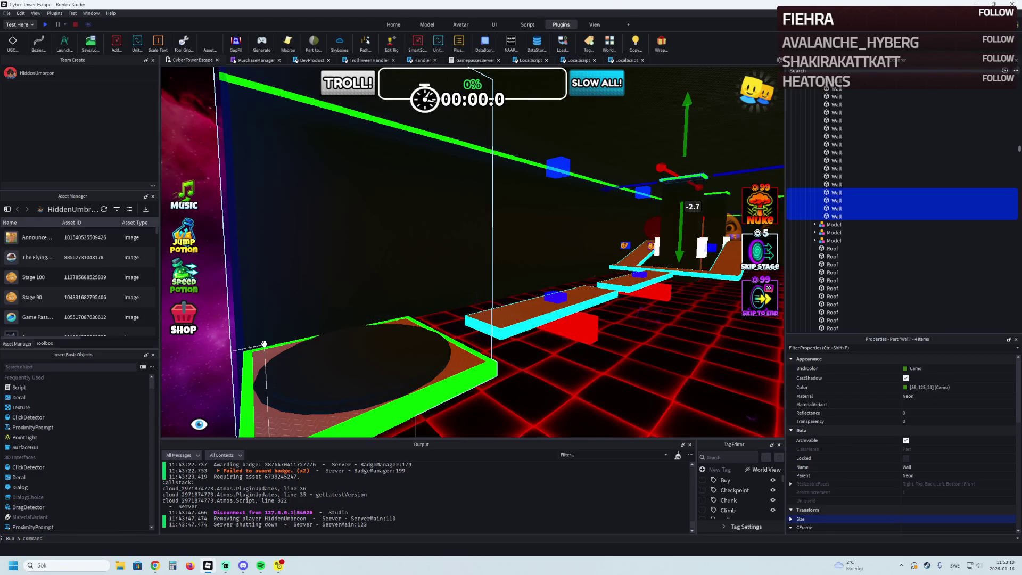
{"action": "key", "text": "d"}
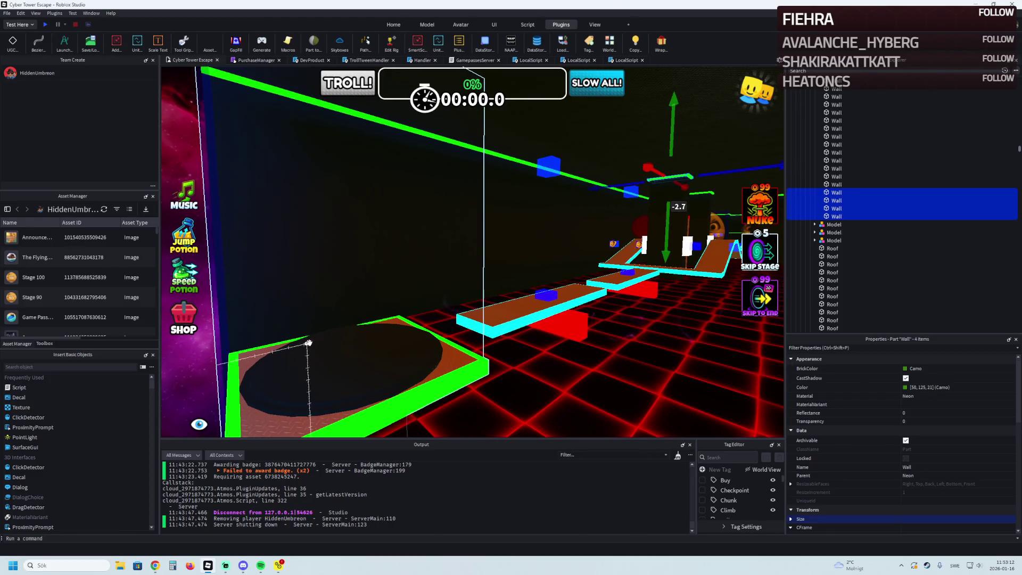
{"action": "key", "text": "w"}
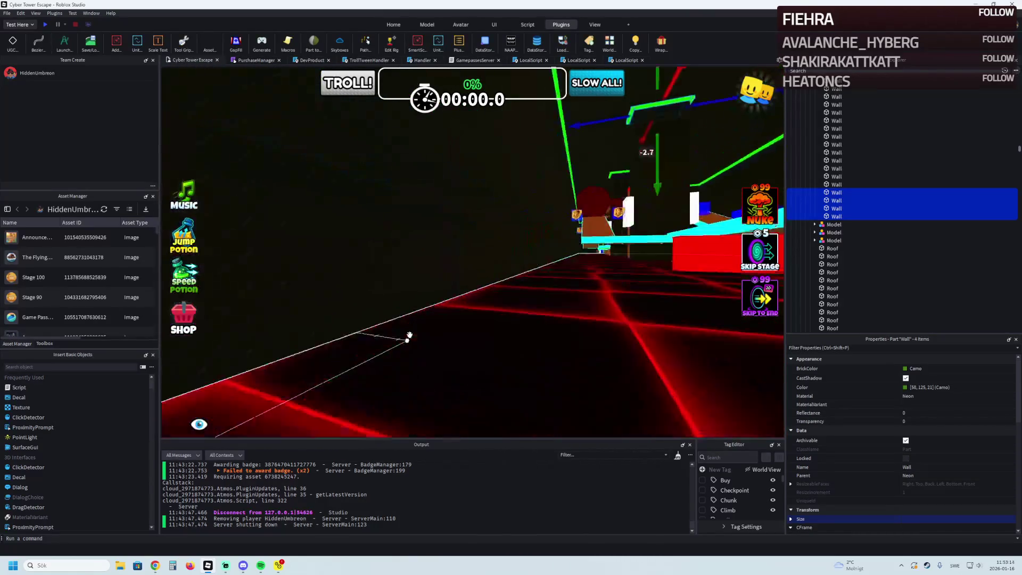
{"action": "key", "text": "w"}
{"action": "key", "text": "w"}
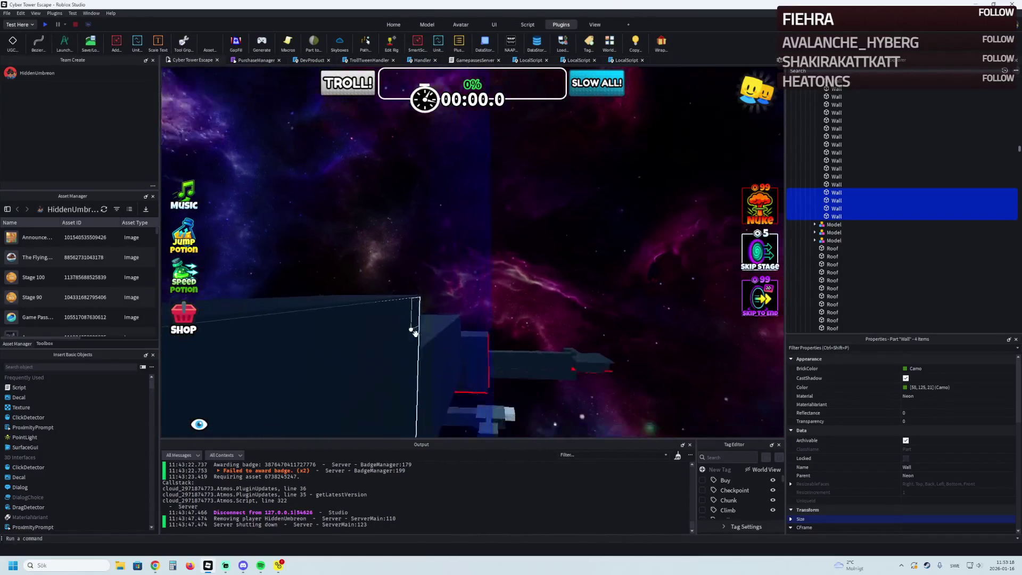
{"action": "key", "text": "w"}
{"action": "key", "text": "w"}
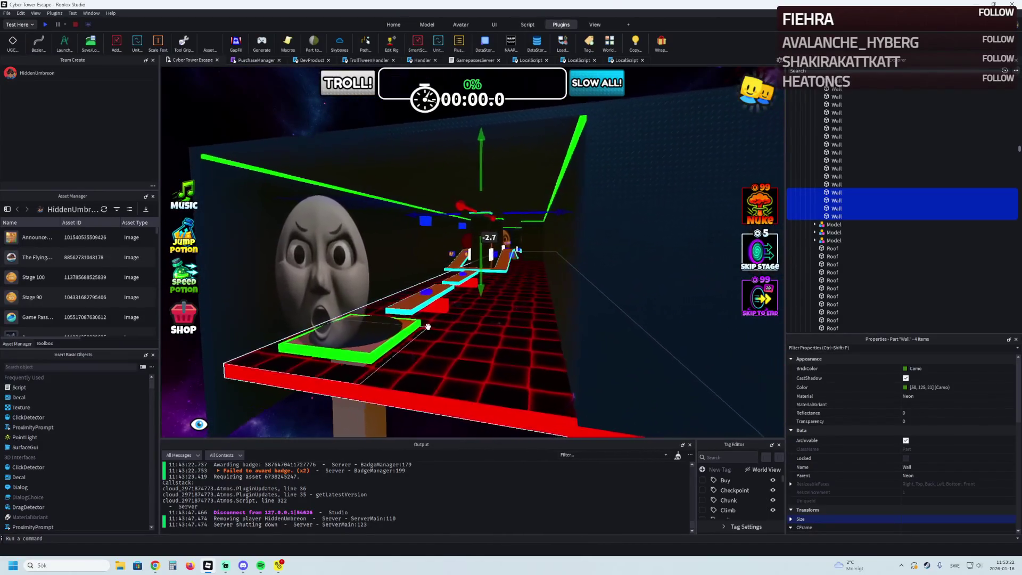
{"action": "key", "text": "w"}
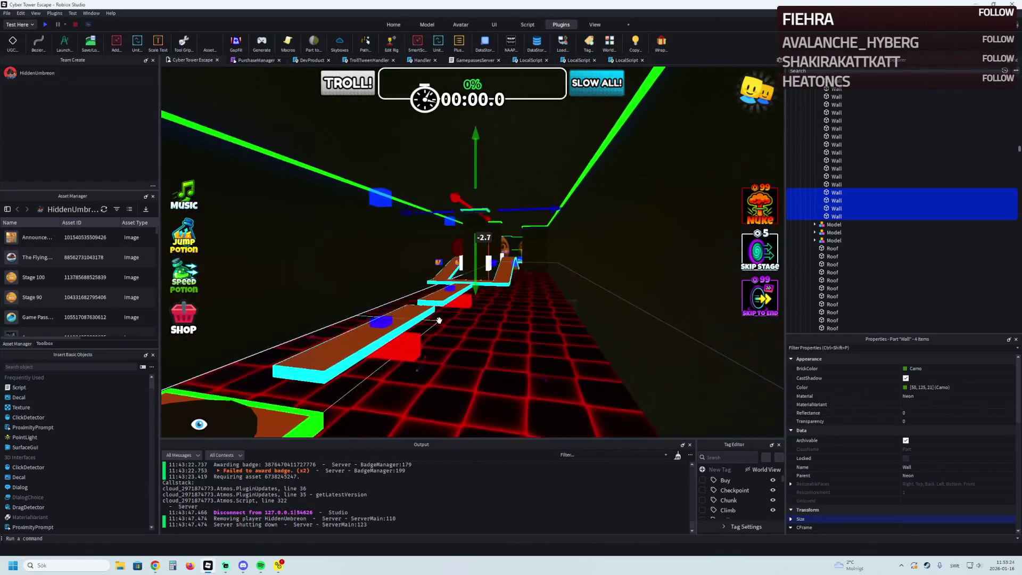
{"action": "key", "text": "w"}
Under Checkpoint > CheckpointProperties, select the Number value and set its Value to 47.
{"action": "left_click", "coordinate": [482, 336]}
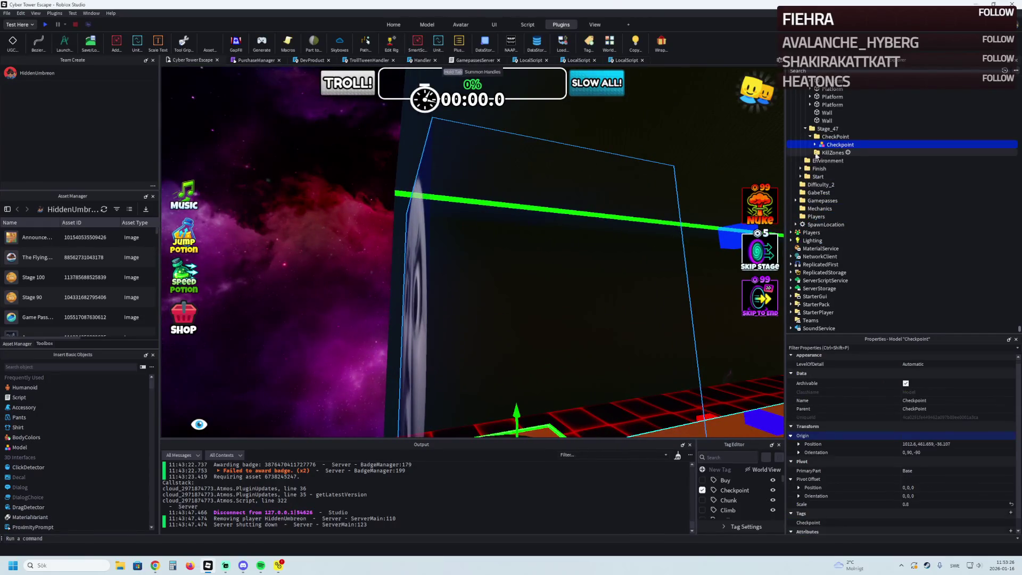
{"action": "left_click", "coordinate": [815, 145]}
{"action": "double_click", "coordinate": [857, 200]}
{"action": "left_click", "coordinate": [846, 225]}
{"action": "left_click", "coordinate": [924, 411]}
{"action": "type", "text": "7"}
{"action": "key", "text": "Return"}
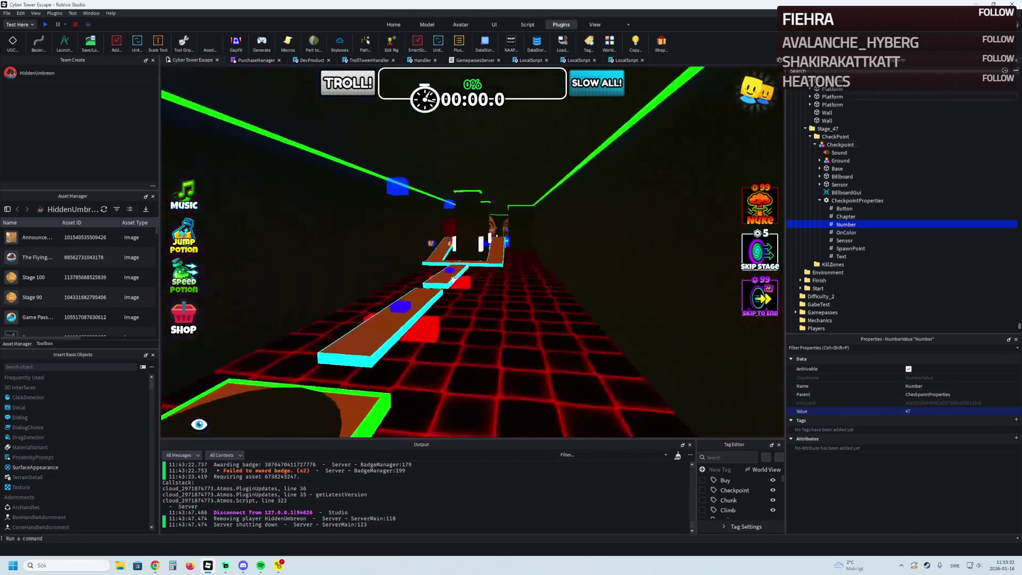
{"action": "key", "text": "q"}
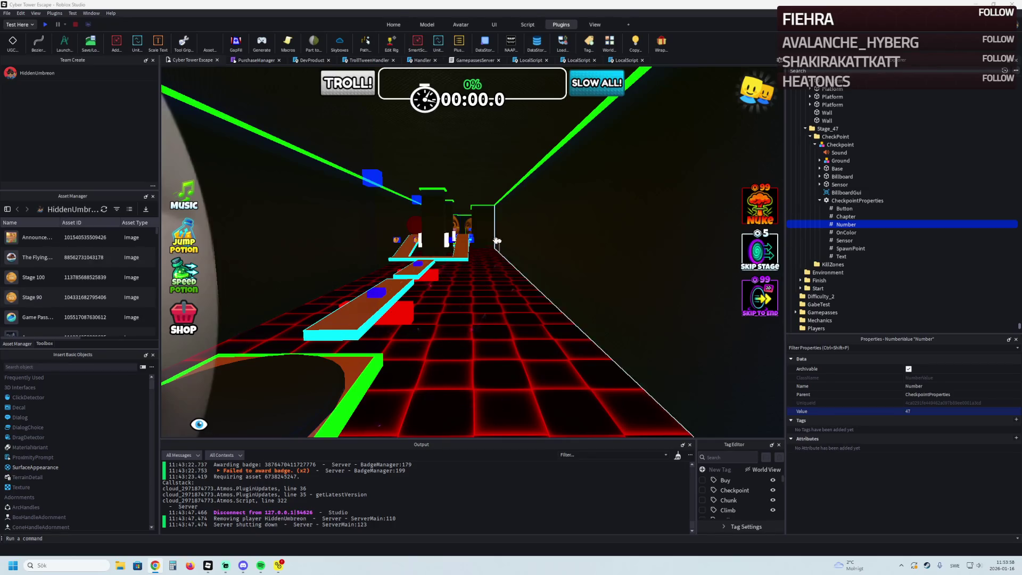
{"action": "key", "text": "a"}
{"action": "key", "text": "a"}
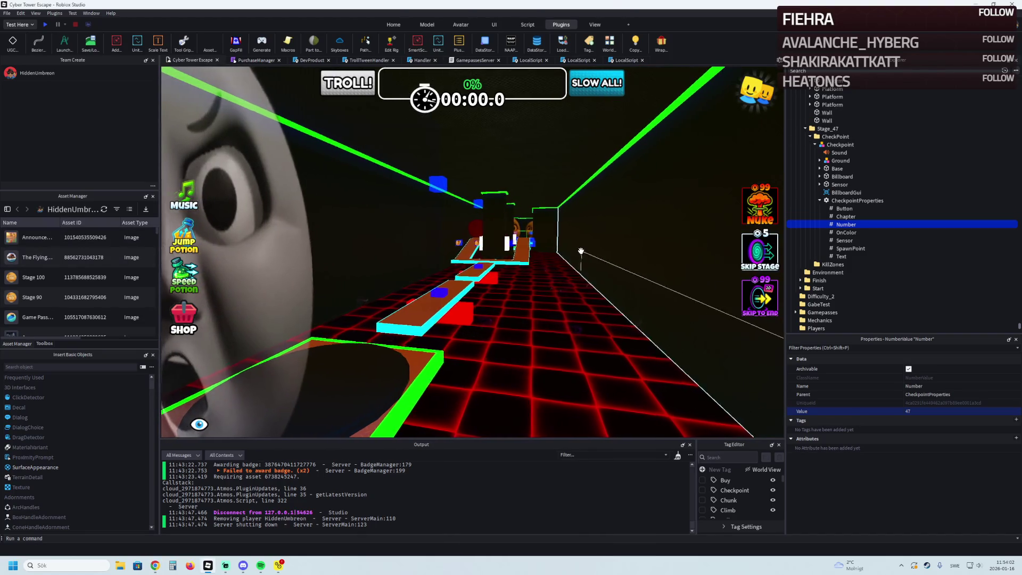
{"action": "key", "text": "a"}
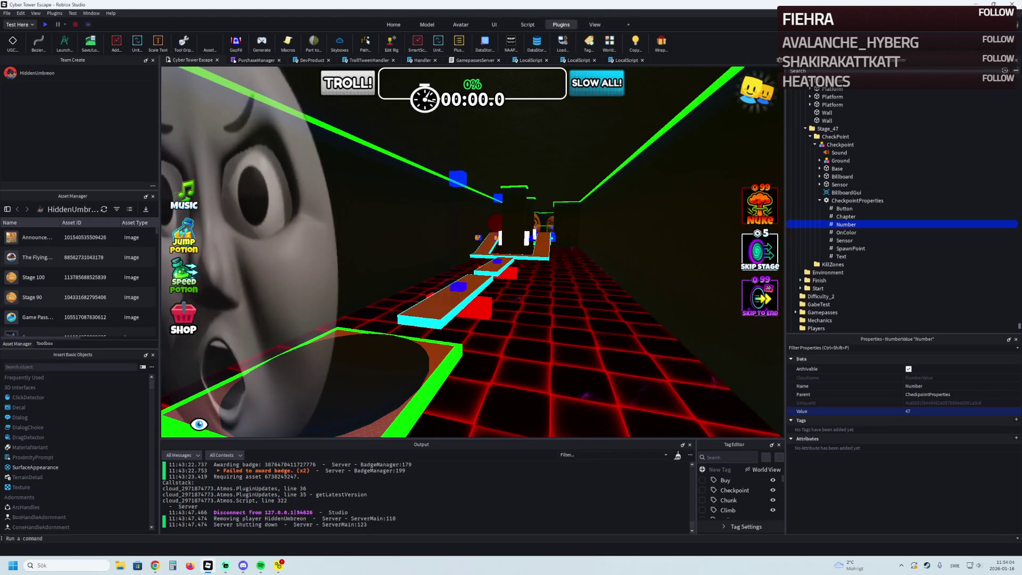
{"action": "key", "text": "alt+Tab"}
{"action": "key", "text": "alt+Tab"}
{"action": "key", "text": "alt+Tab"}
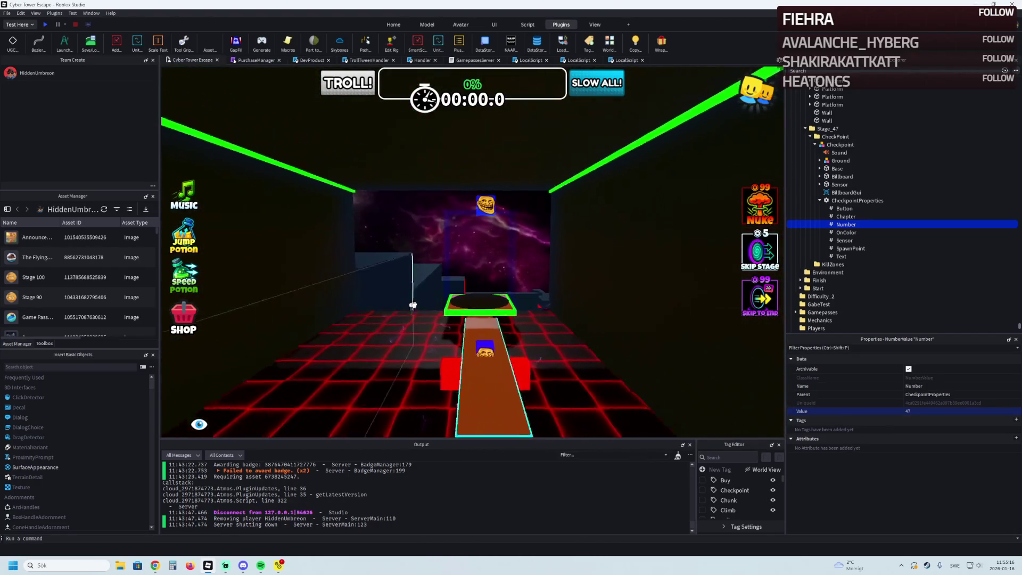
{"action": "key", "text": "w"}
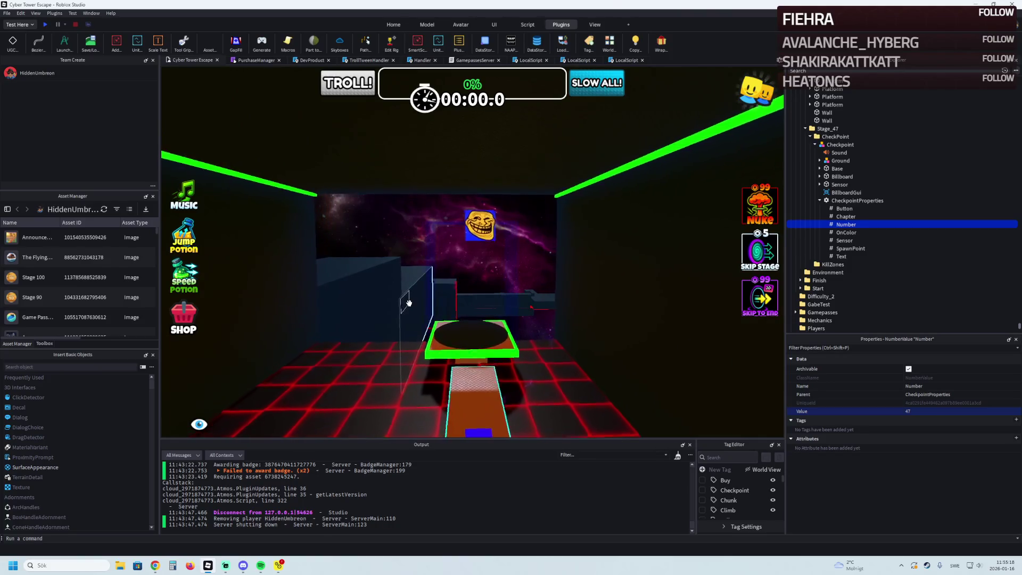
{"action": "key", "text": "w"}
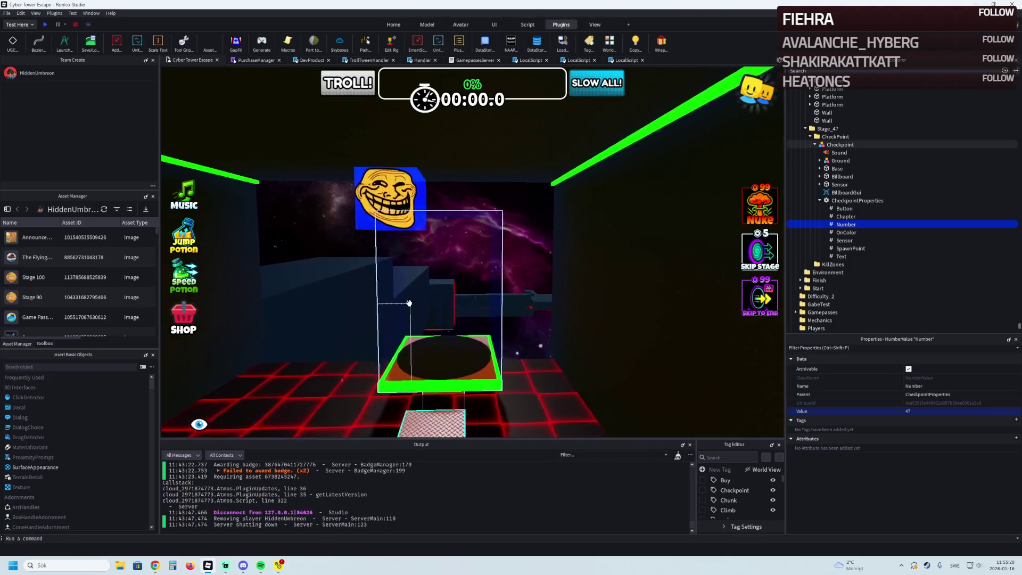
{"action": "key", "text": "w"}
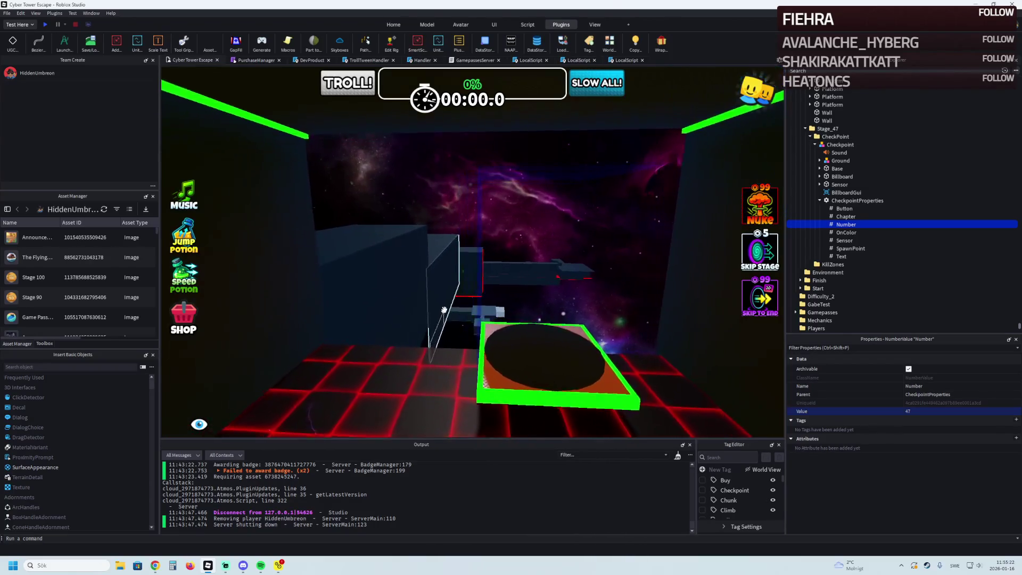
{"action": "key", "text": "w"}
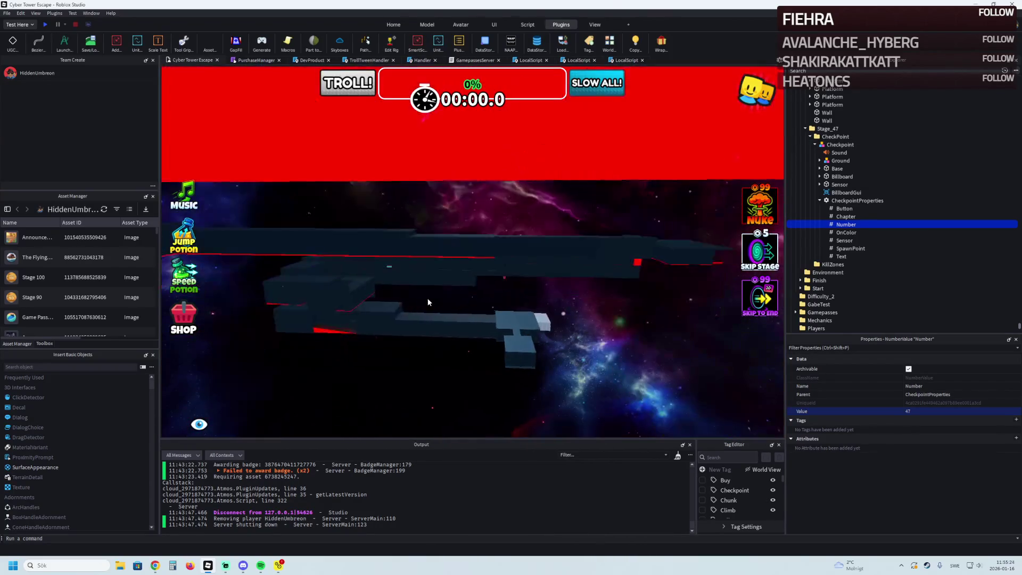
{"action": "key", "text": "w"}
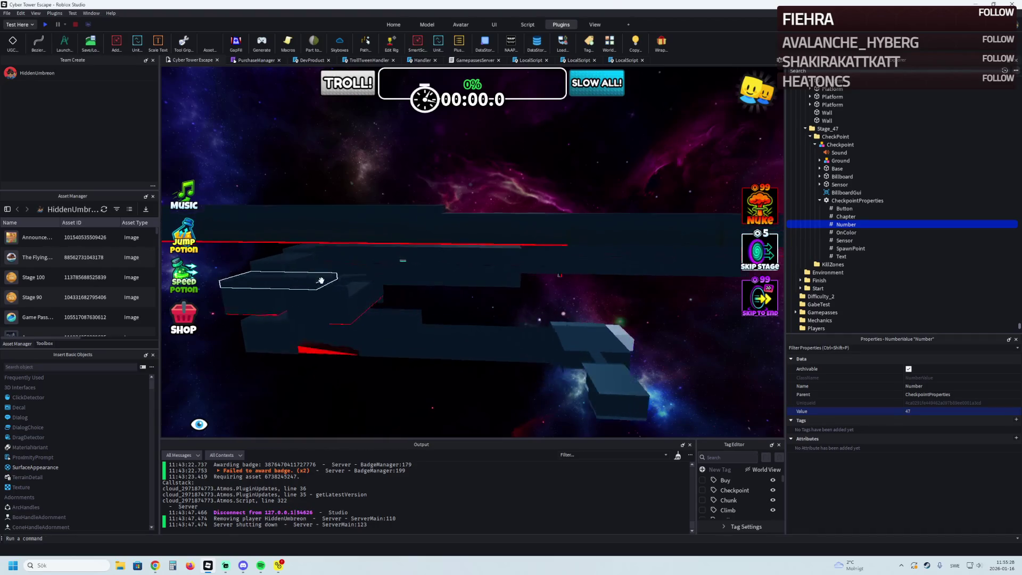
{"action": "key", "text": "w"}
{"action": "key", "text": "w"}
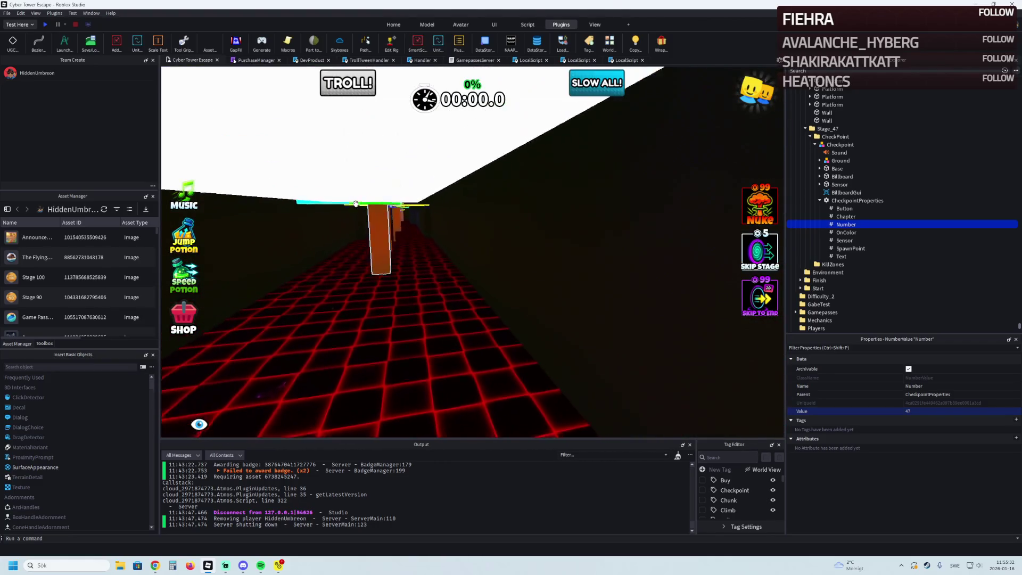
{"action": "key", "text": "w"}
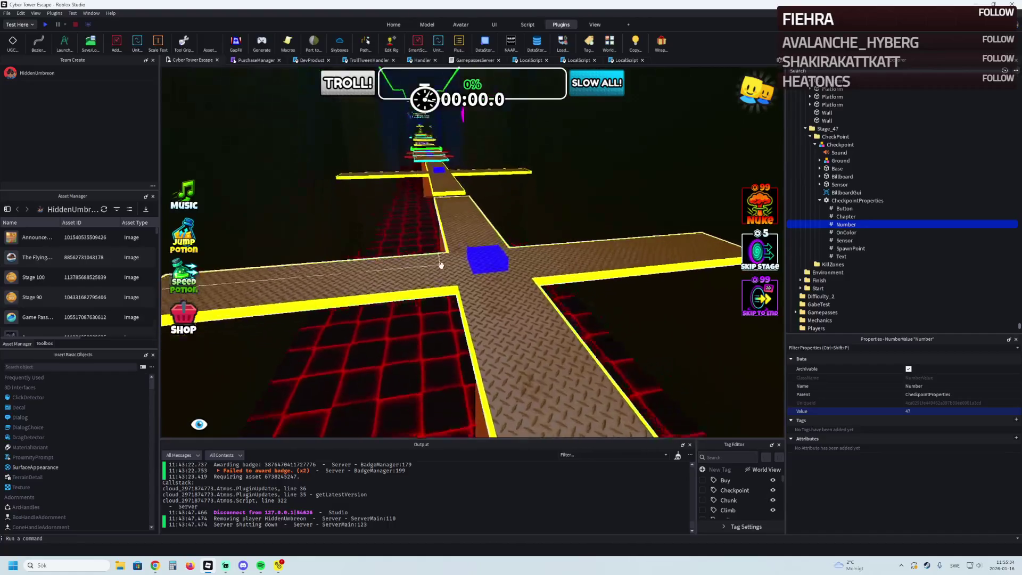
{"action": "left_click", "coordinate": [485, 266]}
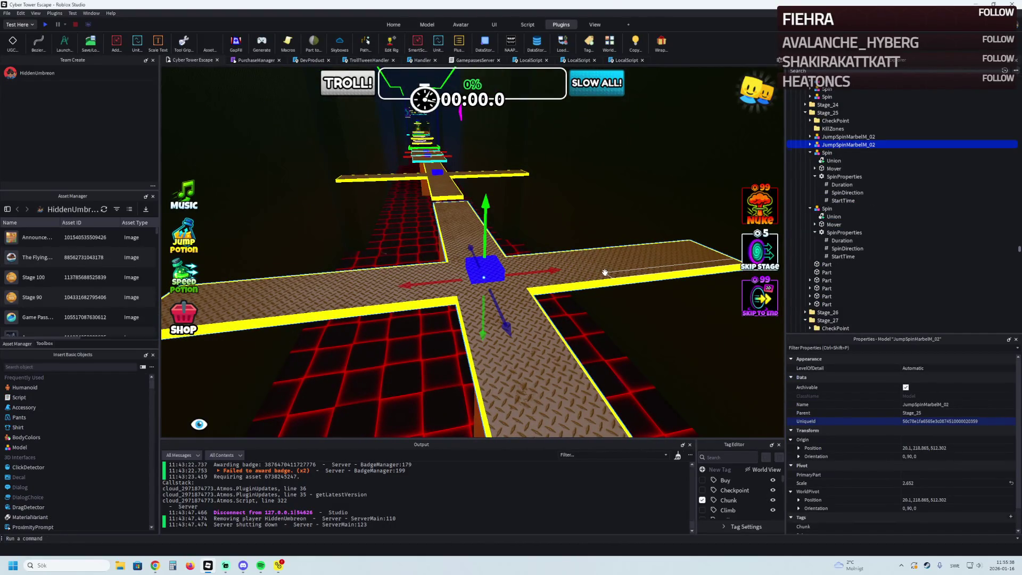
Duplicate the spinning cross obstacle and pull the copy away from the original.
{"action": "key", "text": "ctrl+d"}
{"action": "mouse_move", "coordinate": [605, 273]}
{"action": "left_mouse_down"}
{"action": "mouse_move", "coordinate": [549, 292]}
{"action": "mouse_move", "coordinate": [472, 261]}
{"action": "mouse_move", "coordinate": [474, 240]}
{"action": "mouse_move", "coordinate": [537, 246]}
{"action": "mouse_move", "coordinate": [539, 176]}
{"action": "mouse_move", "coordinate": [513, 215]}
{"action": "mouse_move", "coordinate": [503, 104]}
{"action": "mouse_move", "coordinate": [555, 222]}
{"action": "mouse_move", "coordinate": [532, 255]}
{"action": "mouse_move", "coordinate": [530, 191]}
{"action": "mouse_move", "coordinate": [388, 109]}
{"action": "mouse_move", "coordinate": [419, 177]}
{"action": "mouse_move", "coordinate": [434, 171]}
{"action": "mouse_move", "coordinate": [406, 119]}
{"action": "mouse_move", "coordinate": [433, 141]}
{"action": "mouse_move", "coordinate": [473, 241]}
{"action": "left_mouse_up"}
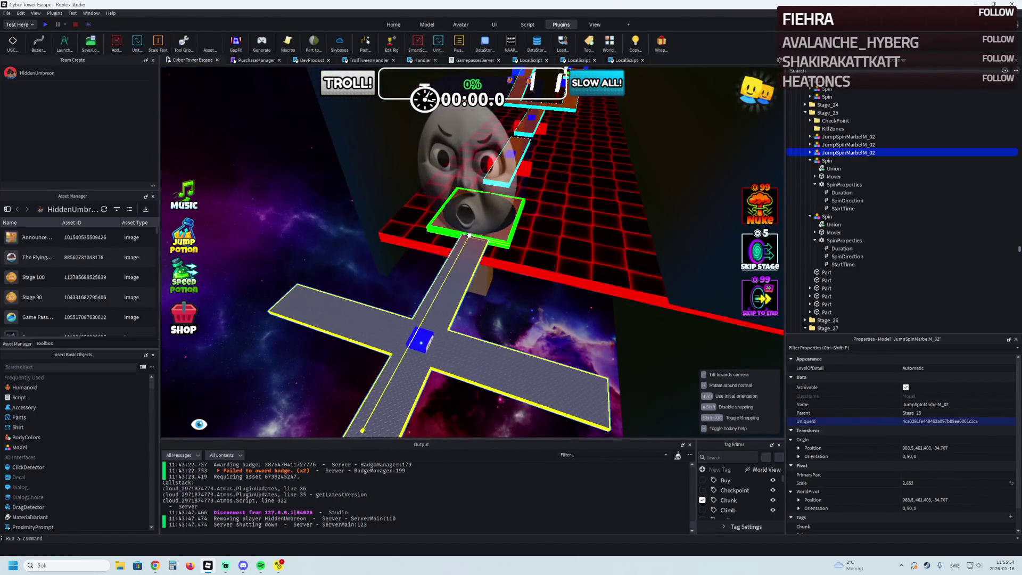
{"action": "scroll", "coordinate": [468, 234], "scroll_direction": "up", "scroll_amount": 5}
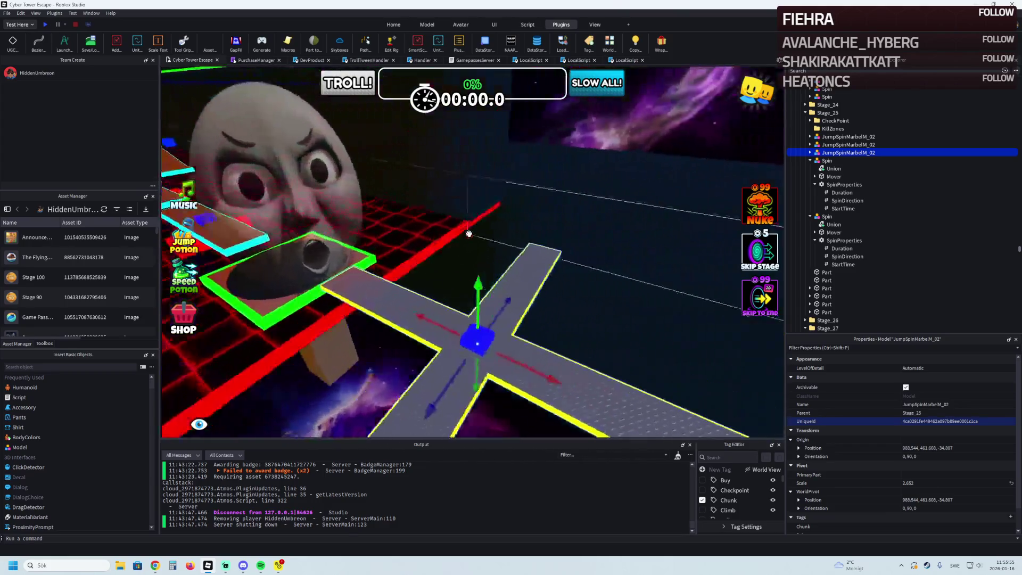
{"action": "scroll", "coordinate": [468, 233], "scroll_direction": "up", "scroll_amount": 5}
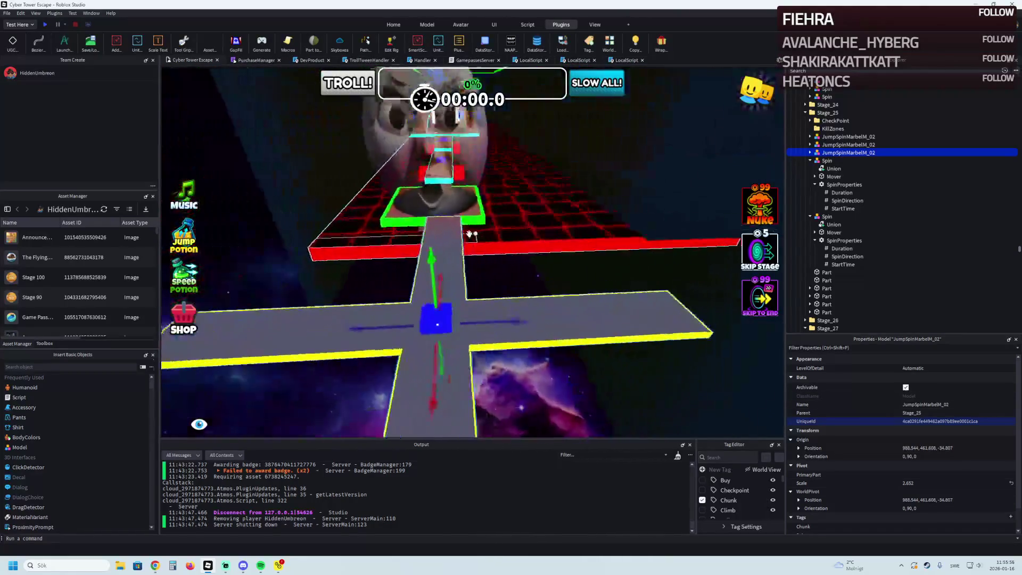
{"action": "scroll", "coordinate": [471, 234], "scroll_direction": "down", "scroll_amount": 2}
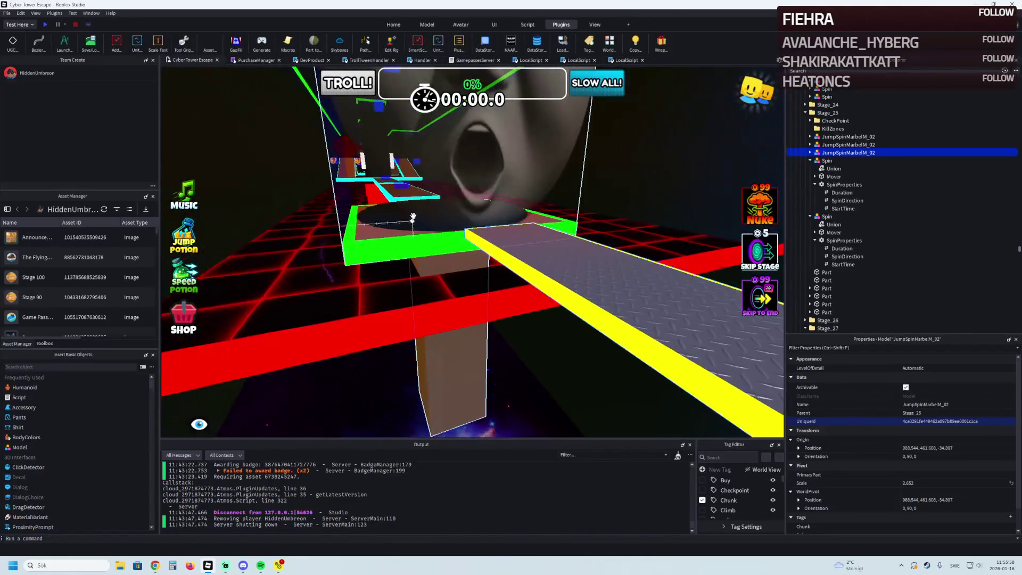
Give the cross copy the checkpoint's position, then slide it 24 studs beyond the checkpoint.
{"action": "left_click", "coordinate": [471, 235]}
{"action": "left_click", "coordinate": [913, 447]}
{"action": "key", "text": "ctrl+z"}
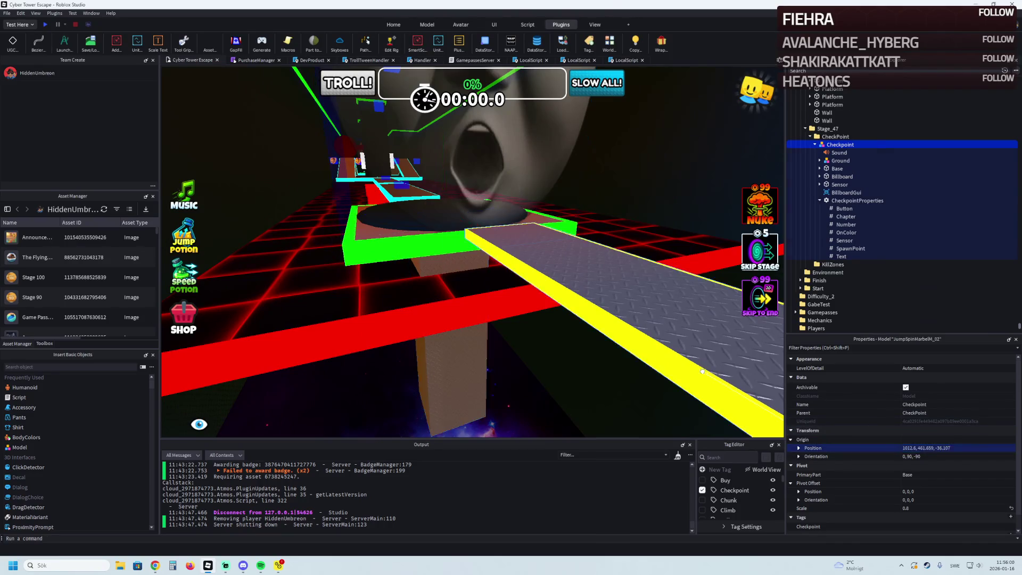
{"action": "left_click", "coordinate": [965, 448]}
{"action": "key", "text": "Return"}
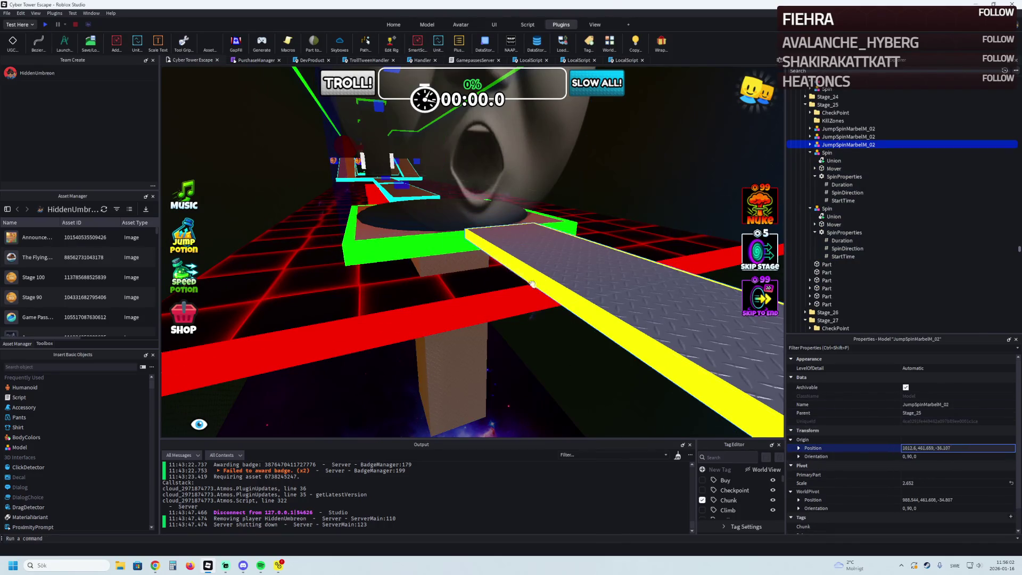
{"action": "key", "text": "f"}
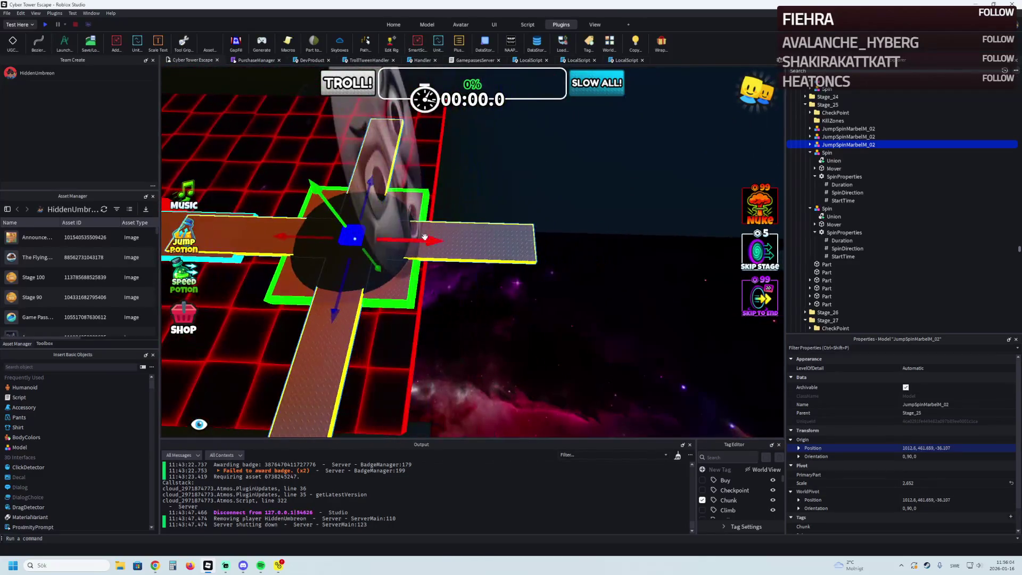
{"action": "mouse_move", "coordinate": [415, 242]}
{"action": "left_mouse_down"}
{"action": "mouse_move", "coordinate": [543, 258]}
{"action": "mouse_move", "coordinate": [668, 247]}
{"action": "left_mouse_up"}
Move the cross into the Stage_47 group in Explorer and nudge it slightly downward.
{"action": "left_click", "coordinate": [605, 244], "text": "ctrl"}
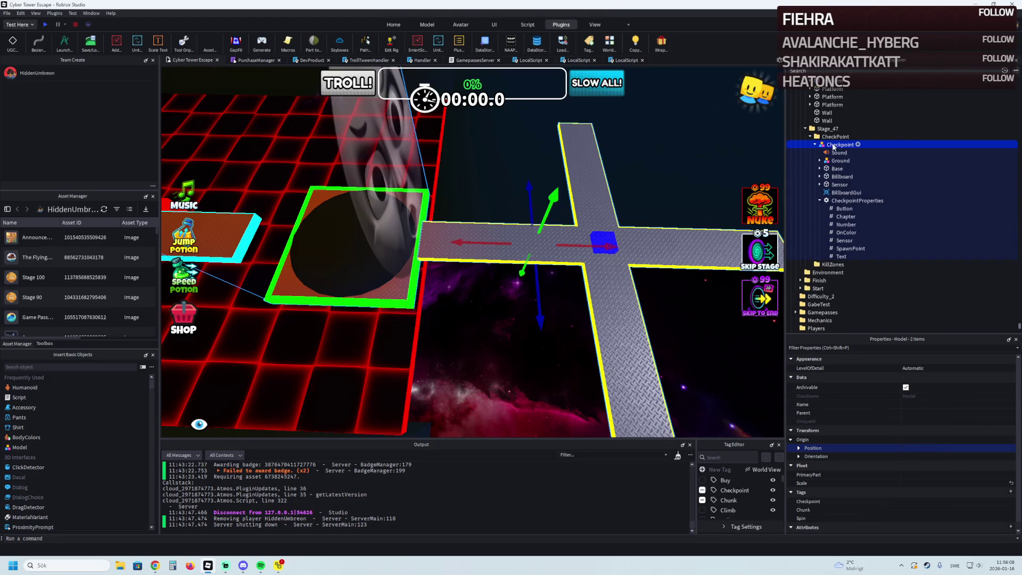
{"action": "left_click_drag", "start_coordinate": [829, 142], "coordinate": [824, 122]}
{"action": "left_click", "coordinate": [829, 144]}
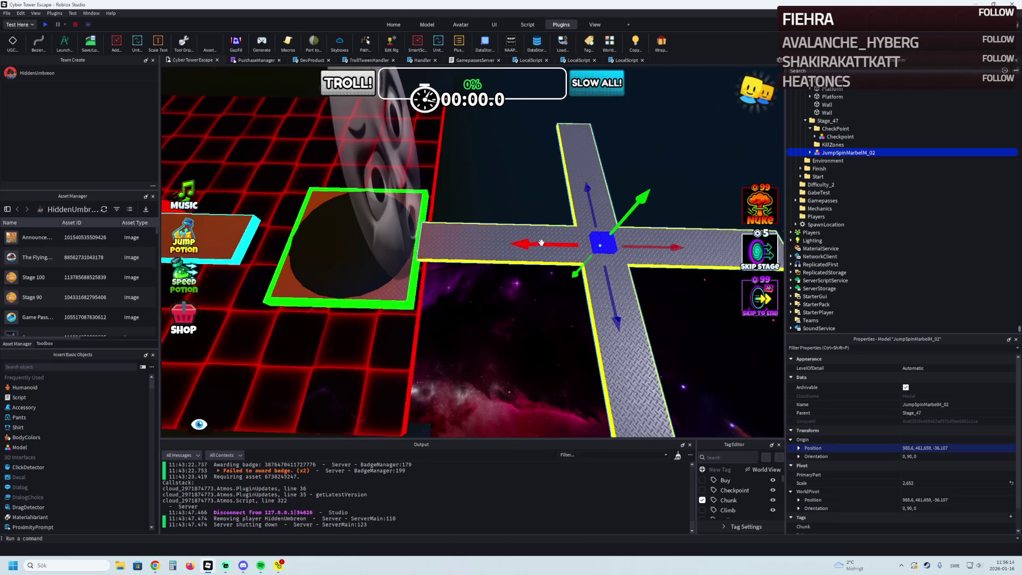
{"action": "scroll", "coordinate": [541, 243], "scroll_direction": "down", "scroll_amount": 3}
{"action": "scroll", "coordinate": [546, 242], "scroll_direction": "up", "scroll_amount": 10}
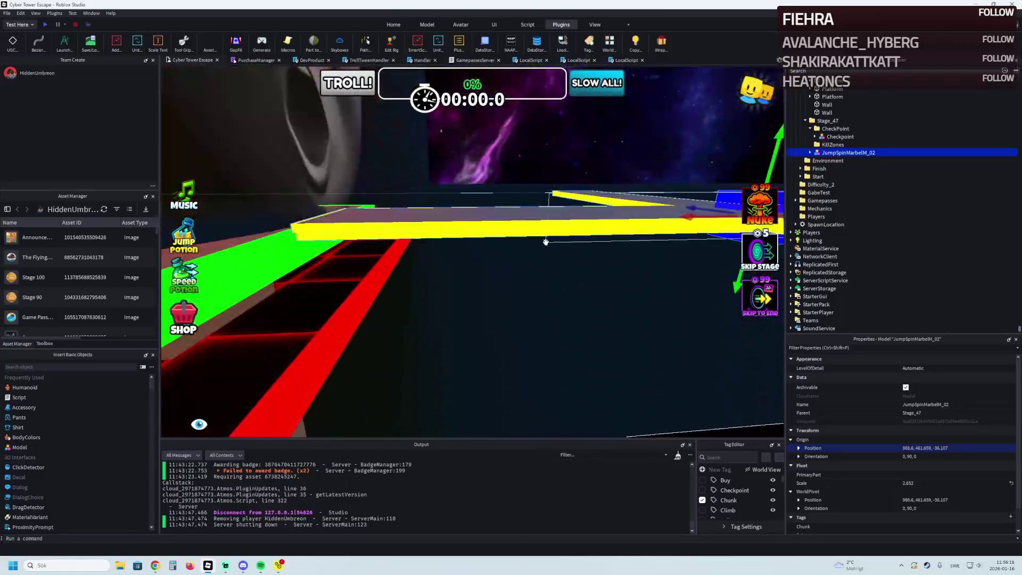
{"action": "scroll", "coordinate": [546, 242], "scroll_direction": "down", "scroll_amount": 5}
{"action": "scroll", "coordinate": [544, 243], "scroll_direction": "down", "scroll_amount": 3}
{"action": "scroll", "coordinate": [546, 242], "scroll_direction": "up", "scroll_amount": 5}
{"action": "left_click_drag", "start_coordinate": [543, 244], "coordinate": [571, 241]}
{"action": "scroll", "coordinate": [546, 244], "scroll_direction": "down", "scroll_amount": 5}
{"action": "scroll", "coordinate": [548, 242], "scroll_direction": "up", "scroll_amount": 3}
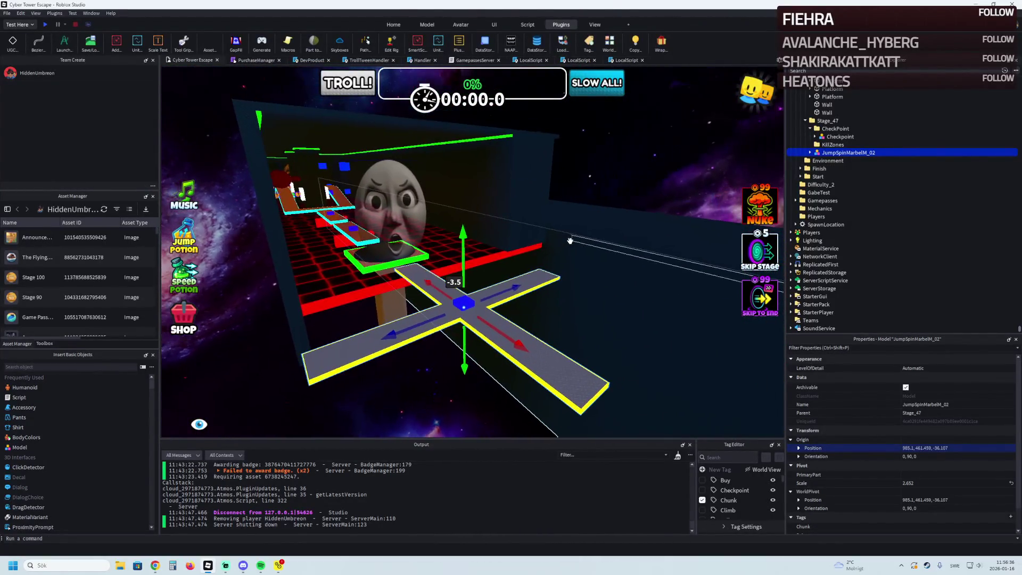
Select the MovingPlatform model and slide it along X toward stage 47.
{"action": "key", "text": "w"}
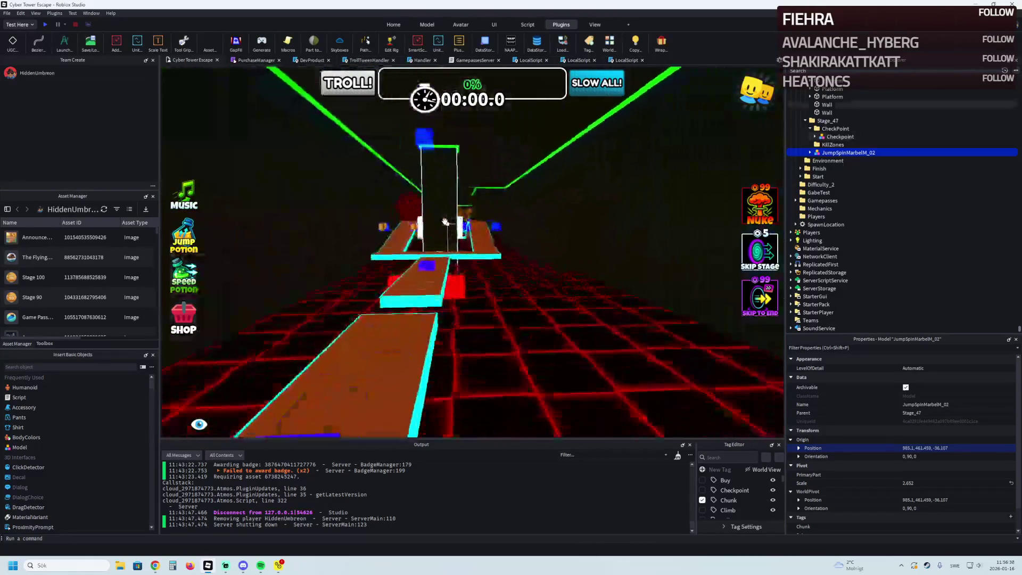
{"action": "key", "text": "s"}
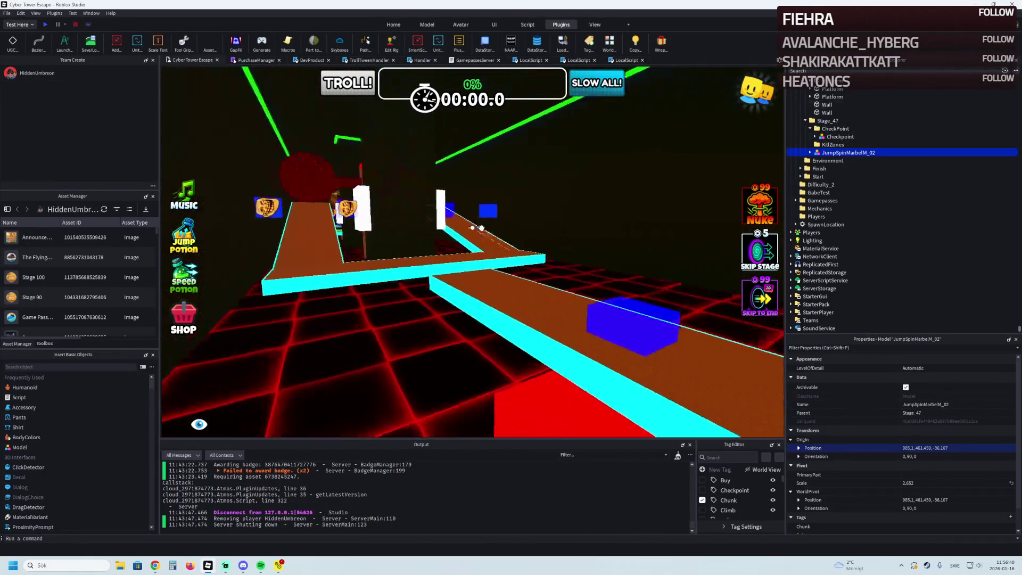
{"action": "key", "text": "w"}
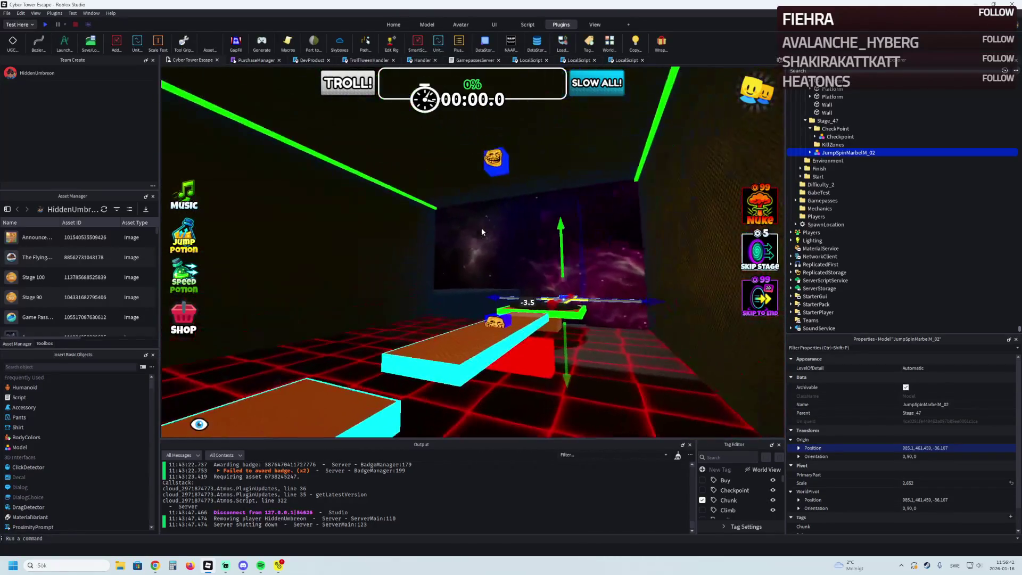
{"action": "key", "text": "w"}
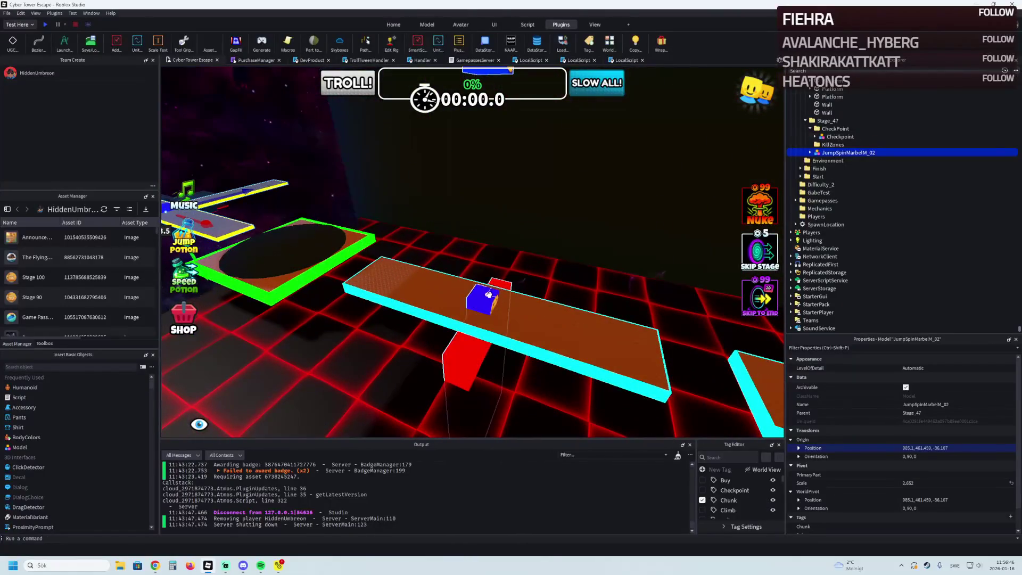
{"action": "left_click", "coordinate": [482, 301]}
{"action": "left_click_drag", "start_coordinate": [534, 318], "coordinate": [504, 325]}
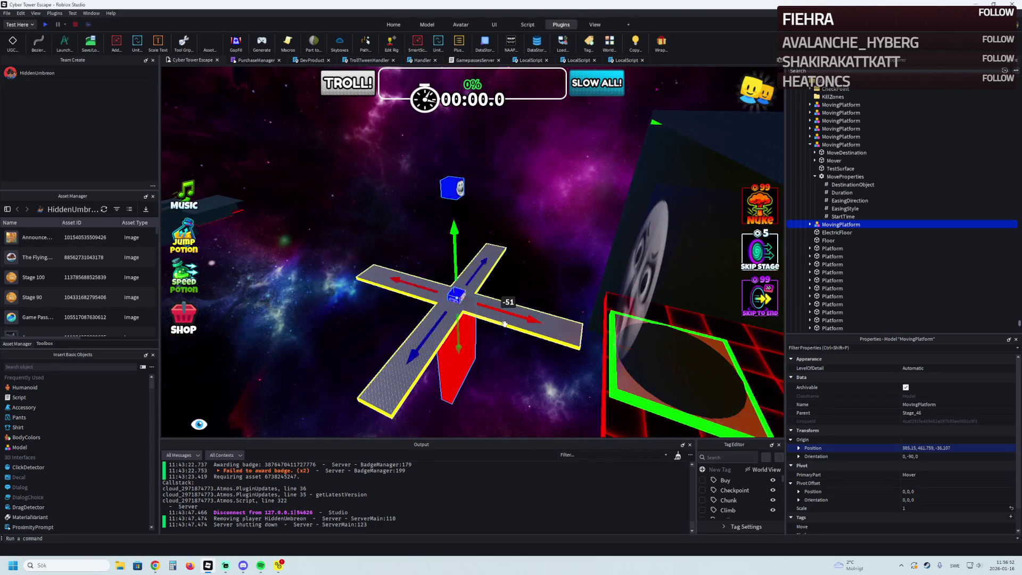
Inspect the platform up close, undo an accidental flip, and drag it into Stage_47.
{"action": "key", "text": "f"}
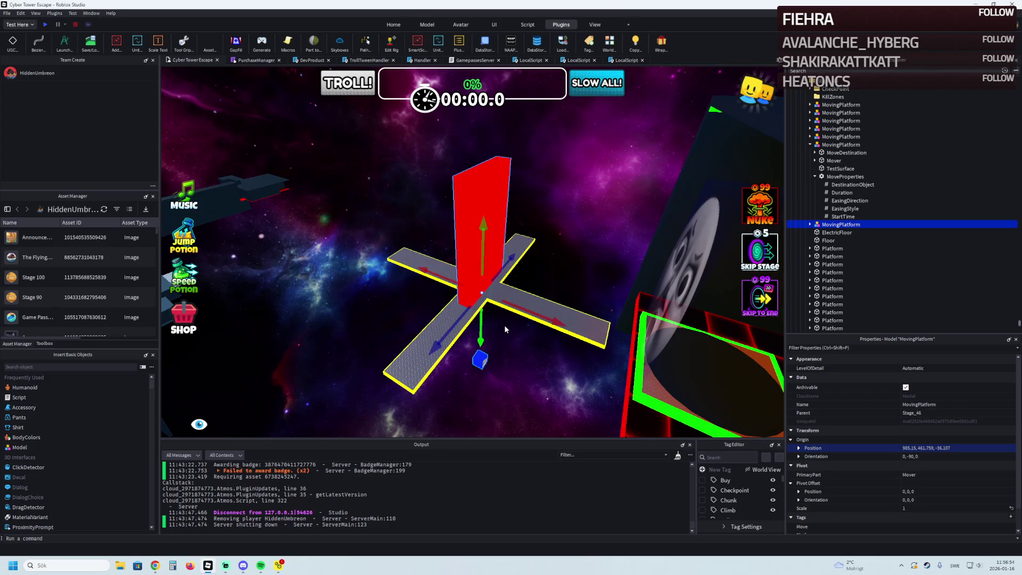
{"action": "right_click", "coordinate": [482, 238]}
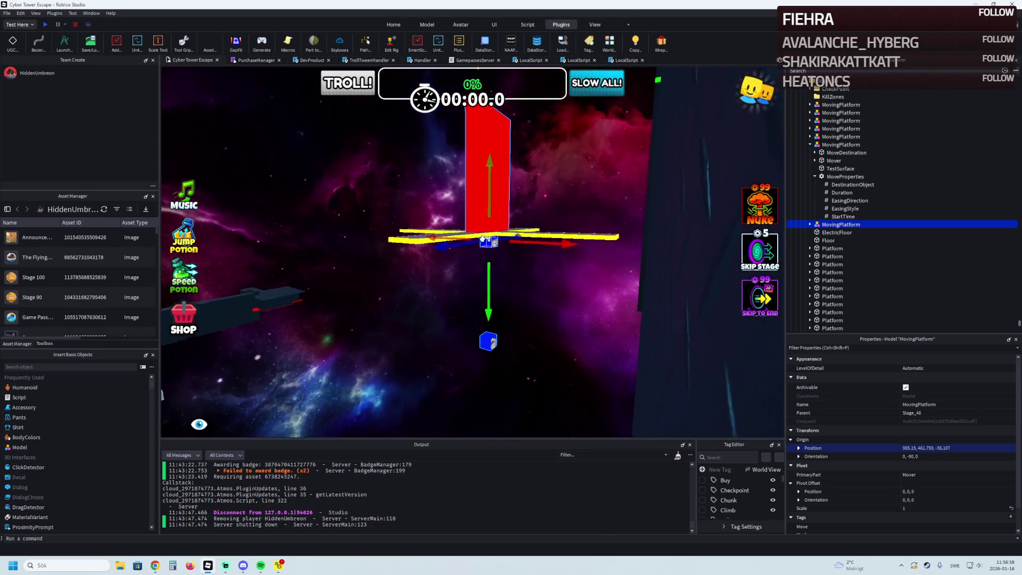
{"action": "key", "text": "ctrl+t"}
{"action": "key", "text": "ctrl+t"}
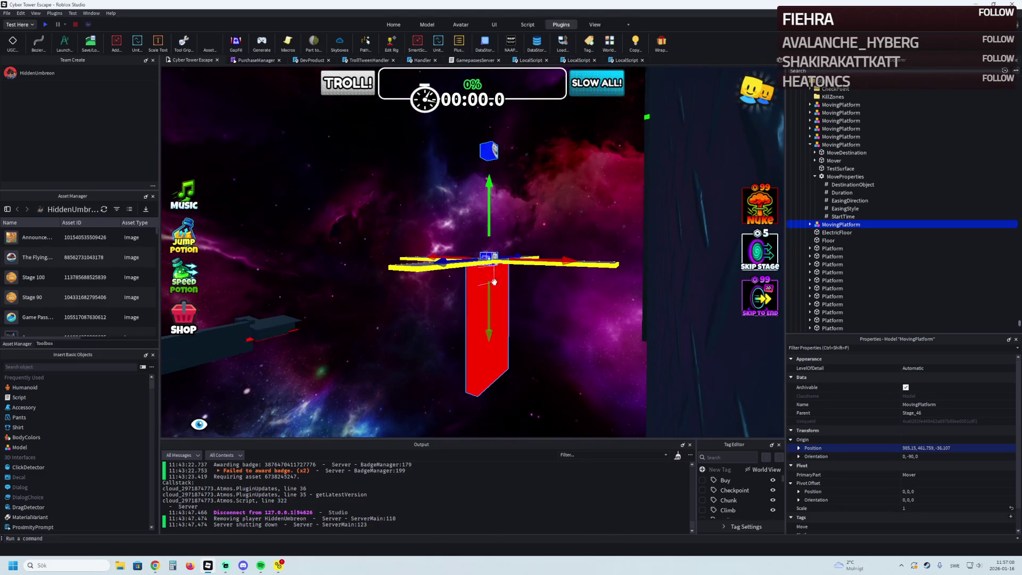
{"action": "key", "text": "q"}
{"action": "key", "text": "ctrl+z"}
{"action": "left_click_drag", "start_coordinate": [488, 290], "coordinate": [489, 289]}
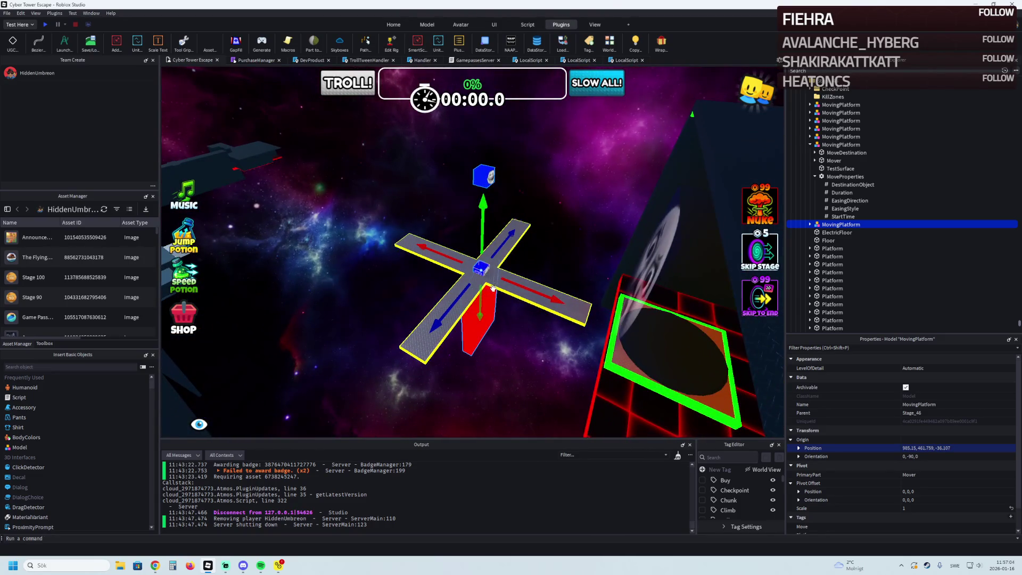
{"action": "scroll", "coordinate": [350, 261], "scroll_direction": "up", "scroll_amount": 3}
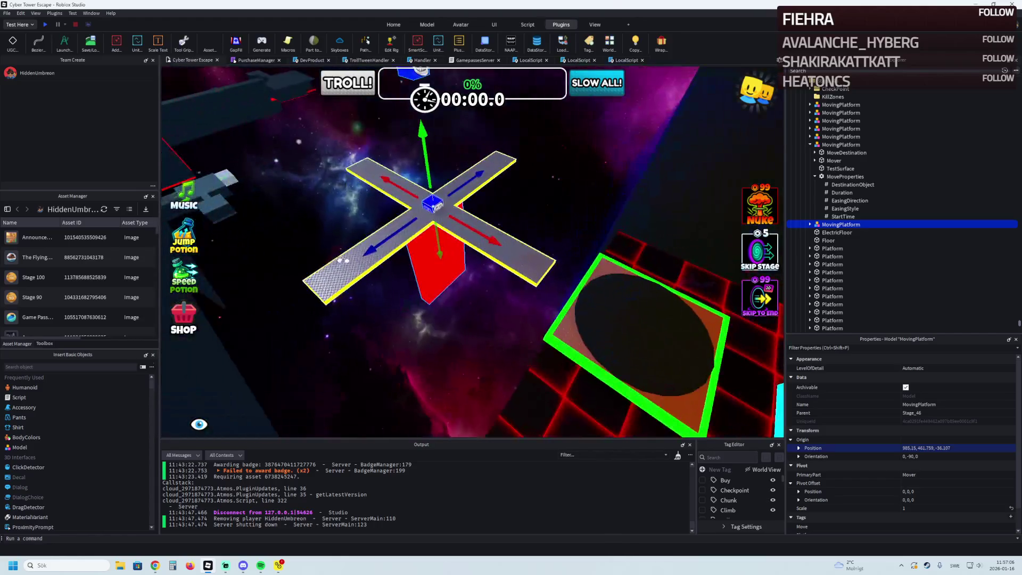
{"action": "scroll", "coordinate": [844, 251], "scroll_direction": "down", "scroll_amount": 5}
{"action": "left_click_drag", "start_coordinate": [844, 252], "coordinate": [844, 246]}
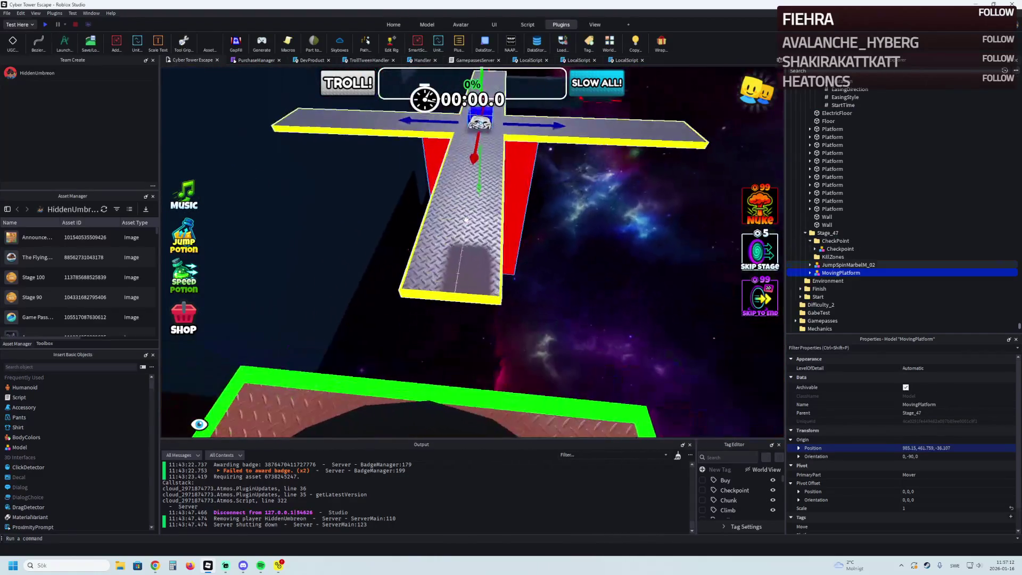
Playtest, walking the avatar along the cross platform to its intersection, then stop the test.
{"action": "left_click", "coordinate": [45, 25]}
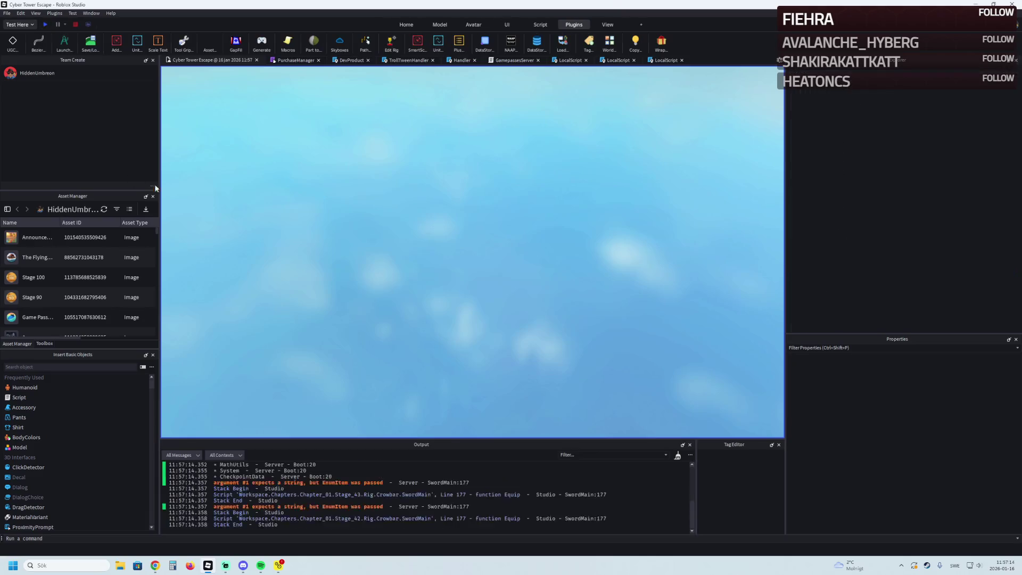
{"action": "key", "text": "w"}
{"action": "key", "text": "w"}
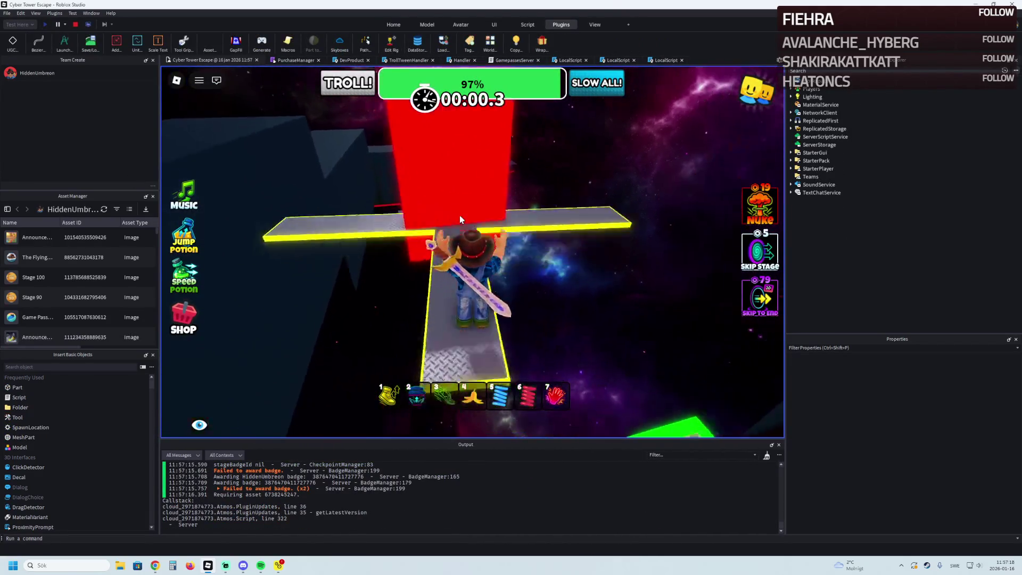
{"action": "key", "text": "w"}
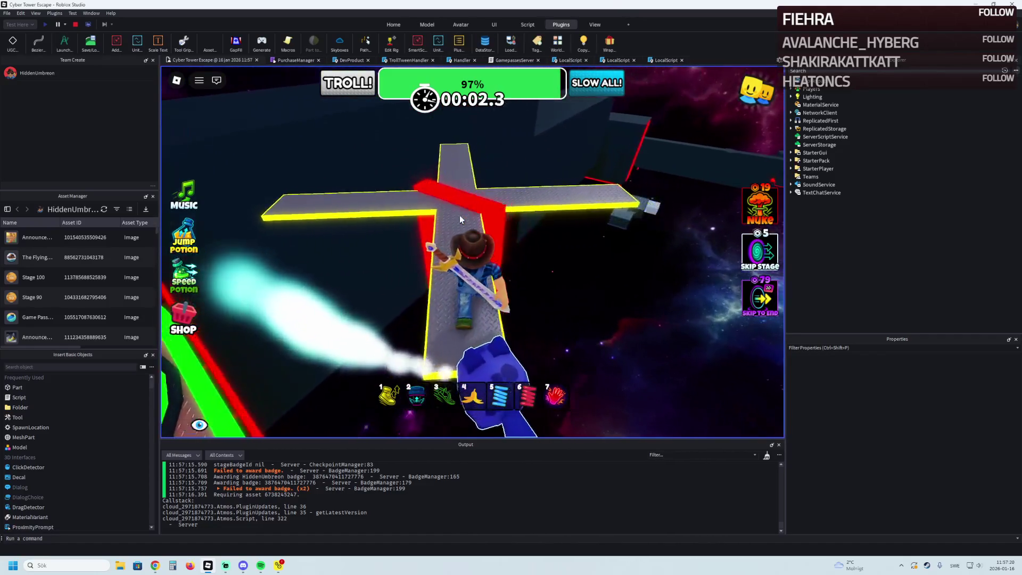
{"action": "key", "text": "w"}
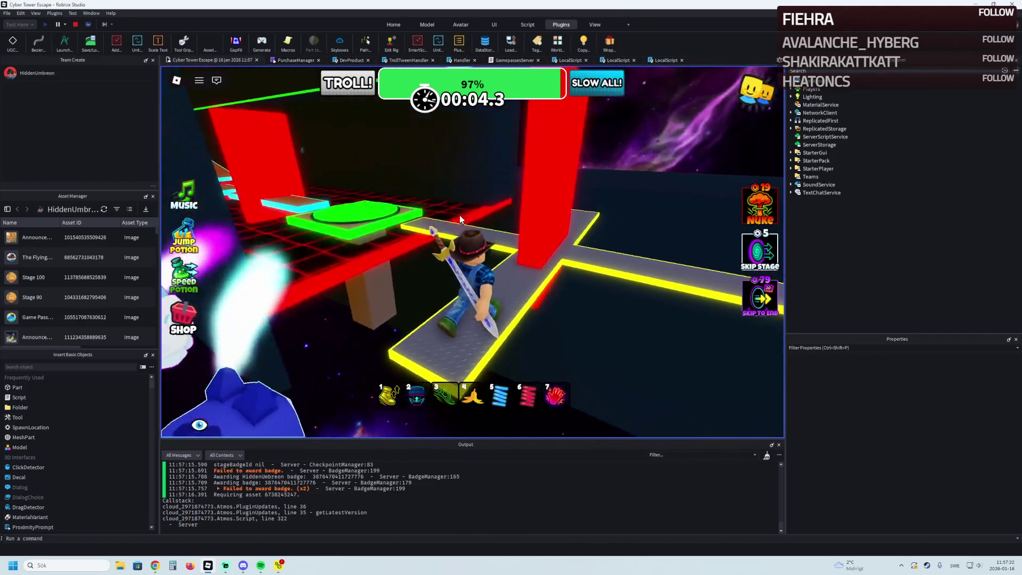
{"action": "key", "text": "w"}
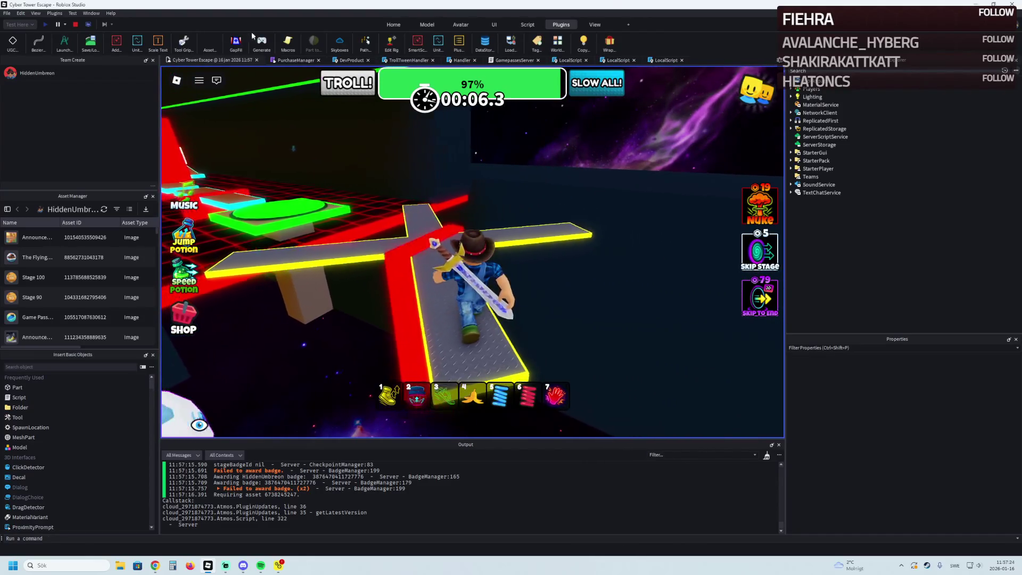
{"action": "key", "text": "shift+F5"}
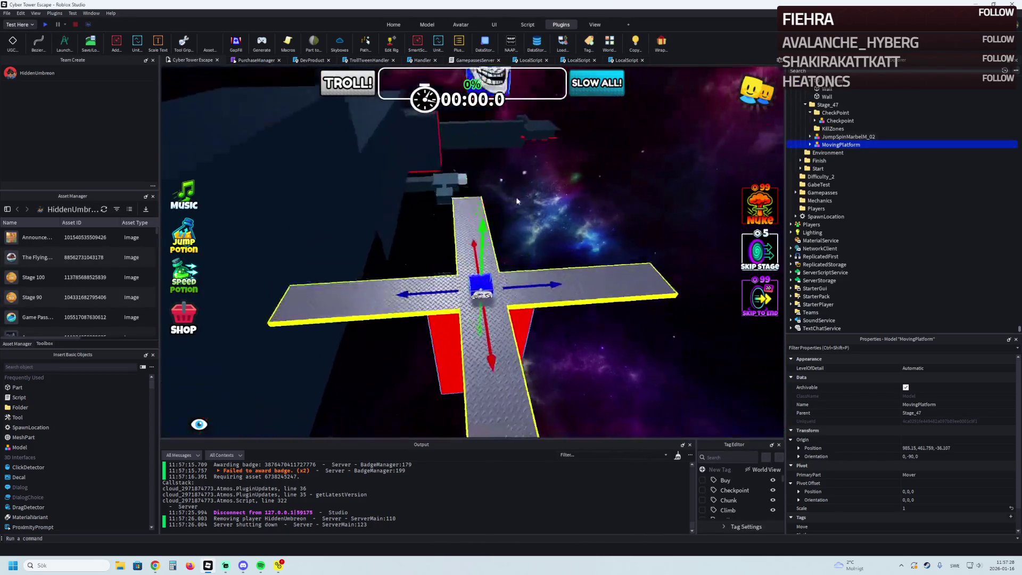
Raise the MovingPlatform slightly and scale its red TestSurface wall to 4.4 studs wide.
{"action": "left_click_drag", "start_coordinate": [464, 275], "coordinate": [469, 259]}
{"action": "left_click", "coordinate": [520, 309]}
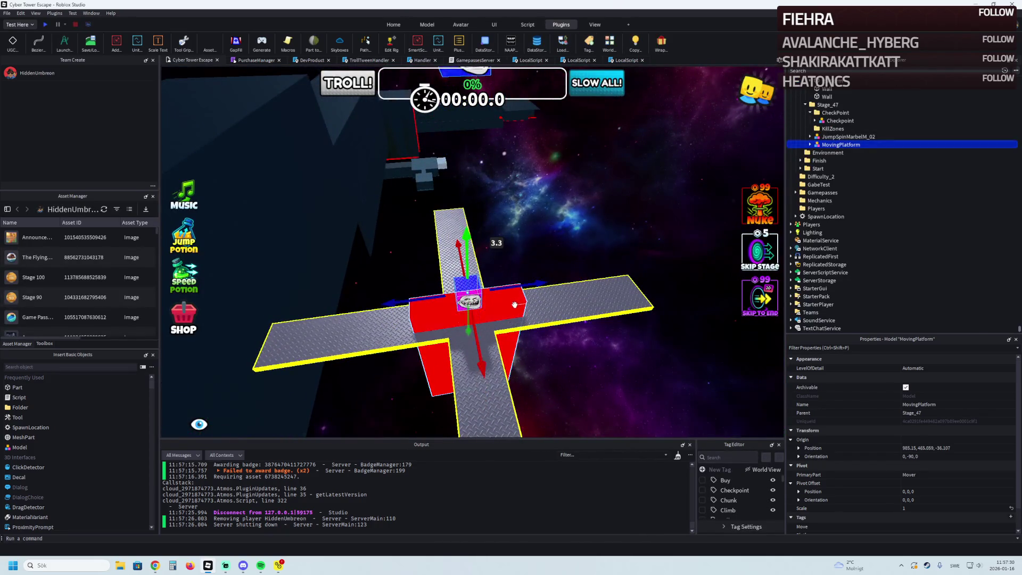
{"action": "key", "text": "f"}
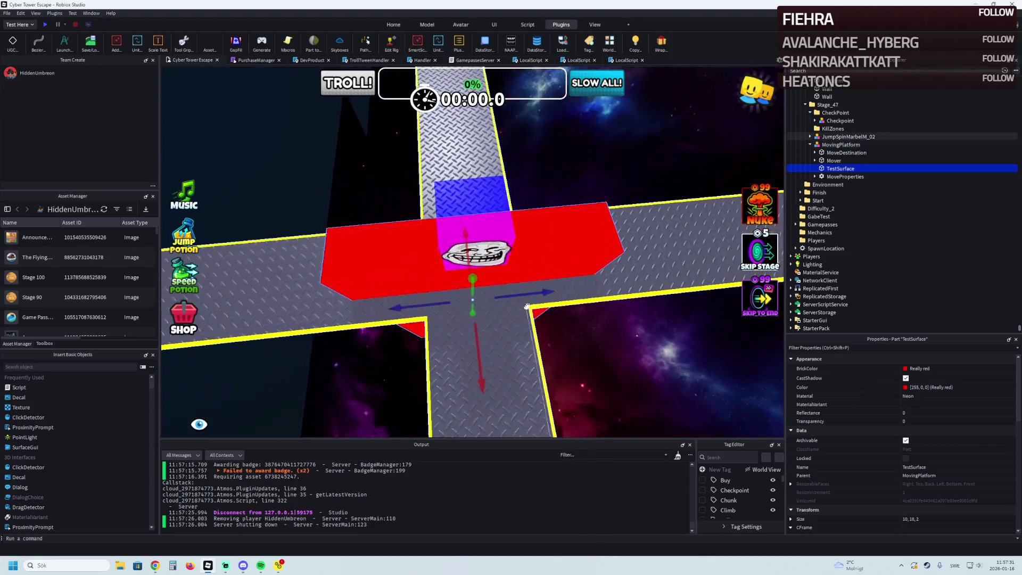
{"action": "key", "text": "ctrl+3"}
{"action": "mouse_move", "coordinate": [527, 307]}
{"action": "left_mouse_down"}
{"action": "mouse_move", "coordinate": [525, 294]}
{"action": "mouse_move", "coordinate": [501, 373]}
{"action": "mouse_move", "coordinate": [516, 420]}
{"action": "mouse_move", "coordinate": [459, 417]}
{"action": "mouse_move", "coordinate": [477, 287]}
{"action": "mouse_move", "coordinate": [493, 299]}
{"action": "left_mouse_up"}
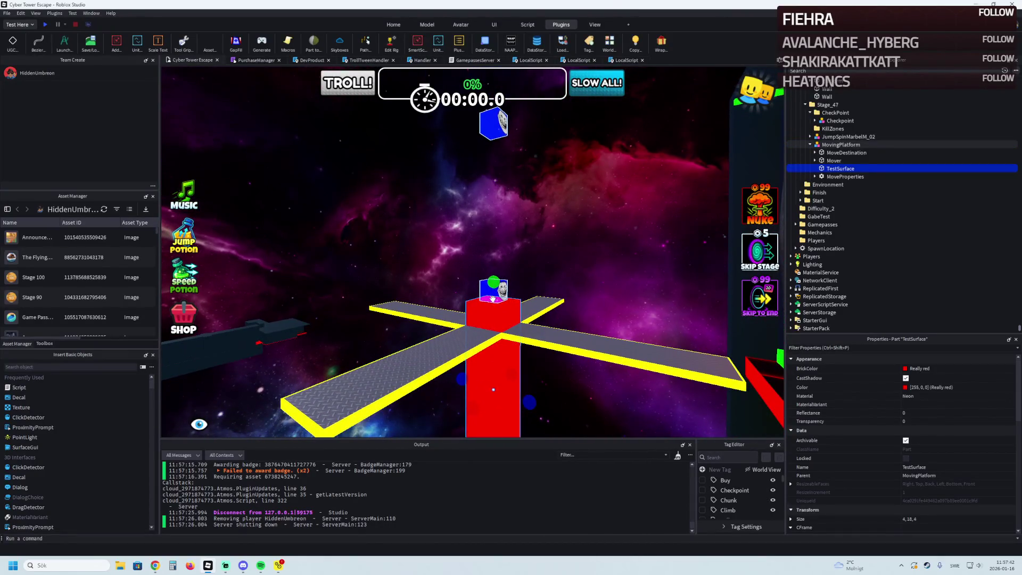
Reselect the whole MovingPlatform model and orbit to inspect the cross platform.
{"action": "left_click", "coordinate": [479, 304]}
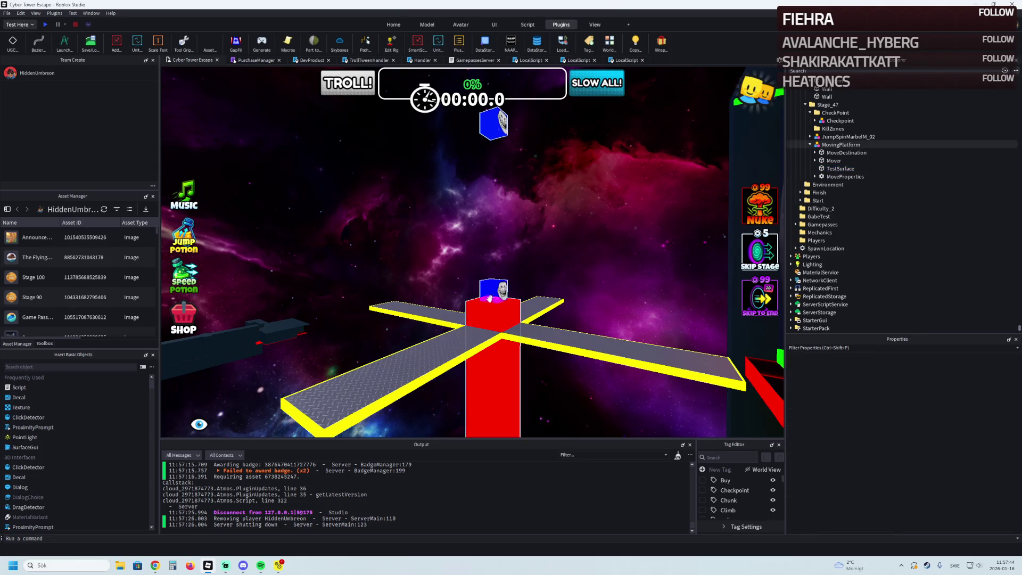
{"action": "mouse_move", "coordinate": [499, 290]}
{"action": "left_mouse_down"}
{"action": "mouse_move", "coordinate": [497, 328]}
{"action": "mouse_move", "coordinate": [505, 318]}
{"action": "mouse_move", "coordinate": [486, 303]}
{"action": "left_mouse_up"}
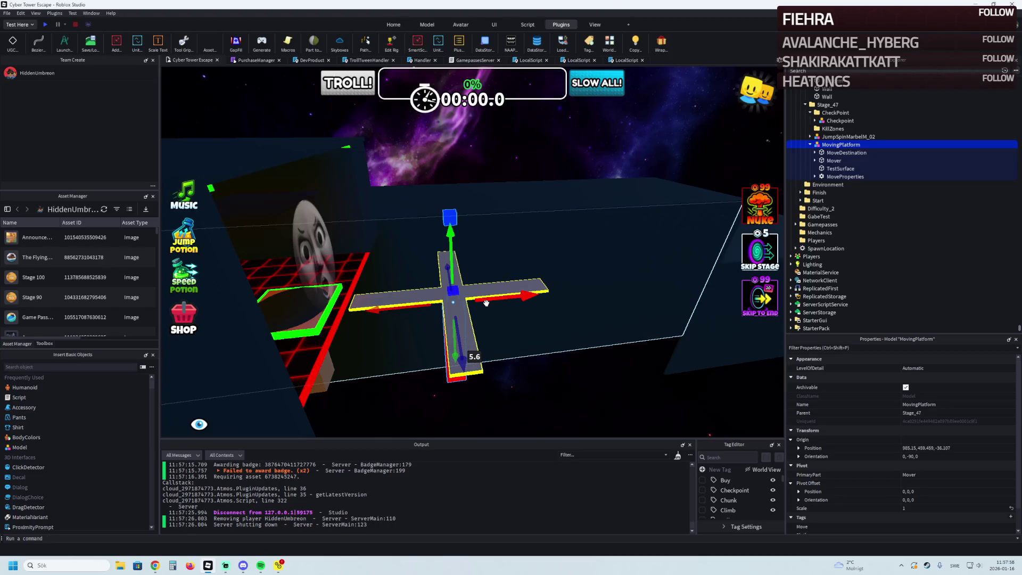
{"action": "left_click_drag", "start_coordinate": [486, 303], "coordinate": [463, 278]}
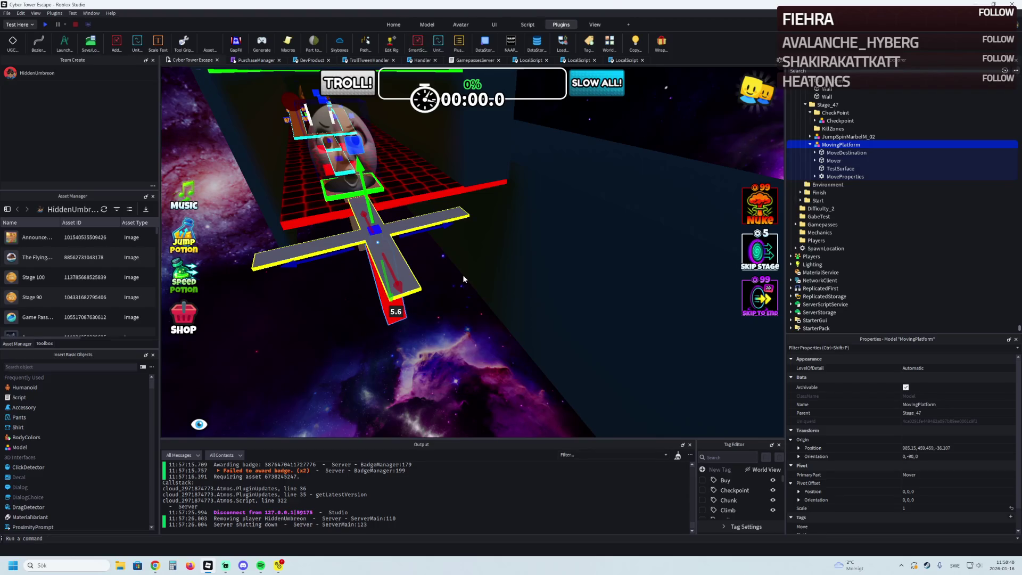
Duplicate the red MovingPlatform that sits beside the spinning cross.
{"action": "key", "text": "f"}
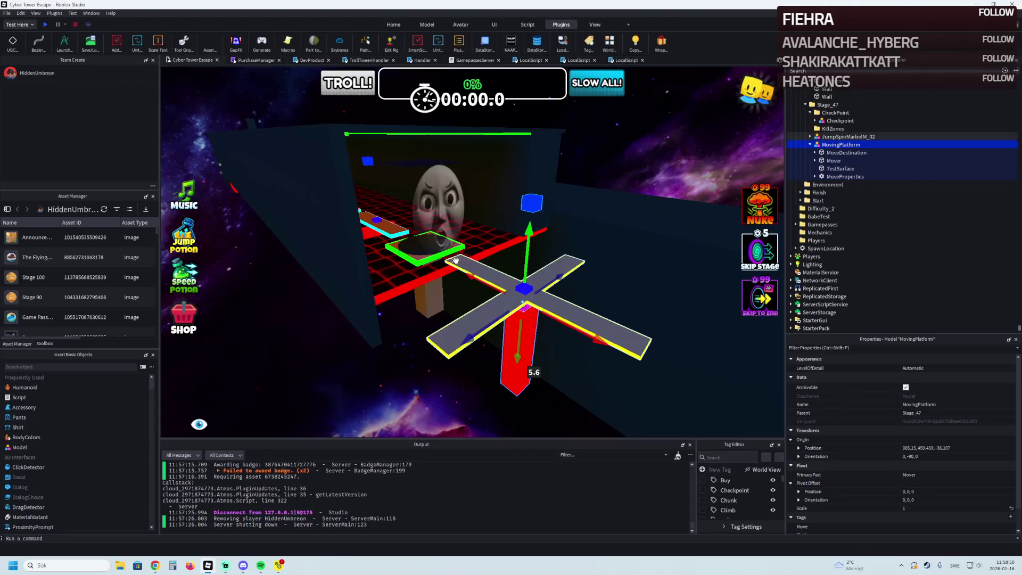
{"action": "mouse_move", "coordinate": [456, 260]}
{"action": "left_mouse_down"}
{"action": "mouse_move", "coordinate": [468, 239]}
{"action": "mouse_move", "coordinate": [498, 278]}
{"action": "left_mouse_up"}
{"action": "left_click", "coordinate": [500, 290]}
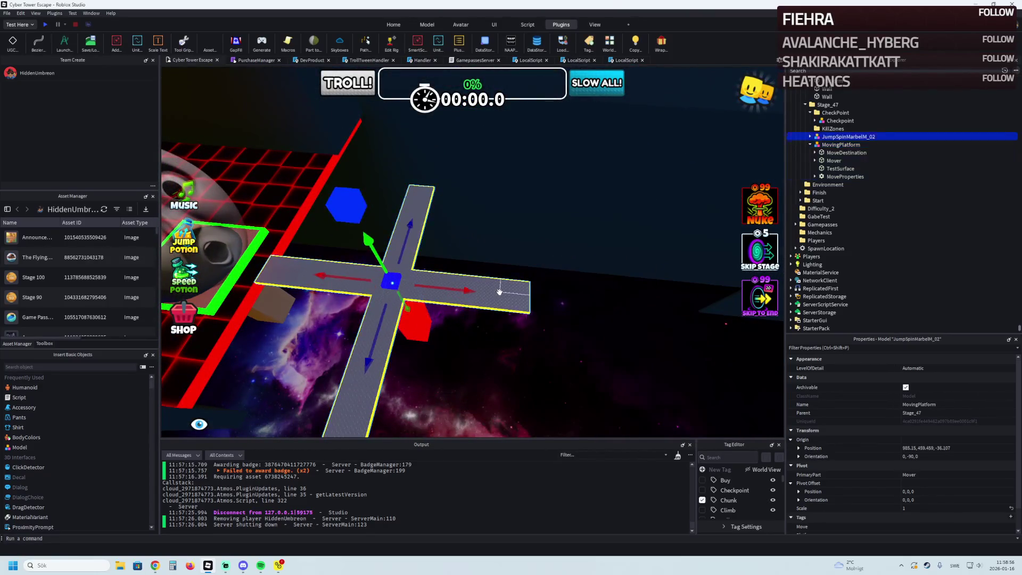
{"action": "left_click_drag", "start_coordinate": [503, 282], "coordinate": [499, 283]}
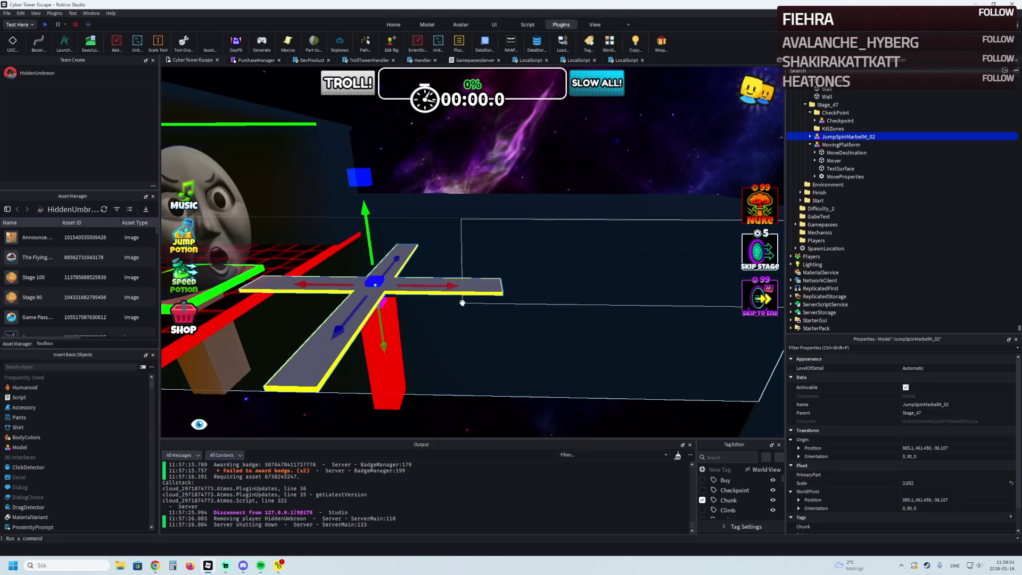
{"action": "scroll", "coordinate": [463, 303], "scroll_direction": "up", "scroll_amount": 3}
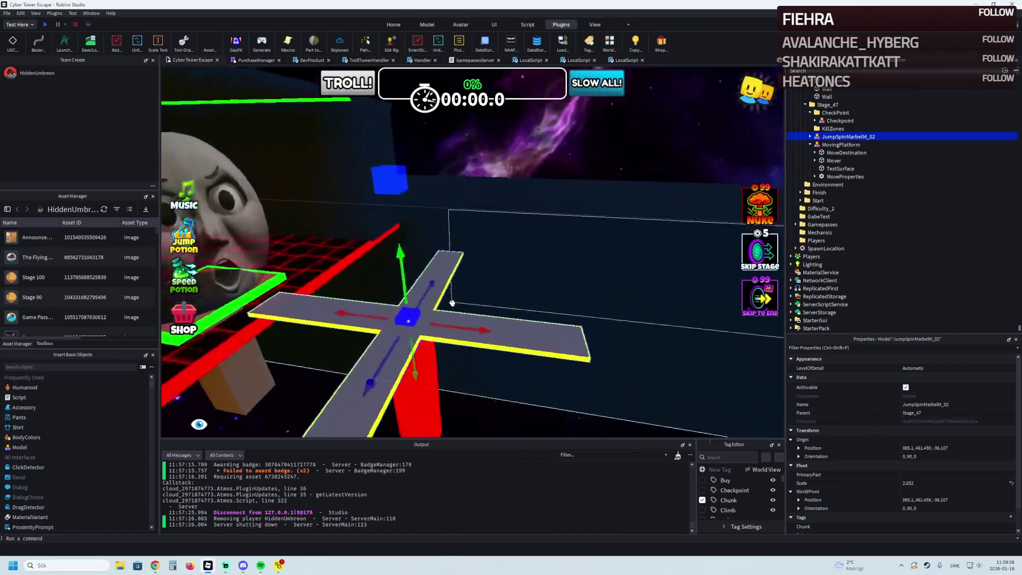
{"action": "left_click_drag", "start_coordinate": [452, 303], "coordinate": [452, 303]}
{"action": "key", "text": "s"}
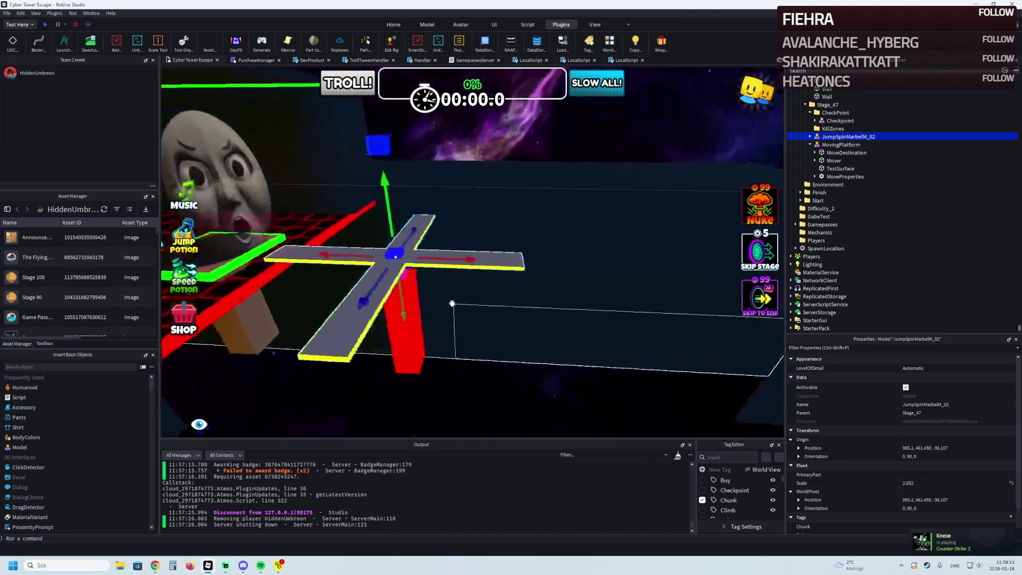
{"action": "key", "text": "s"}
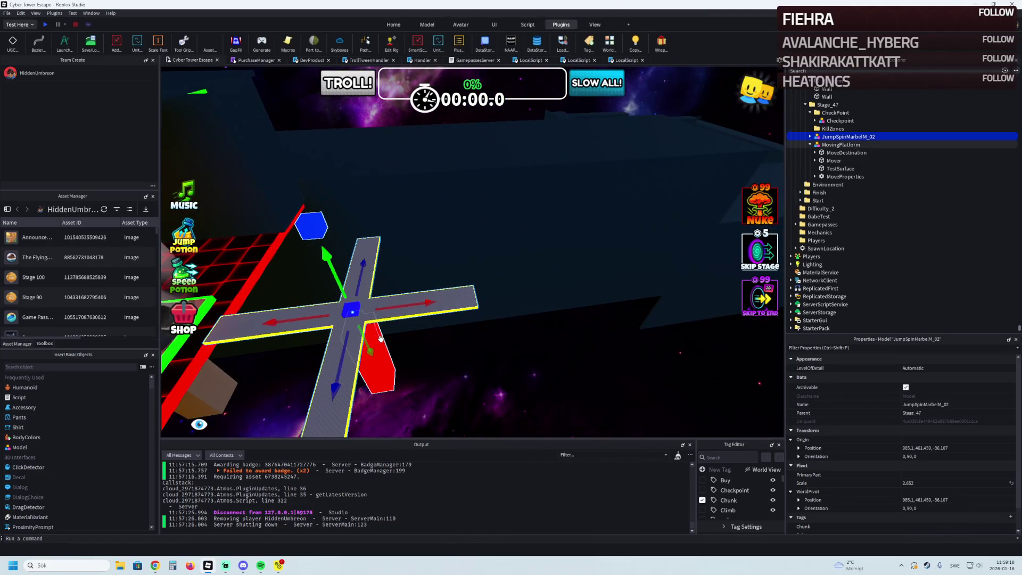
{"action": "key", "text": "e"}
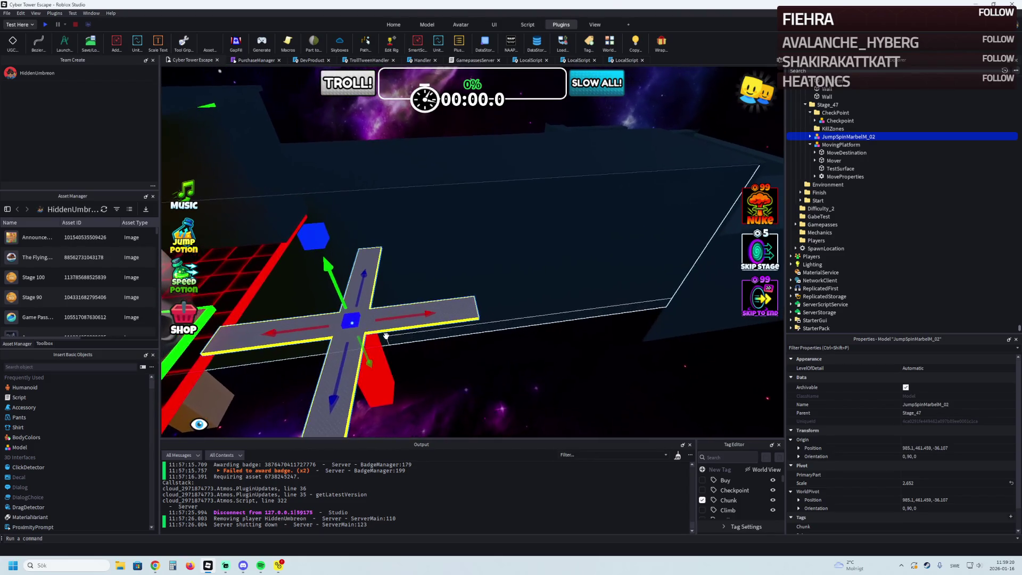
{"action": "key", "text": "q"}
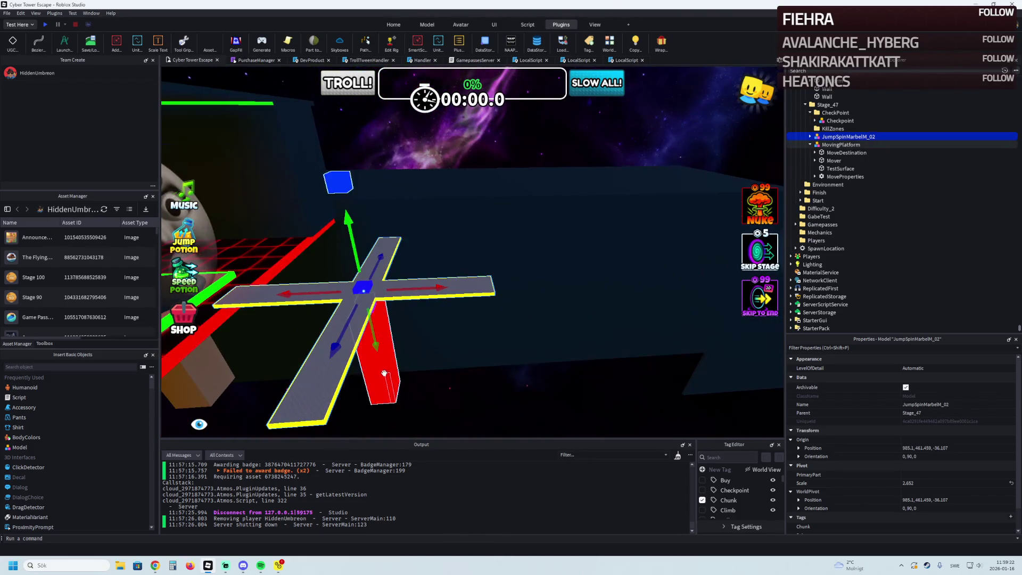
{"action": "left_click", "coordinate": [397, 376]}
{"action": "key", "text": "ctrl+d"}
Slide the platform copy along X to about 970.55, onto the other red block.
{"action": "left_click_drag", "start_coordinate": [421, 305], "coordinate": [461, 305]}
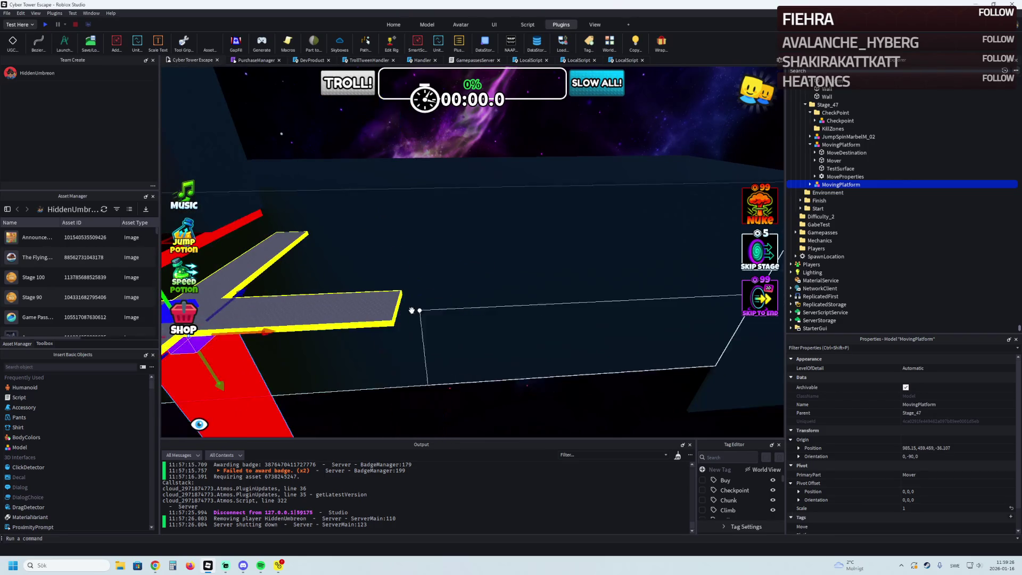
{"action": "key", "text": "f"}
{"action": "left_click_drag", "start_coordinate": [377, 340], "coordinate": [380, 301]}
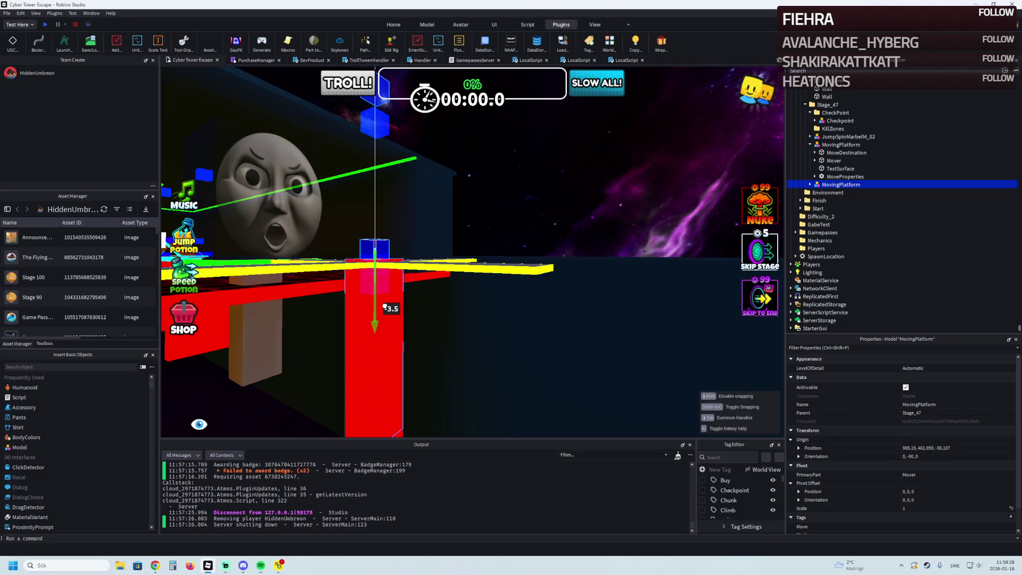
{"action": "left_click_drag", "start_coordinate": [423, 360], "coordinate": [578, 360]}
{"action": "key", "text": "q"}
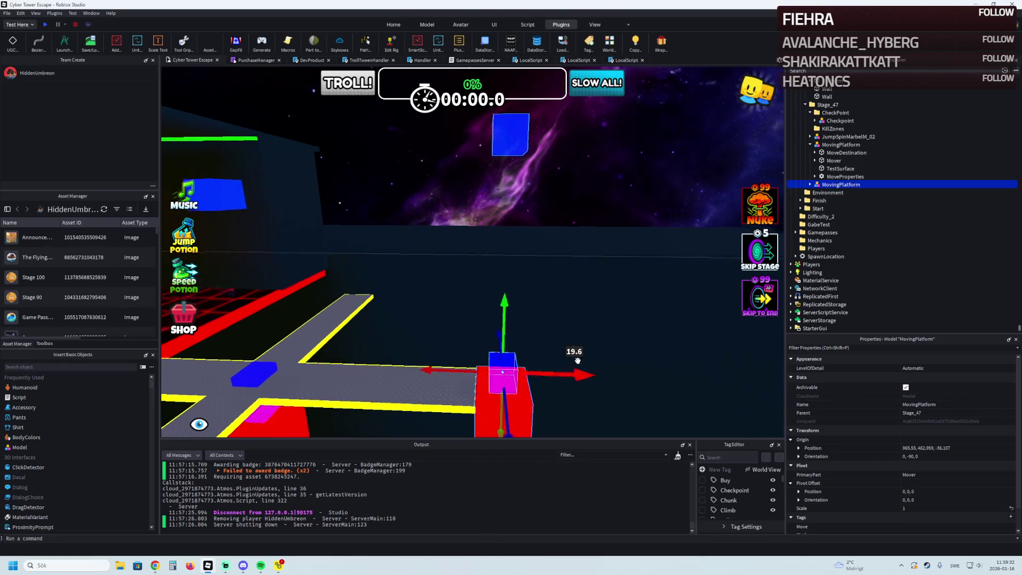
{"action": "mouse_move", "coordinate": [523, 317]}
{"action": "left_mouse_down"}
{"action": "mouse_move", "coordinate": [238, 314]}
{"action": "mouse_move", "coordinate": [267, 304]}
{"action": "mouse_move", "coordinate": [272, 277]}
{"action": "left_mouse_up"}
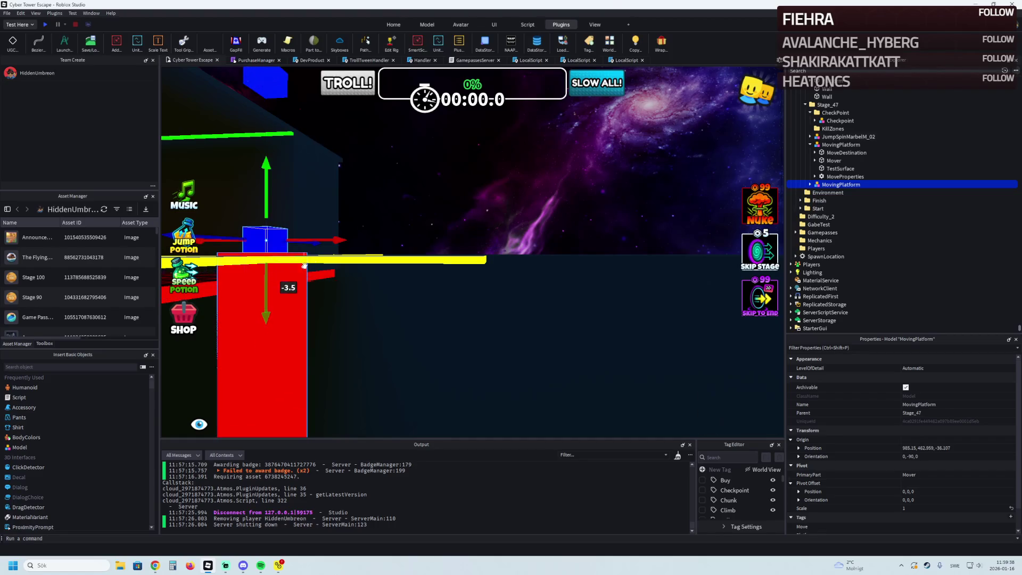
{"action": "key", "text": "e"}
{"action": "left_click_drag", "start_coordinate": [341, 323], "coordinate": [583, 321]}
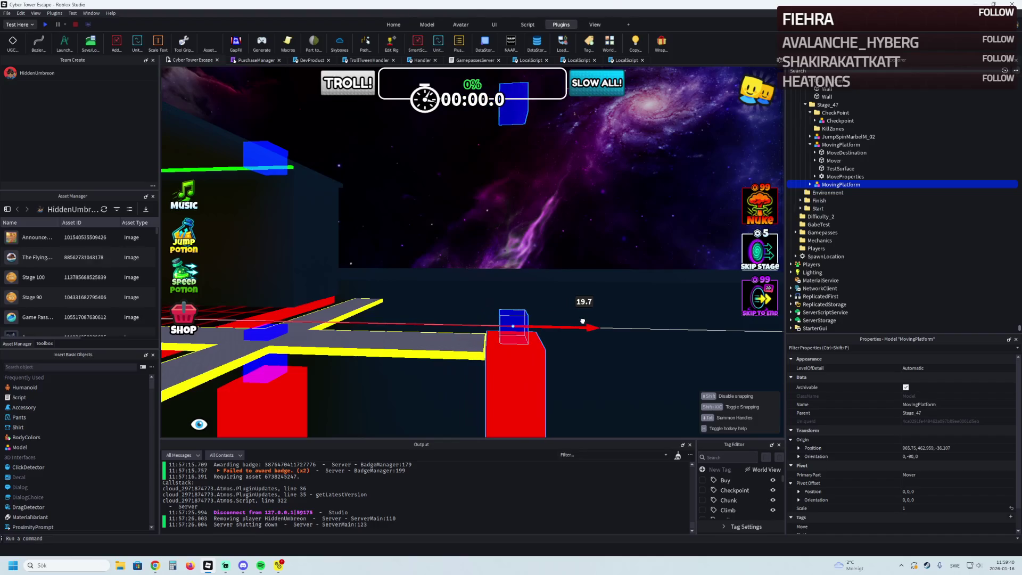
Lower the copy 1.6 studs so it sits atop its red pillar.
{"action": "key", "text": "d"}
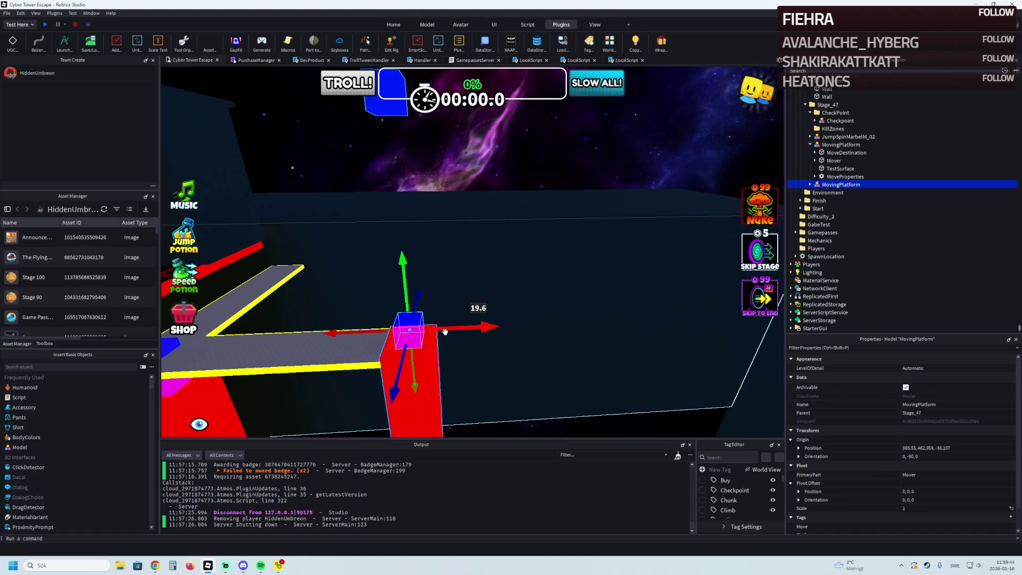
{"action": "key", "text": "q"}
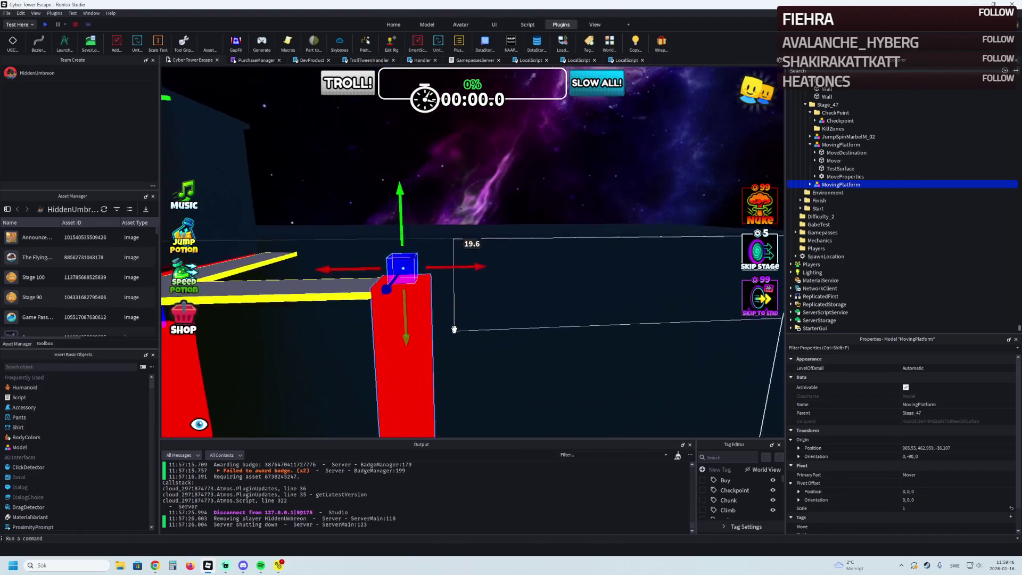
{"action": "key", "text": "d"}
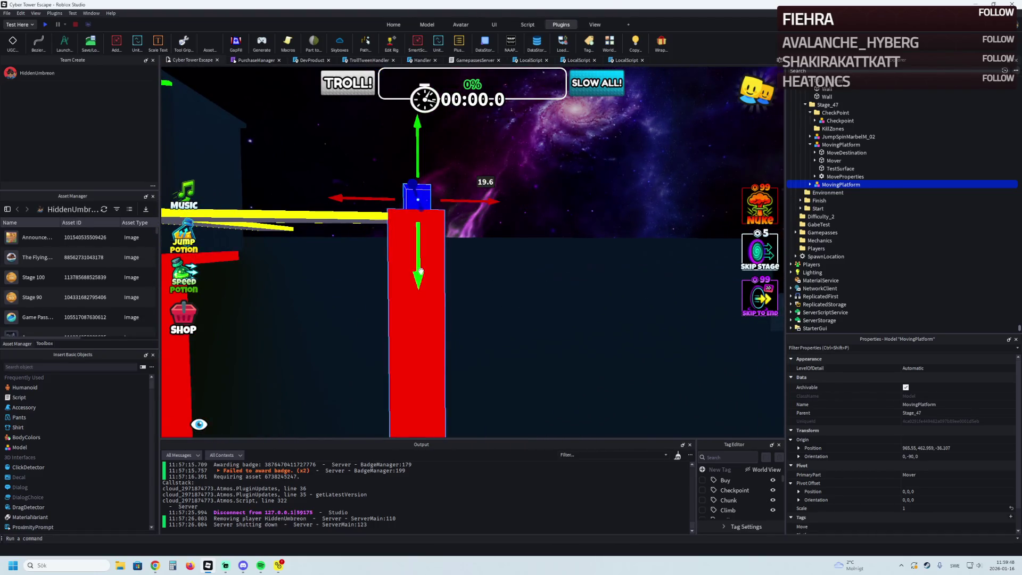
{"action": "left_click_drag", "start_coordinate": [417, 265], "coordinate": [418, 283]}
{"action": "scroll", "coordinate": [419, 282], "scroll_direction": "down", "scroll_amount": 5}
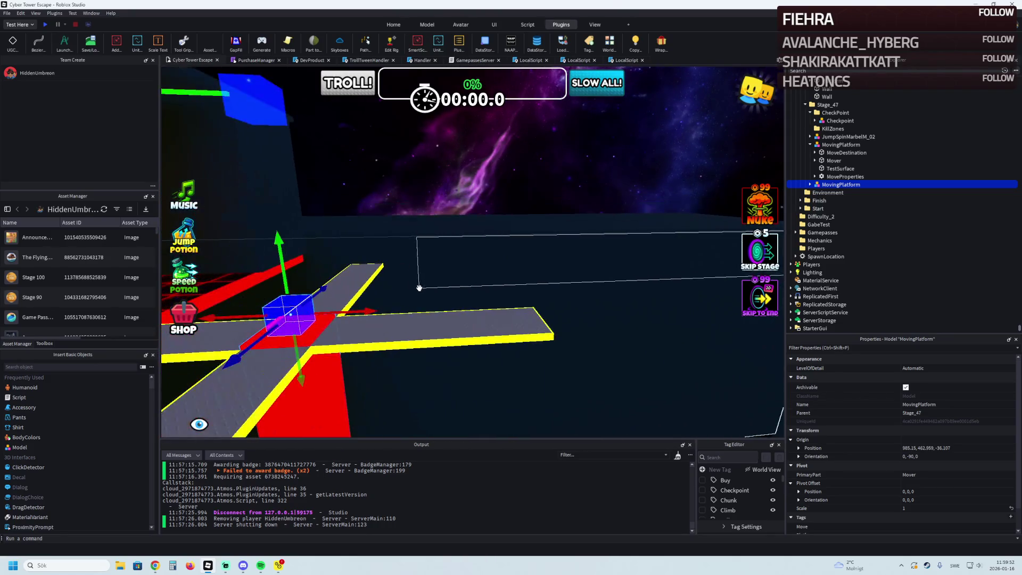
{"action": "mouse_move", "coordinate": [369, 357]}
{"action": "left_mouse_down"}
{"action": "mouse_move", "coordinate": [471, 349]}
{"action": "mouse_move", "coordinate": [425, 302]}
{"action": "mouse_move", "coordinate": [429, 233]}
{"action": "mouse_move", "coordinate": [481, 217]}
{"action": "left_mouse_up"}
{"action": "key", "text": "f"}
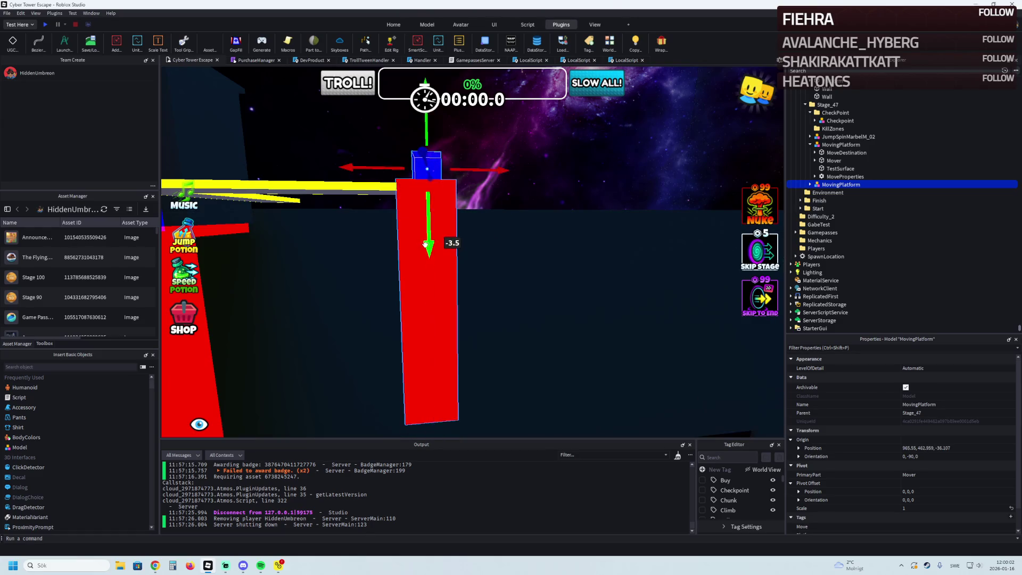
Duplicate the JumpSpinMarbelM_02 cross and move the copy about 35.4 studs along X.
{"action": "left_click", "coordinate": [644, 173]}
{"action": "key", "text": "f"}
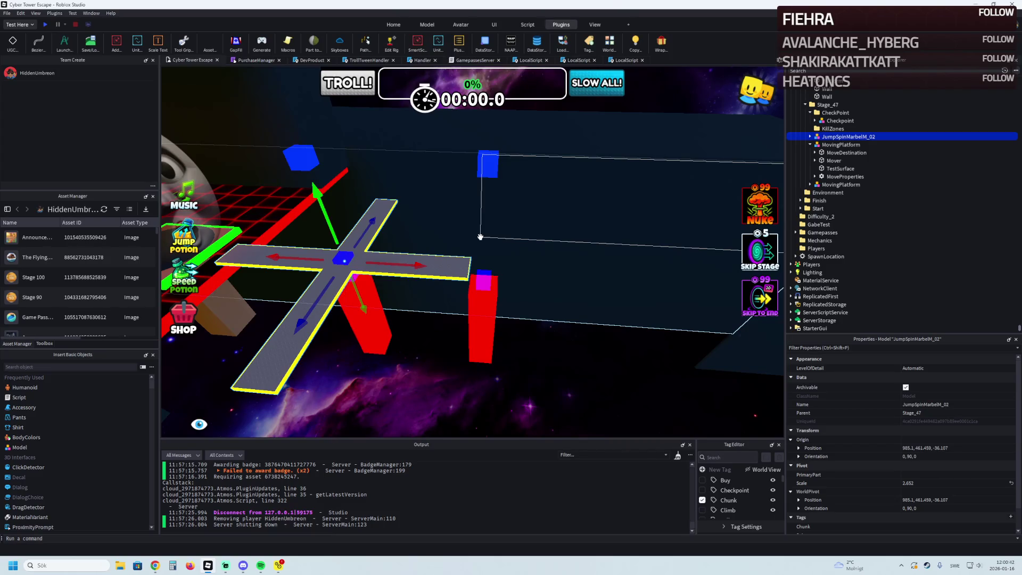
{"action": "key", "text": "d"}
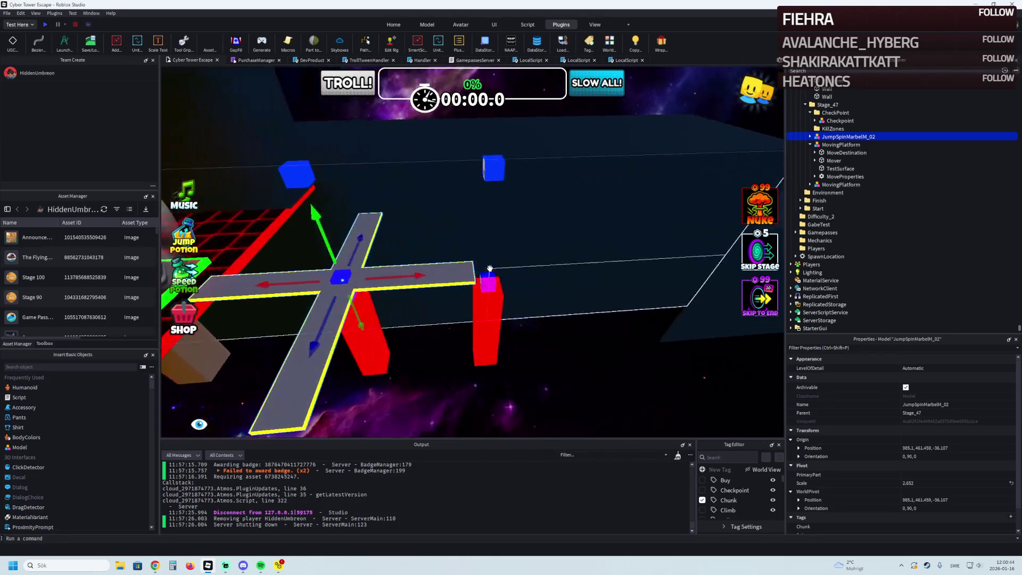
{"action": "key", "text": "w"}
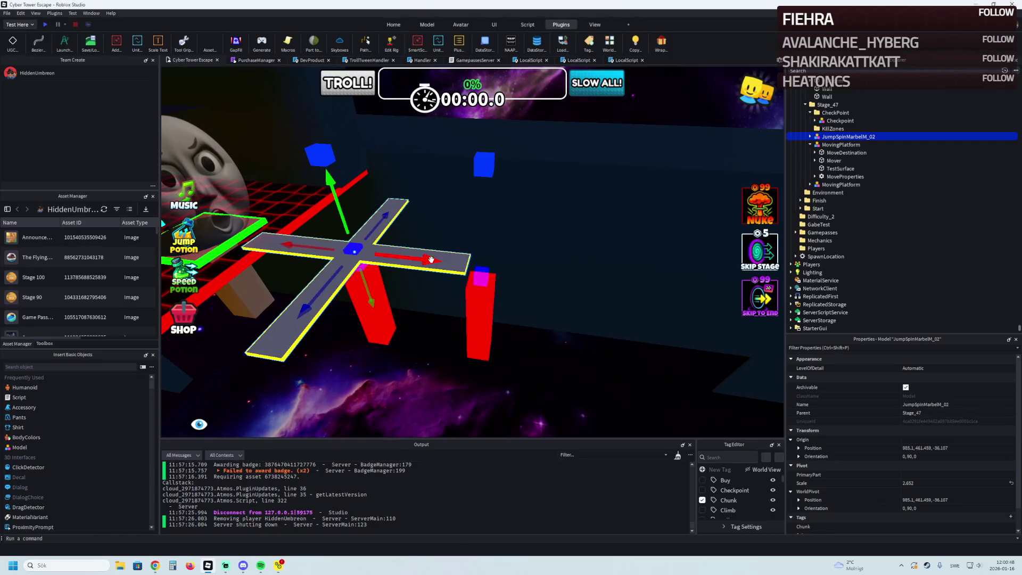
{"action": "key", "text": "ctrl+d"}
{"action": "mouse_move", "coordinate": [408, 256]}
{"action": "left_mouse_down"}
{"action": "mouse_move", "coordinate": [575, 285]}
{"action": "mouse_move", "coordinate": [566, 286]}
{"action": "left_mouse_up"}
Fine-tune the cross copy to X 946 and start a playtest.
{"action": "key", "text": "w"}
{"action": "left_click_drag", "start_coordinate": [680, 254], "coordinate": [629, 251]}
{"action": "key", "text": "w"}
{"action": "mouse_move", "coordinate": [540, 252]}
{"action": "left_mouse_down"}
{"action": "mouse_move", "coordinate": [609, 250]}
{"action": "mouse_move", "coordinate": [570, 254]}
{"action": "left_mouse_up"}
{"action": "key", "text": "w"}
{"action": "key", "text": "f"}
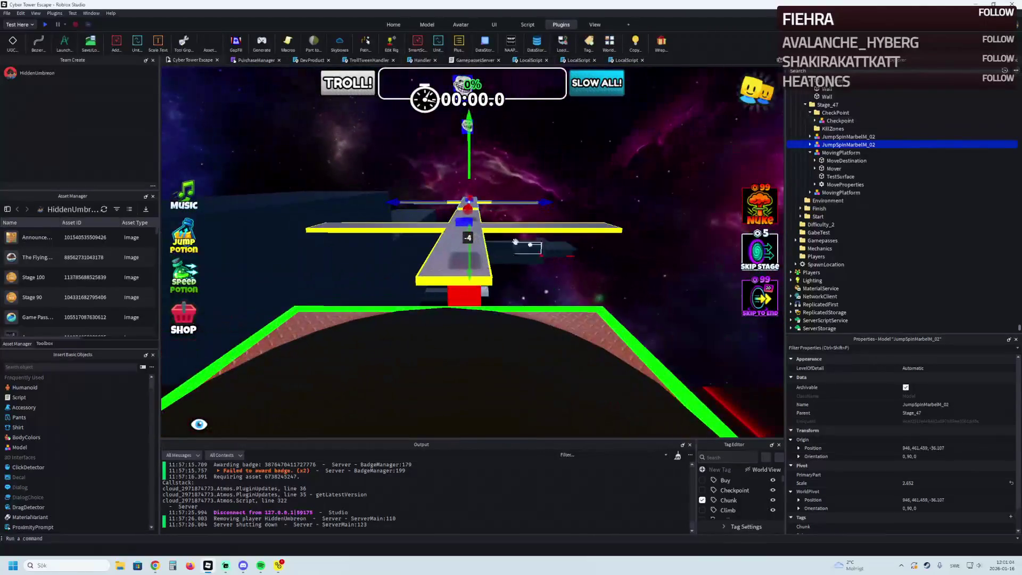
{"action": "left_click", "coordinate": [47, 25]}
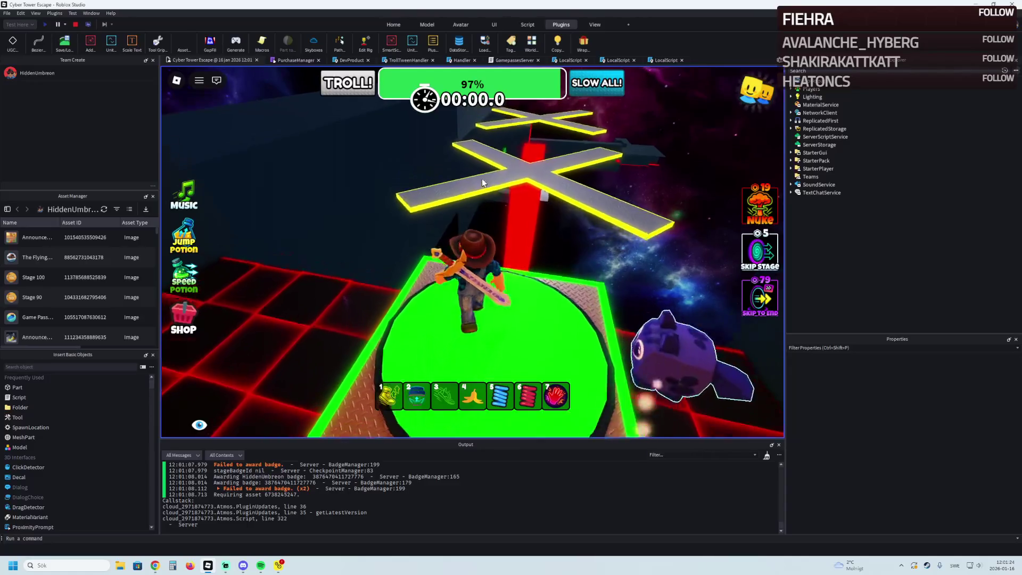
Walk the avatar from the start pad across the cross until falling off, then stop the playtest.
{"action": "key", "text": "w"}
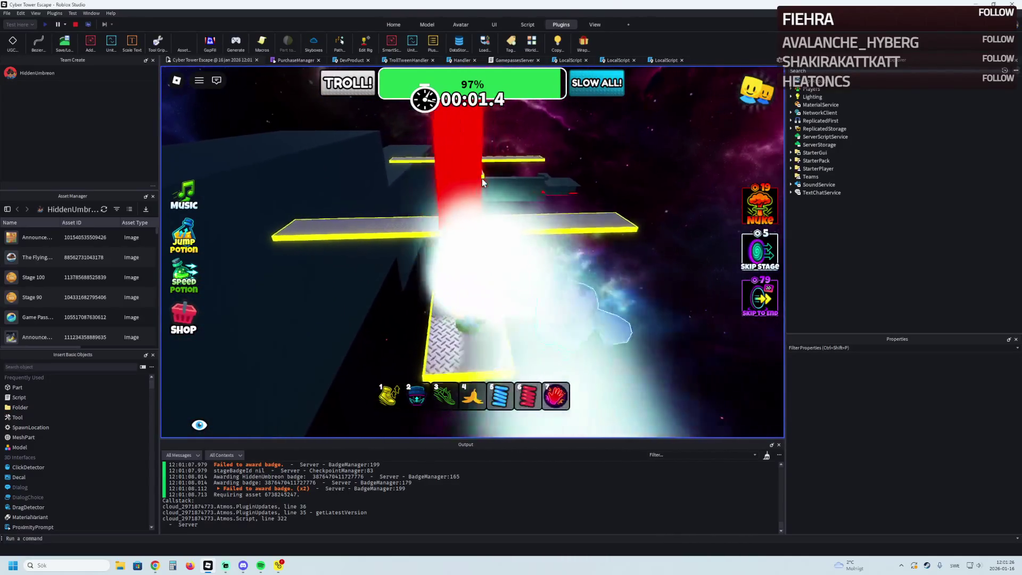
{"action": "key", "text": "w"}
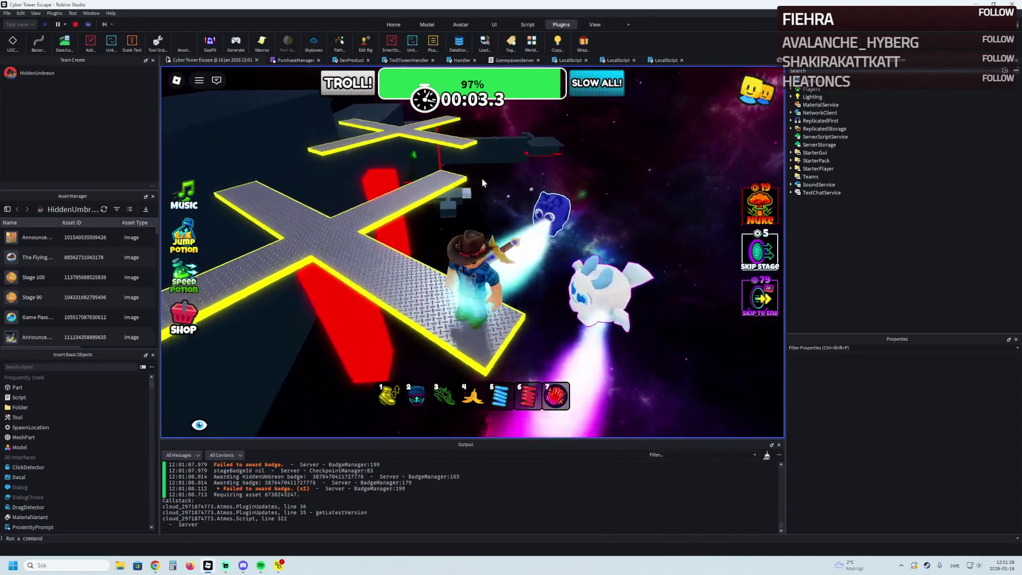
{"action": "key", "text": "w"}
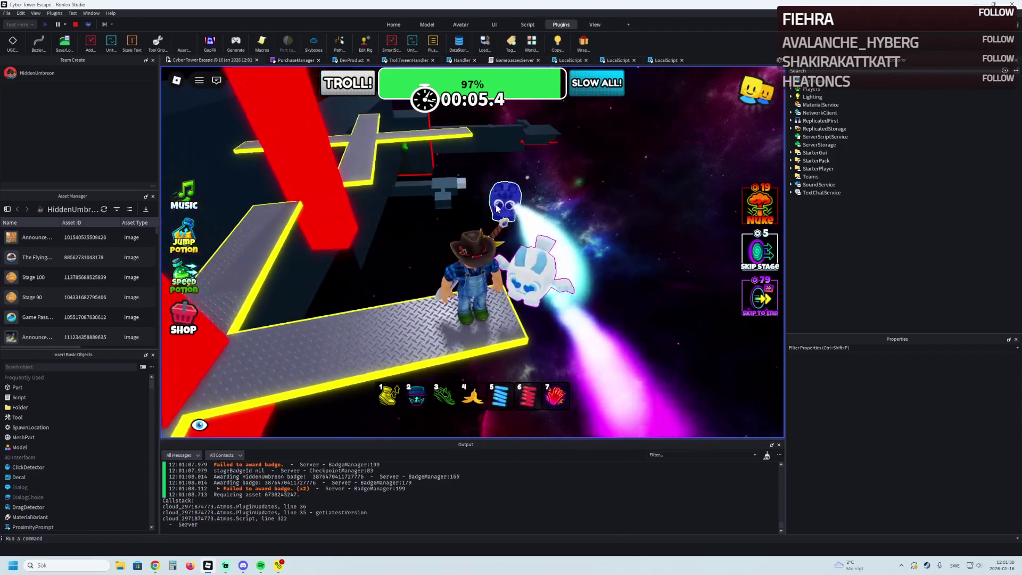
{"action": "key", "text": "w"}
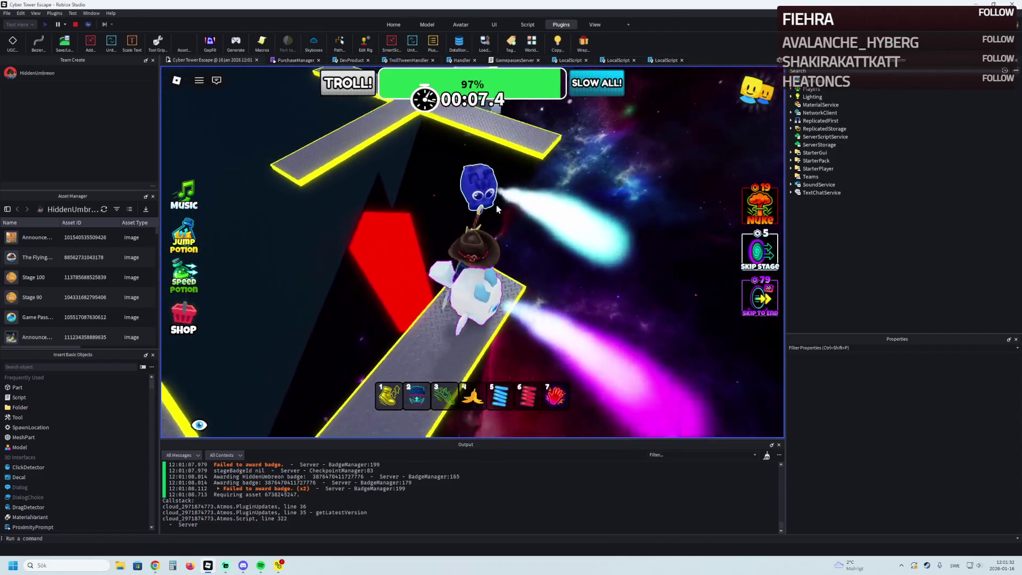
{"action": "key", "text": "w"}
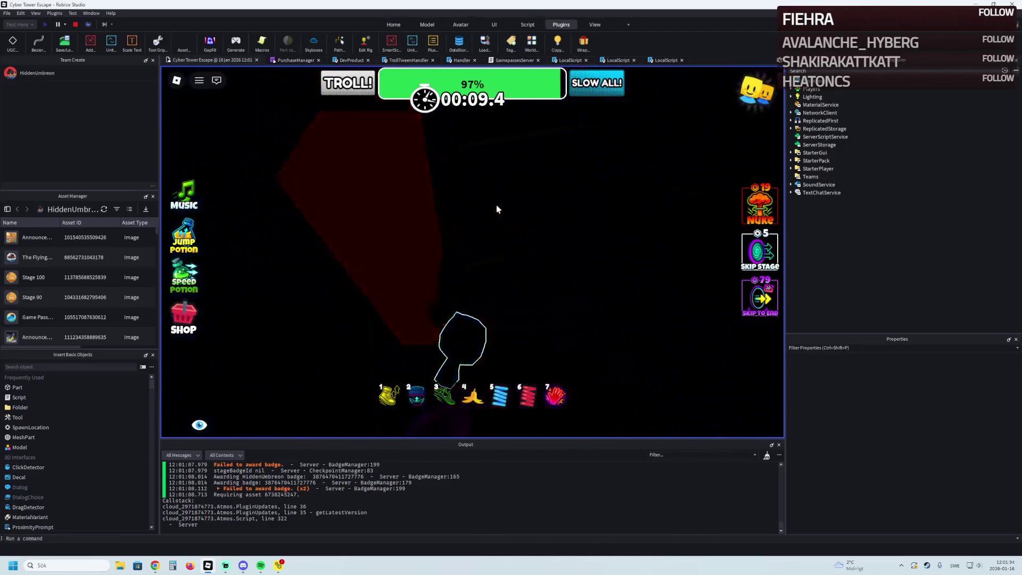
{"action": "left_click", "coordinate": [76, 26]}
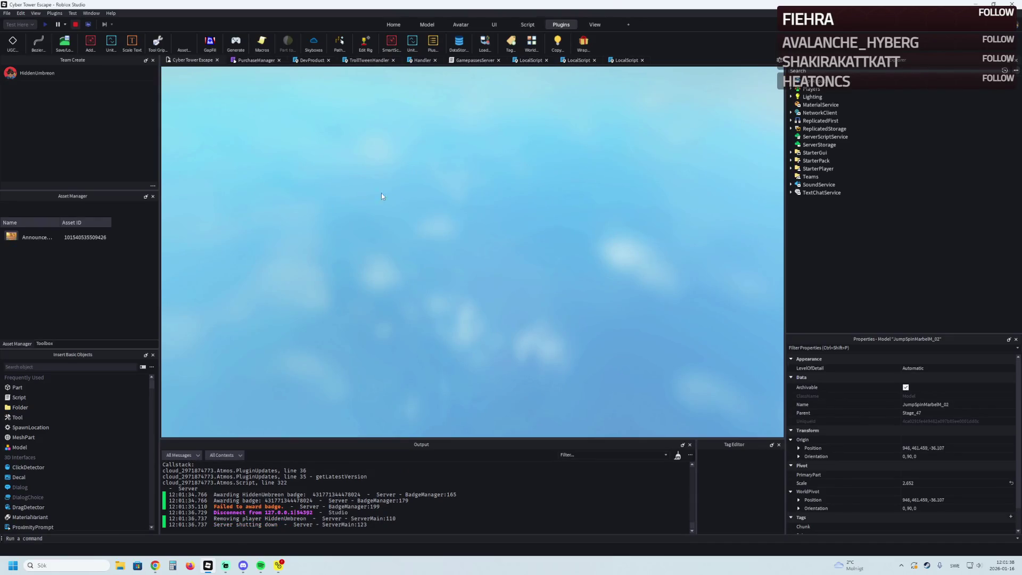
Move a diamond-plate Platform from the neon stage into the Stage_47 folder.
{"action": "scroll", "coordinate": [443, 212], "scroll_direction": "up", "scroll_amount": 5}
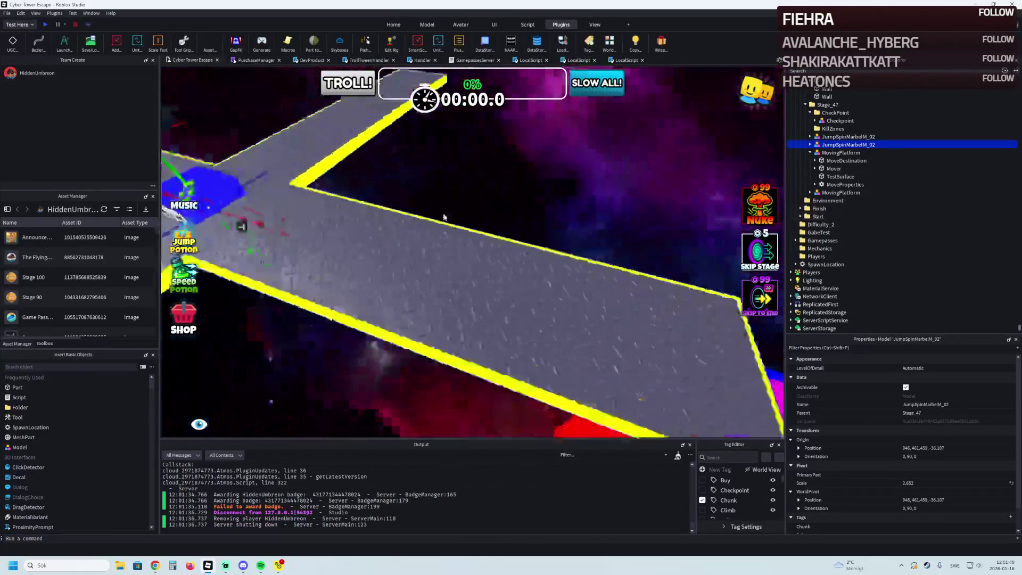
{"action": "scroll", "coordinate": [444, 213], "scroll_direction": "down", "scroll_amount": 5}
{"action": "scroll", "coordinate": [443, 213], "scroll_direction": "up", "scroll_amount": 2}
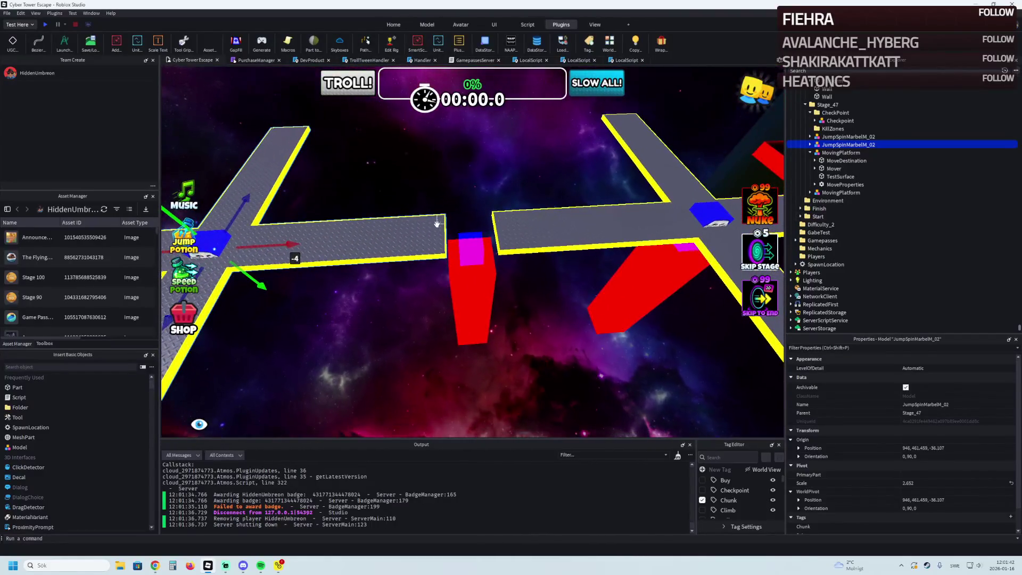
{"action": "scroll", "coordinate": [429, 242], "scroll_direction": "up", "scroll_amount": 3}
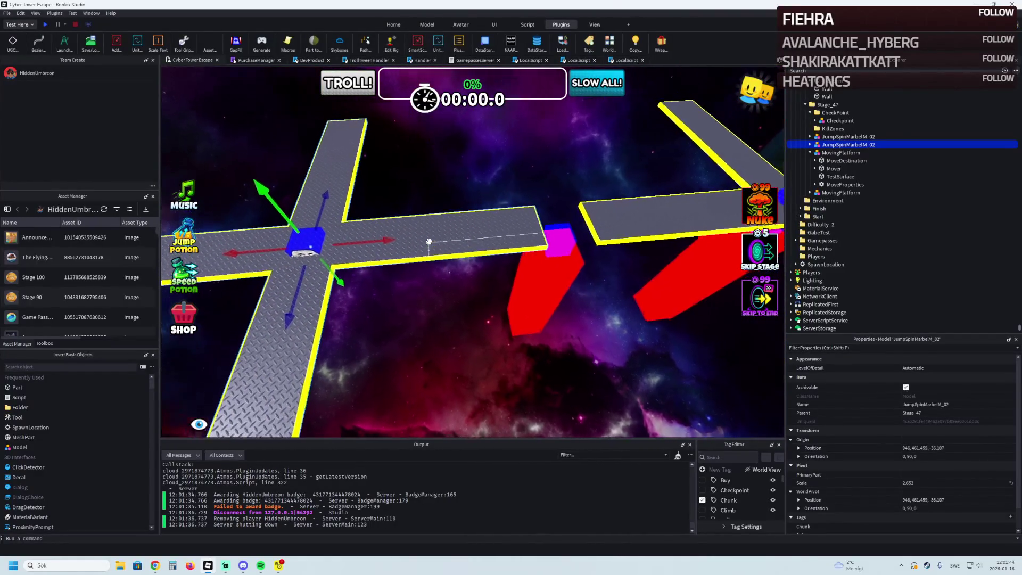
{"action": "scroll", "coordinate": [429, 242], "scroll_direction": "down", "scroll_amount": 3}
{"action": "key", "text": "d"}
{"action": "scroll", "coordinate": [429, 242], "scroll_direction": "up", "scroll_amount": 5}
{"action": "left_click", "coordinate": [429, 271]}
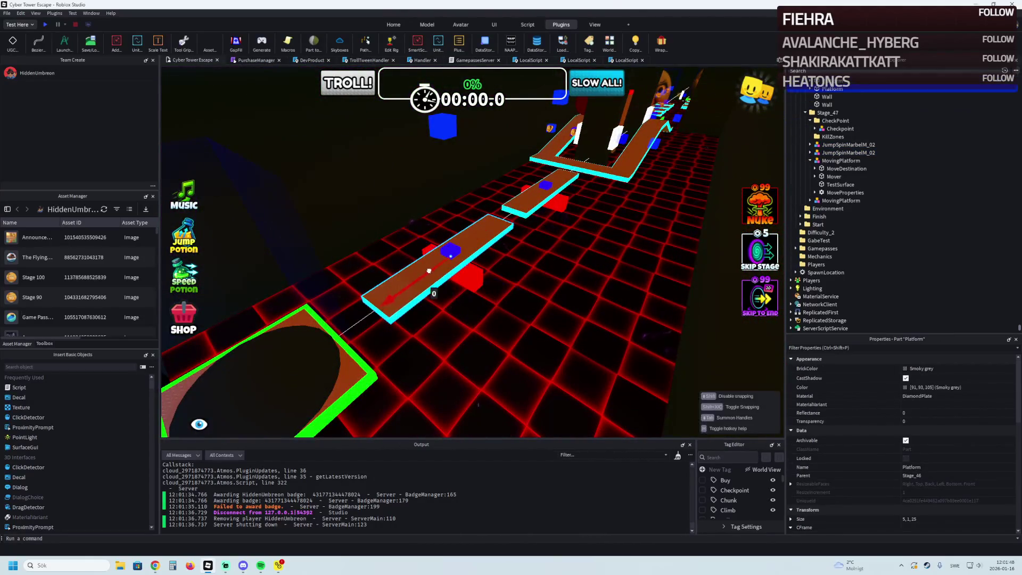
{"action": "scroll", "coordinate": [429, 271], "scroll_direction": "up", "scroll_amount": 5}
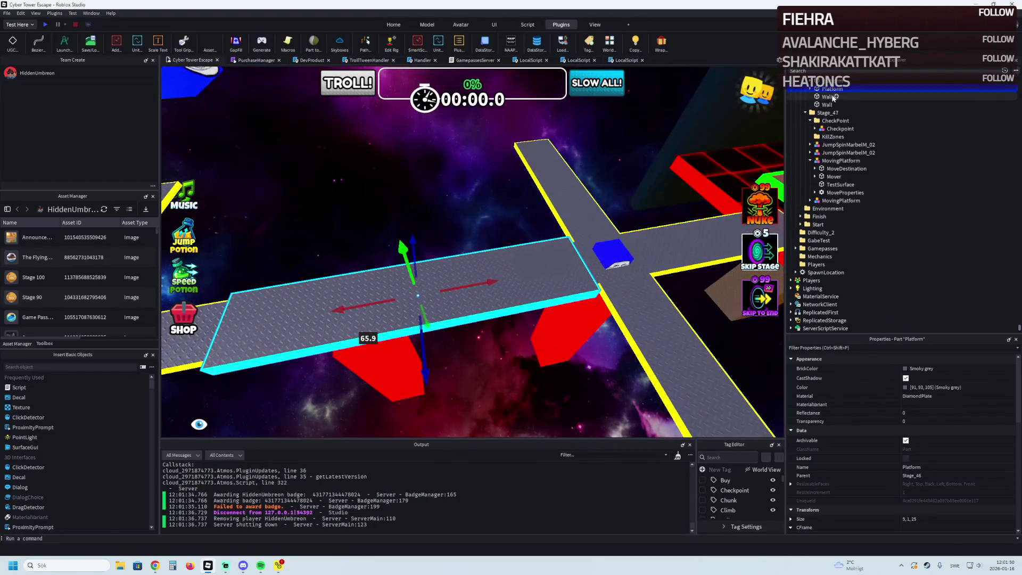
{"action": "left_click_drag", "start_coordinate": [828, 113], "coordinate": [828, 114]}
Delete the Platform's four Wrap parts and set its Size to 5, 1, 5.
{"action": "left_click", "coordinate": [810, 201]}
{"action": "left_click", "coordinate": [833, 232]}
{"action": "left_click", "coordinate": [834, 209], "text": "shift"}
{"action": "key", "text": "Delete"}
{"action": "left_click", "coordinate": [833, 200]}
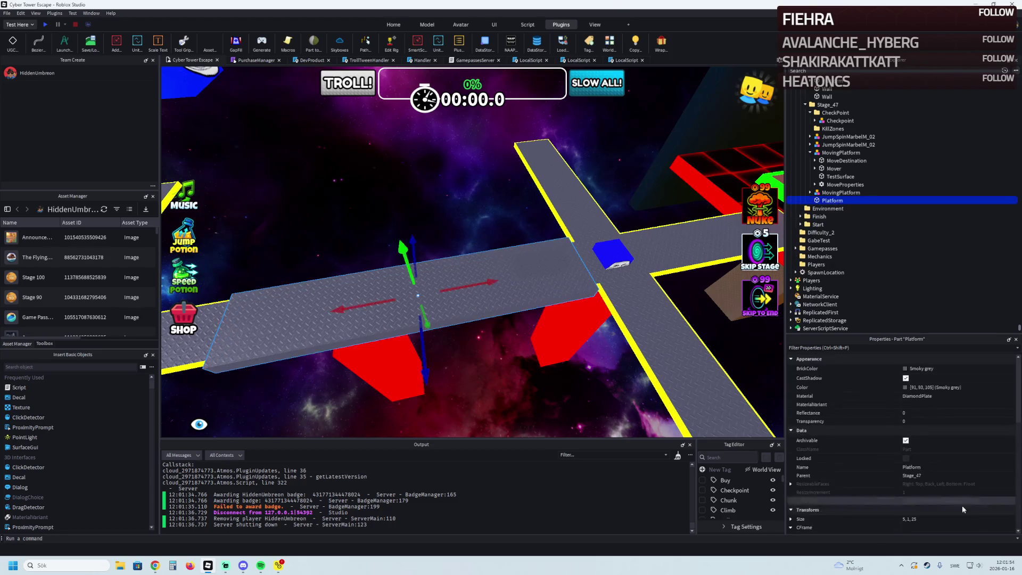
{"action": "left_click", "coordinate": [959, 518]}
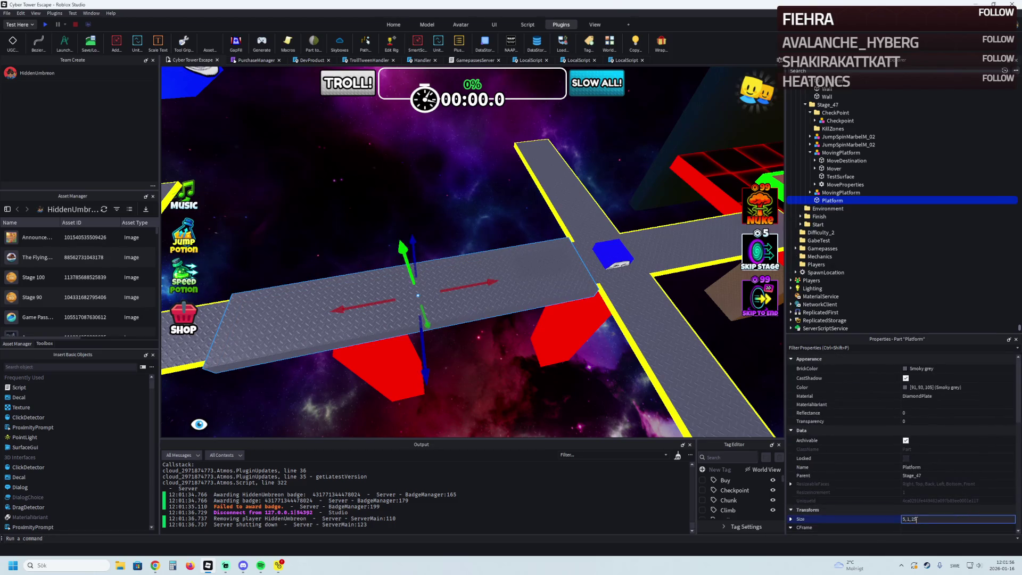
{"action": "type", "text": "5"}
{"action": "key", "text": "Return"}
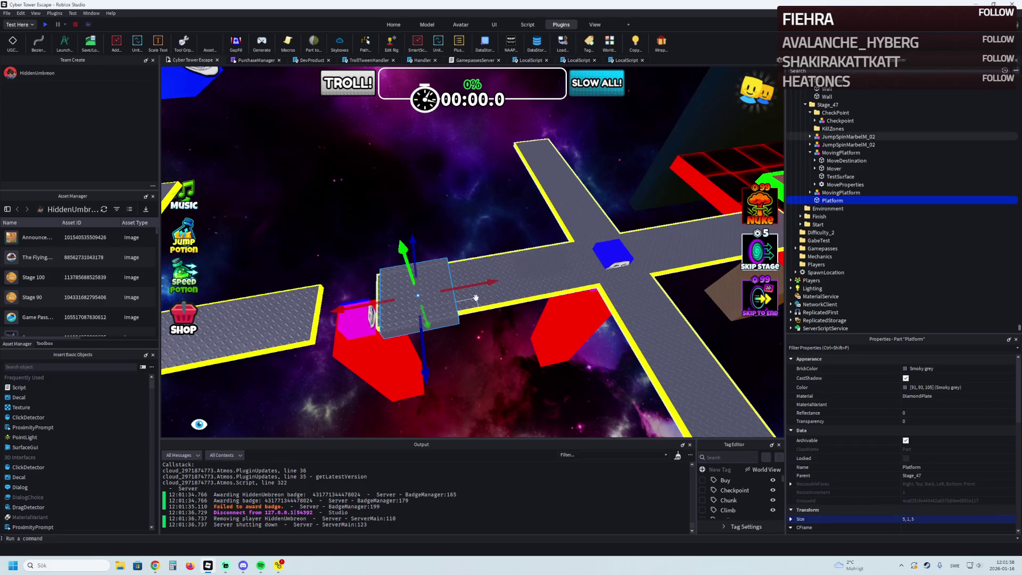
Scale the Platform into an 8×1×8 square and place it between the two crosses.
{"action": "key", "text": "ctrl+3"}
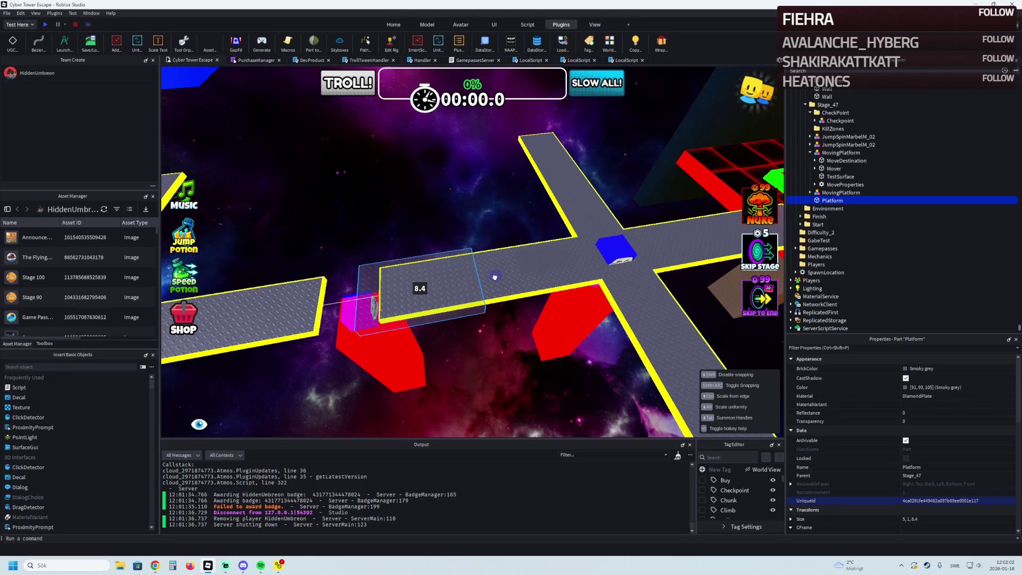
{"action": "left_click_drag", "start_coordinate": [423, 339], "coordinate": [429, 358]}
{"action": "key", "text": "ctrl+2"}
{"action": "key", "text": "f"}
{"action": "mouse_move", "coordinate": [552, 280]}
{"action": "left_mouse_down"}
{"action": "mouse_move", "coordinate": [529, 221]}
{"action": "mouse_move", "coordinate": [486, 223]}
{"action": "mouse_move", "coordinate": [413, 320]}
{"action": "mouse_move", "coordinate": [362, 345]}
{"action": "mouse_move", "coordinate": [365, 280]}
{"action": "mouse_move", "coordinate": [421, 368]}
{"action": "mouse_move", "coordinate": [441, 301]}
{"action": "mouse_move", "coordinate": [428, 290]}
{"action": "mouse_move", "coordinate": [398, 302]}
{"action": "left_mouse_up"}
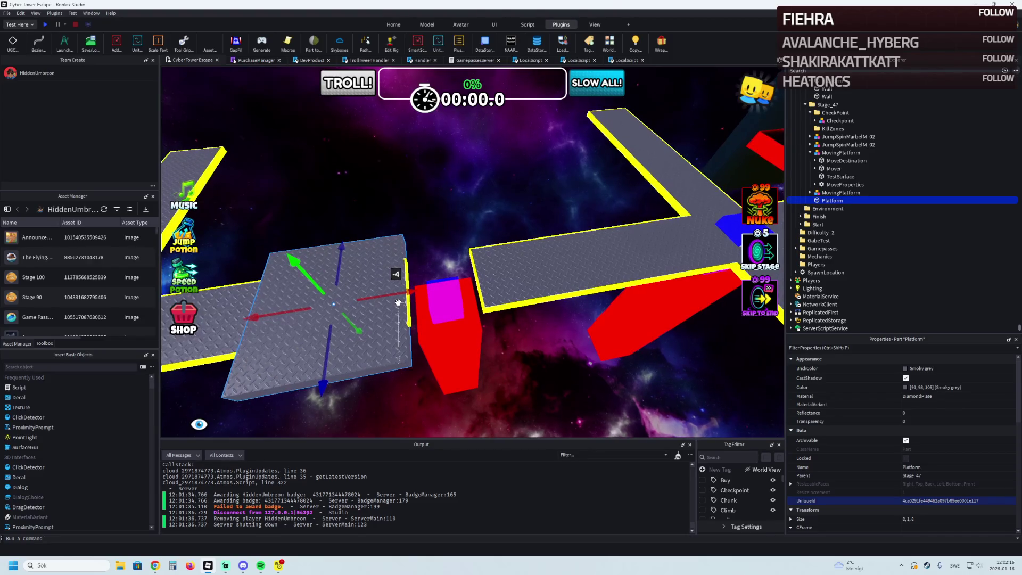
{"action": "key", "text": "a"}
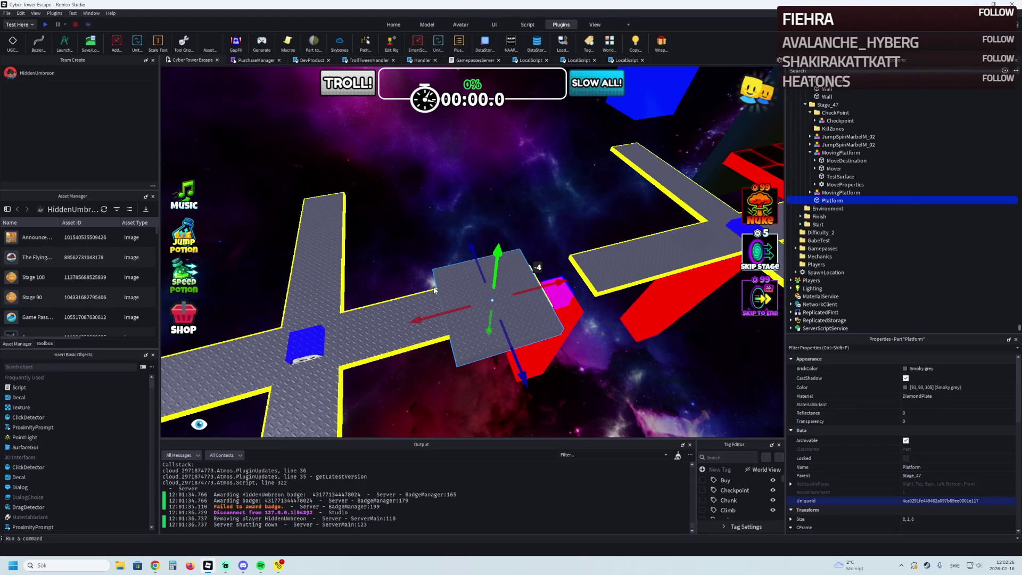
Pull the blue spinner cross JumpSpinMarbelH_02 back along the track to about X 935.
{"action": "left_click", "coordinate": [305, 344]}
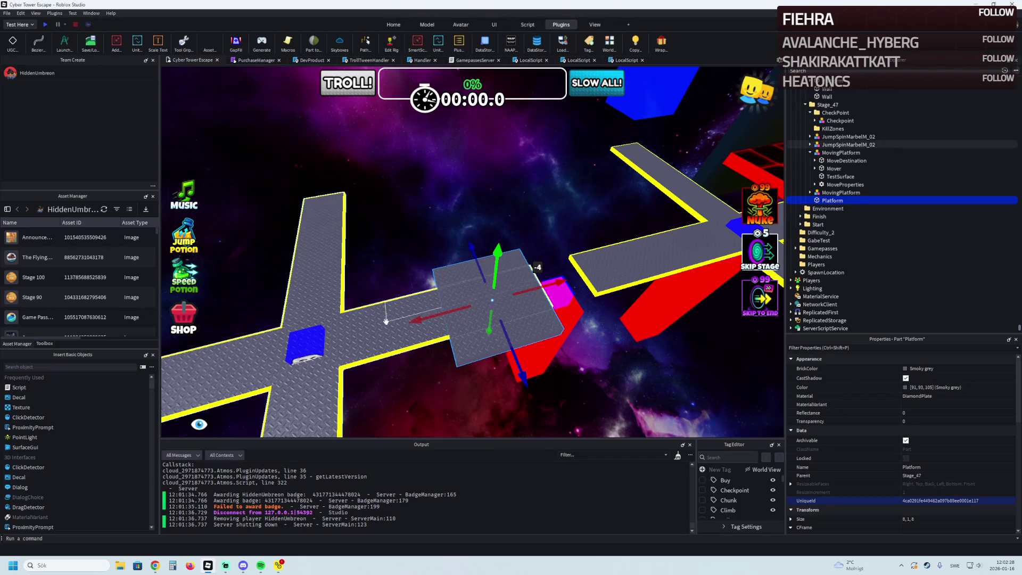
{"action": "scroll", "coordinate": [447, 270], "scroll_direction": "up", "scroll_amount": 3}
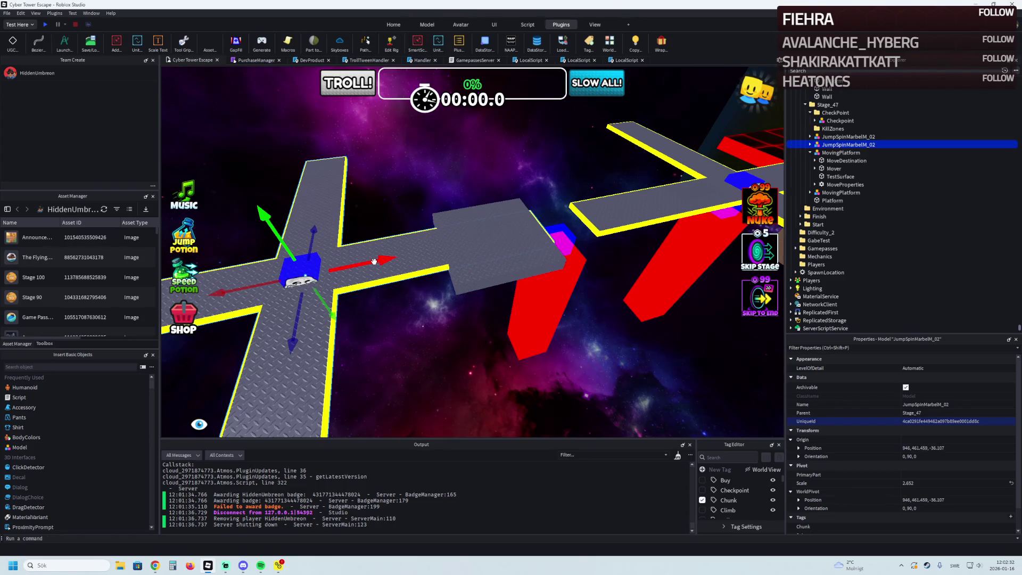
{"action": "left_click_drag", "start_coordinate": [375, 259], "coordinate": [318, 268]}
{"action": "left_click_drag", "start_coordinate": [238, 276], "coordinate": [398, 272]}
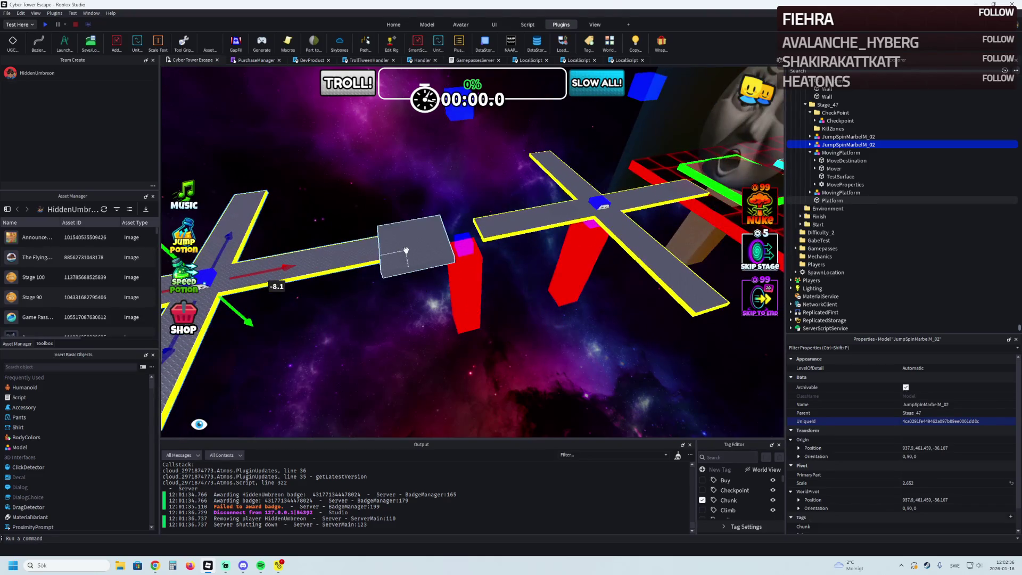
{"action": "left_click", "coordinate": [394, 249], "text": "ctrl"}
{"action": "left_click", "coordinate": [322, 261]}
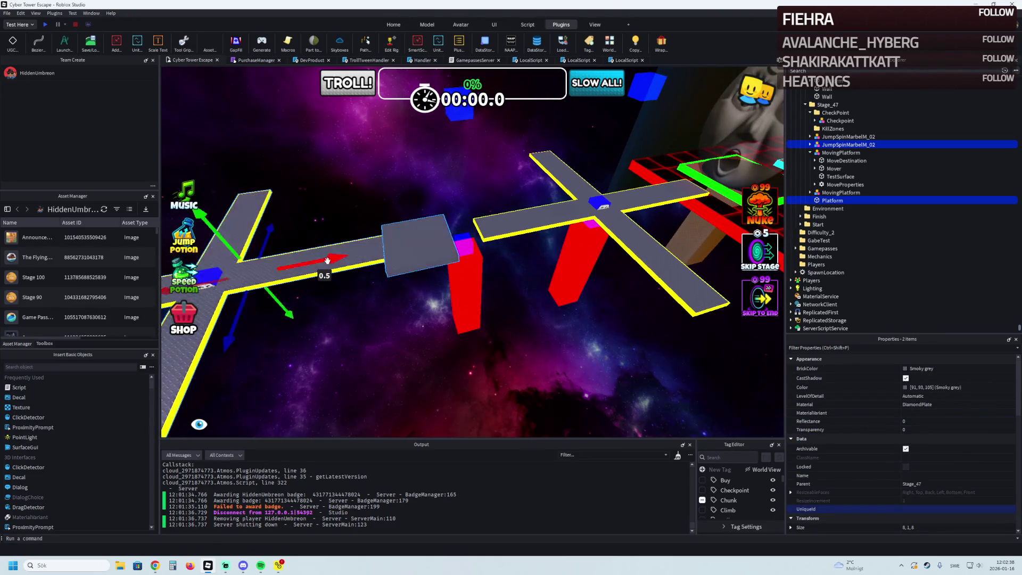
{"action": "key", "text": "a"}
{"action": "left_click_drag", "start_coordinate": [362, 264], "coordinate": [362, 265]}
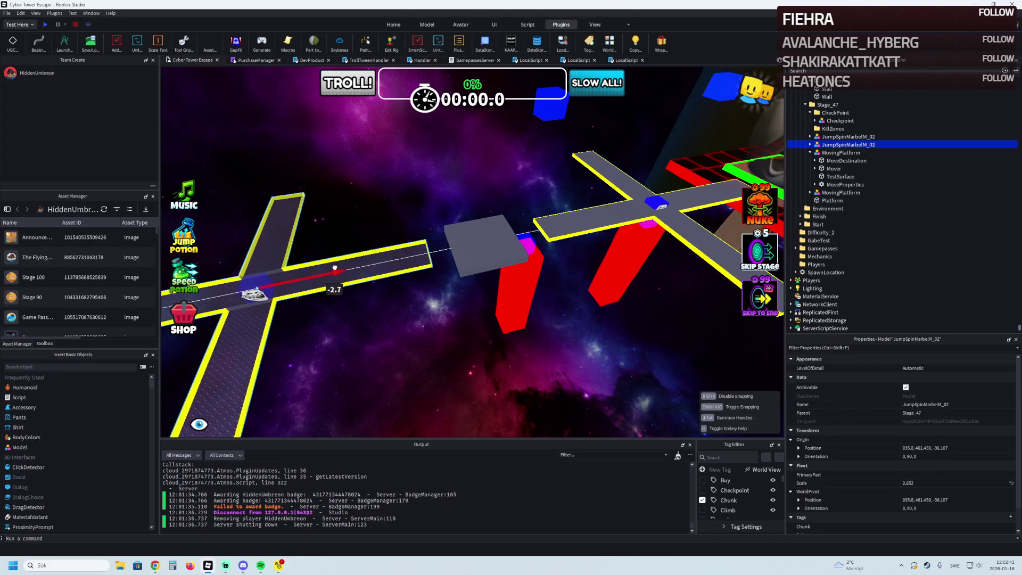
Nudge the spinner along X, then raise, turn and move the red MovingPlatform to about X 960, Z -51.1.
{"action": "left_click_drag", "start_coordinate": [326, 270], "coordinate": [327, 270]}
{"action": "key", "text": "d"}
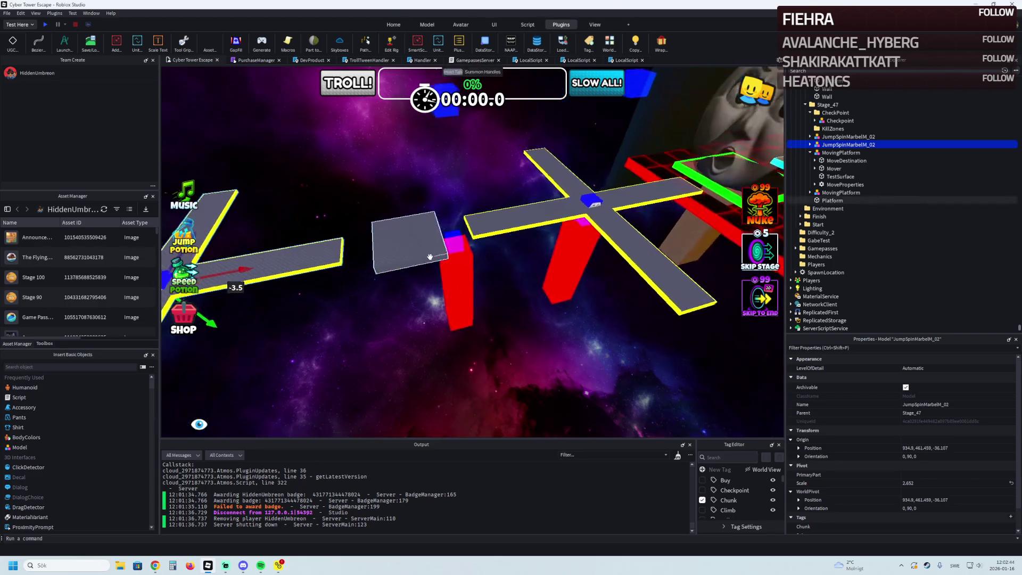
{"action": "left_click", "coordinate": [470, 356]}
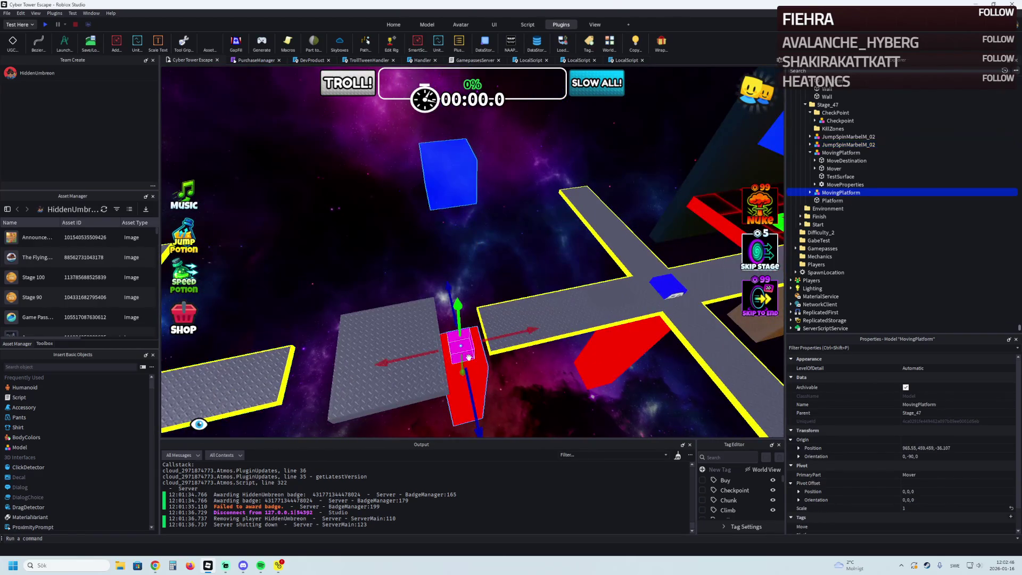
{"action": "scroll", "coordinate": [467, 357], "scroll_direction": "down", "scroll_amount": 3}
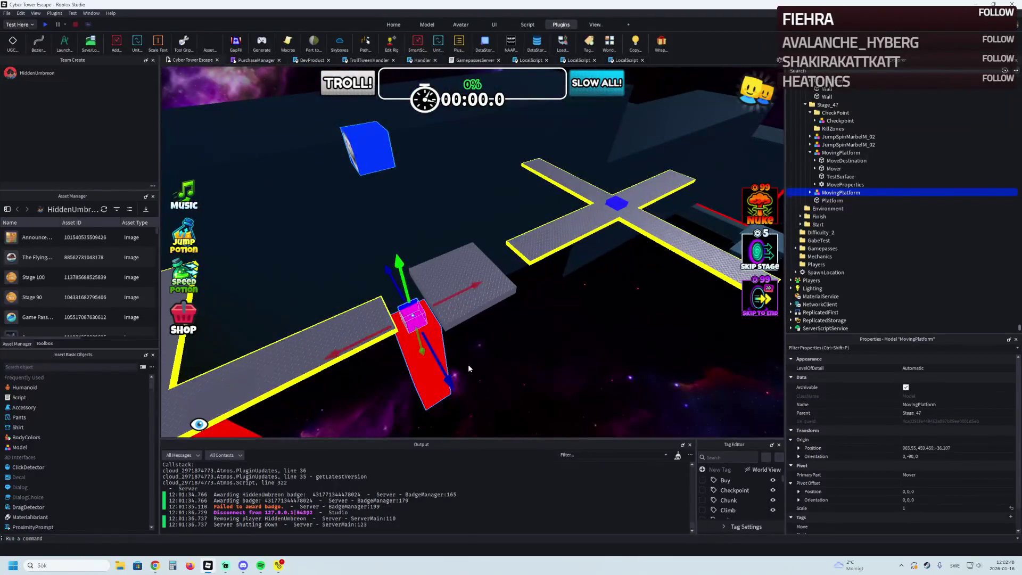
{"action": "key", "text": "f"}
{"action": "left_click_drag", "start_coordinate": [388, 280], "coordinate": [387, 267]}
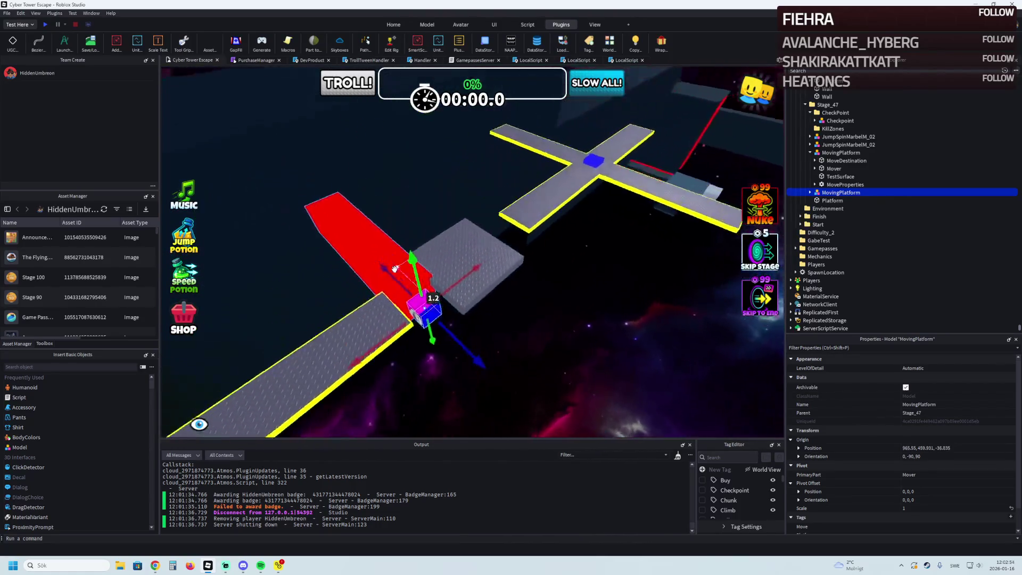
{"action": "mouse_move", "coordinate": [549, 353]}
{"action": "left_mouse_down"}
{"action": "mouse_move", "coordinate": [579, 380]}
{"action": "mouse_move", "coordinate": [445, 203]}
{"action": "mouse_move", "coordinate": [445, 263]}
{"action": "mouse_move", "coordinate": [341, 331]}
{"action": "mouse_move", "coordinate": [345, 339]}
{"action": "left_mouse_up"}
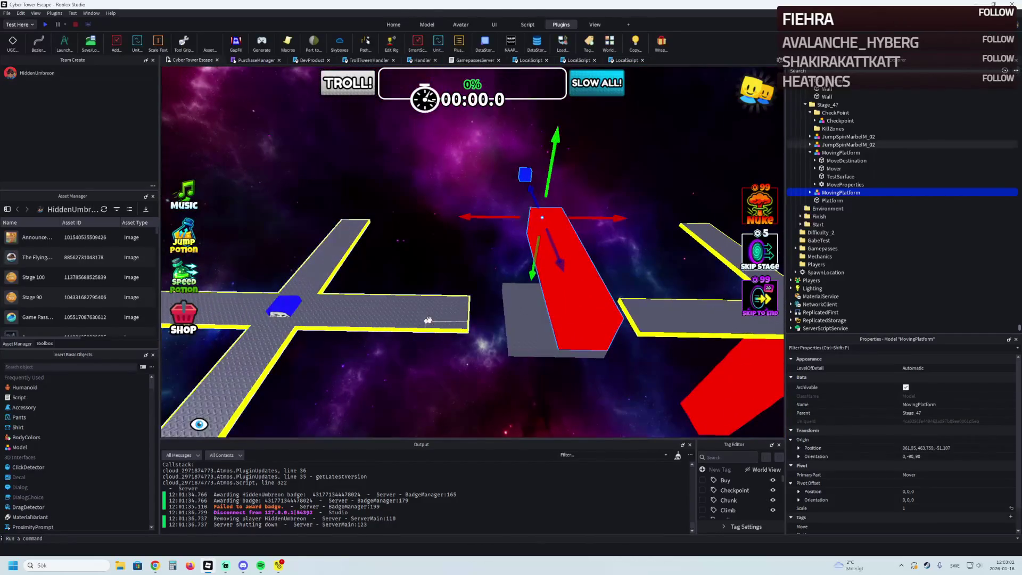
{"action": "key", "text": "f"}
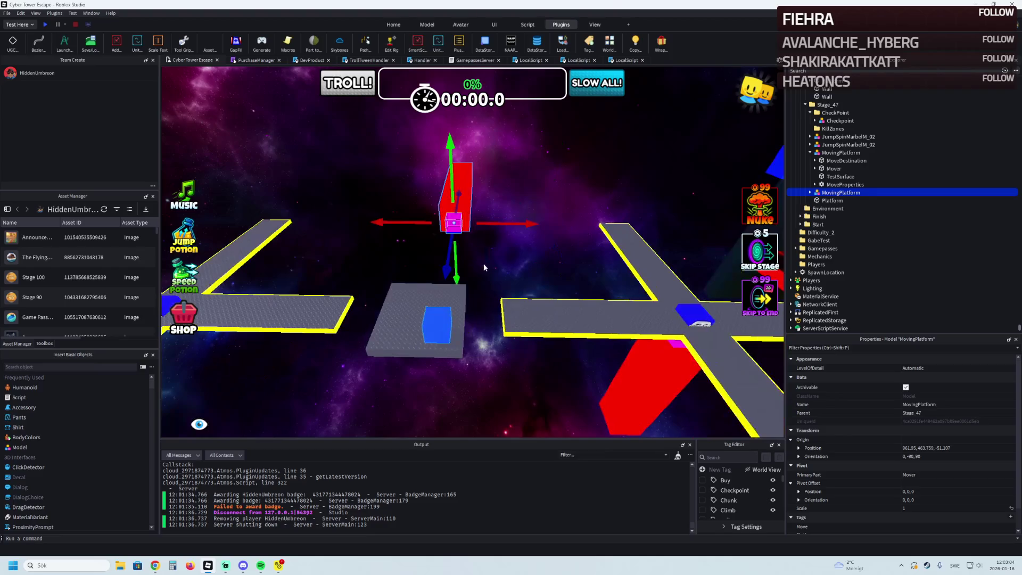
{"action": "mouse_move", "coordinate": [519, 220]}
{"action": "left_mouse_down"}
{"action": "mouse_move", "coordinate": [491, 225]}
{"action": "mouse_move", "coordinate": [496, 218]}
{"action": "left_mouse_up"}
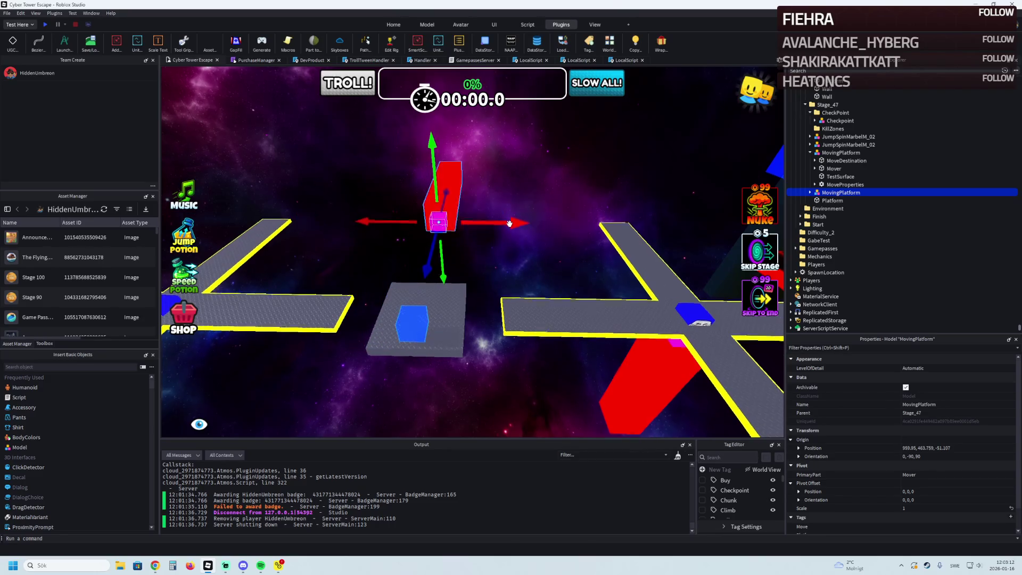
Slide the MoveDestination marker and the MovingPlatform along the track.
{"action": "key", "text": "w"}
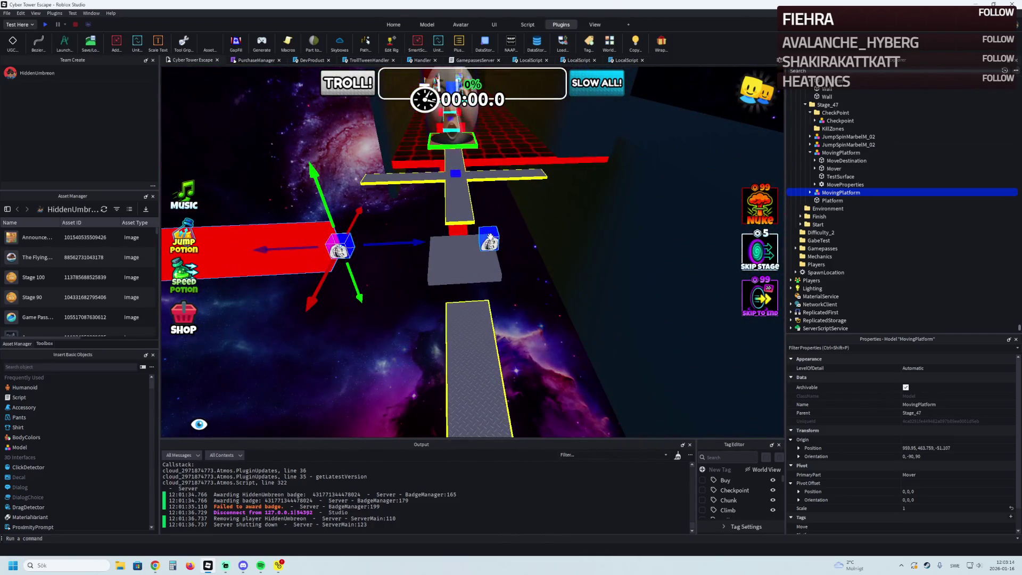
{"action": "left_click", "coordinate": [490, 238]}
{"action": "left_click_drag", "start_coordinate": [530, 238], "coordinate": [537, 238]}
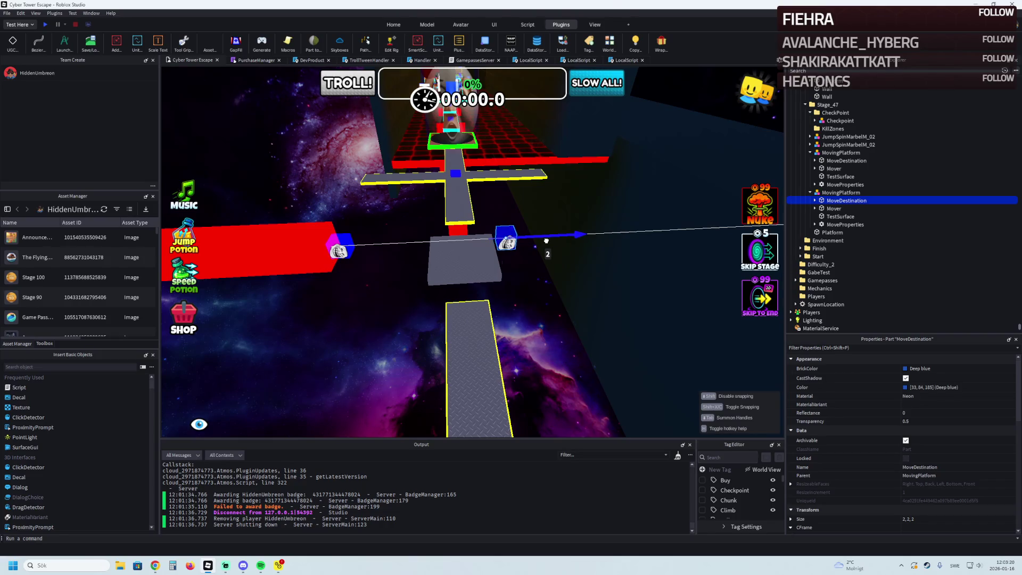
{"action": "left_click", "coordinate": [397, 249]}
{"action": "mouse_move", "coordinate": [426, 243]}
{"action": "left_mouse_down"}
{"action": "mouse_move", "coordinate": [447, 244]}
{"action": "mouse_move", "coordinate": [406, 239]}
{"action": "left_mouse_up"}
Check the movement Duration, add yellow wrap edging to the square platform, and start a playtest.
{"action": "key", "text": "d"}
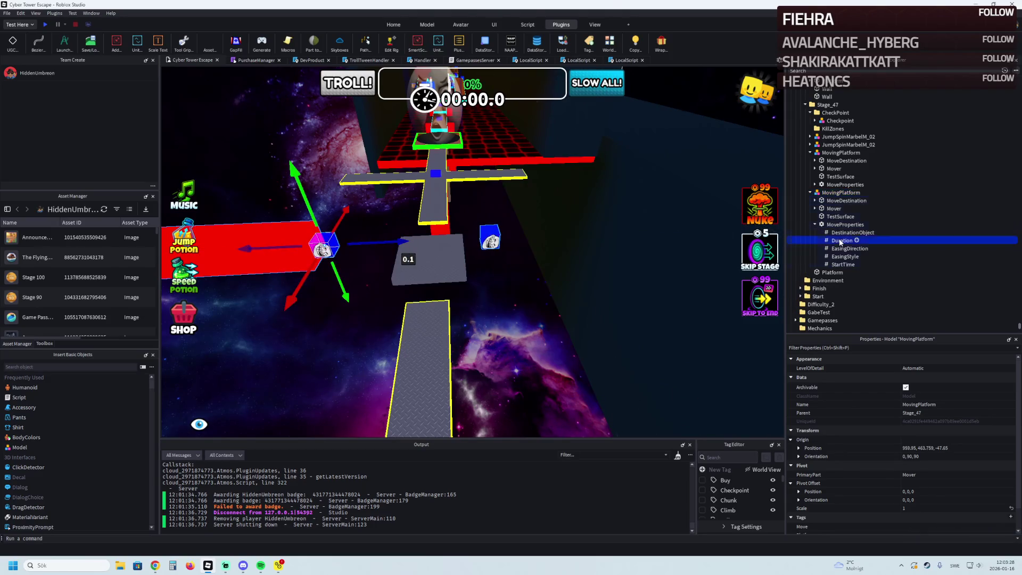
{"action": "left_click", "coordinate": [841, 243]}
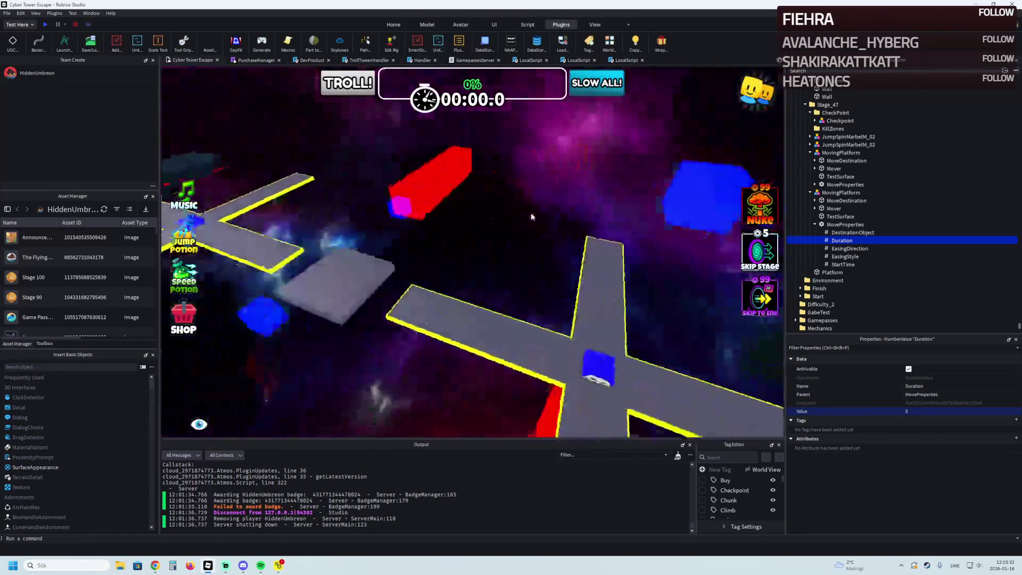
{"action": "left_click", "coordinate": [397, 253]}
{"action": "left_click", "coordinate": [660, 45]}
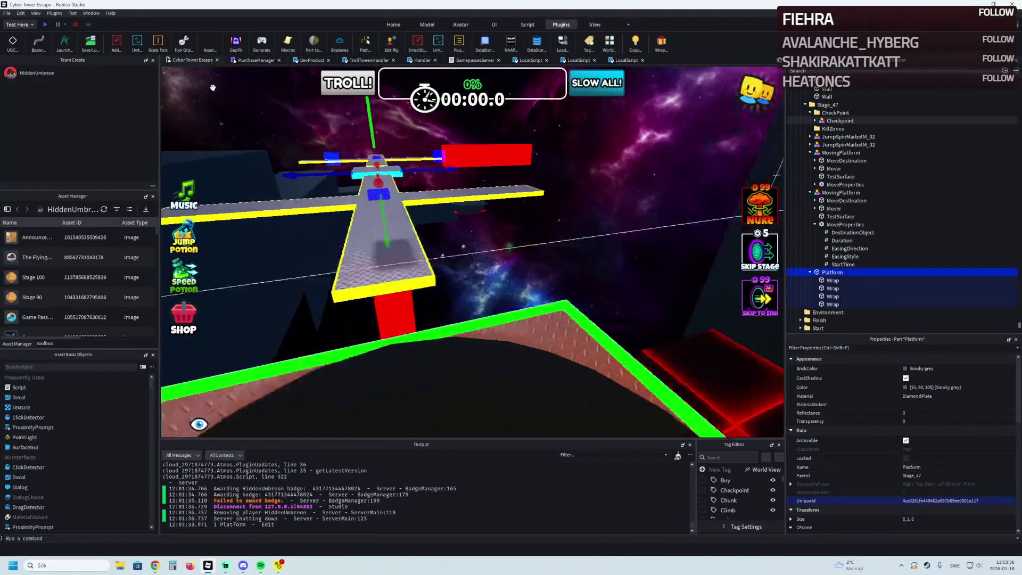
{"action": "left_click", "coordinate": [46, 24]}
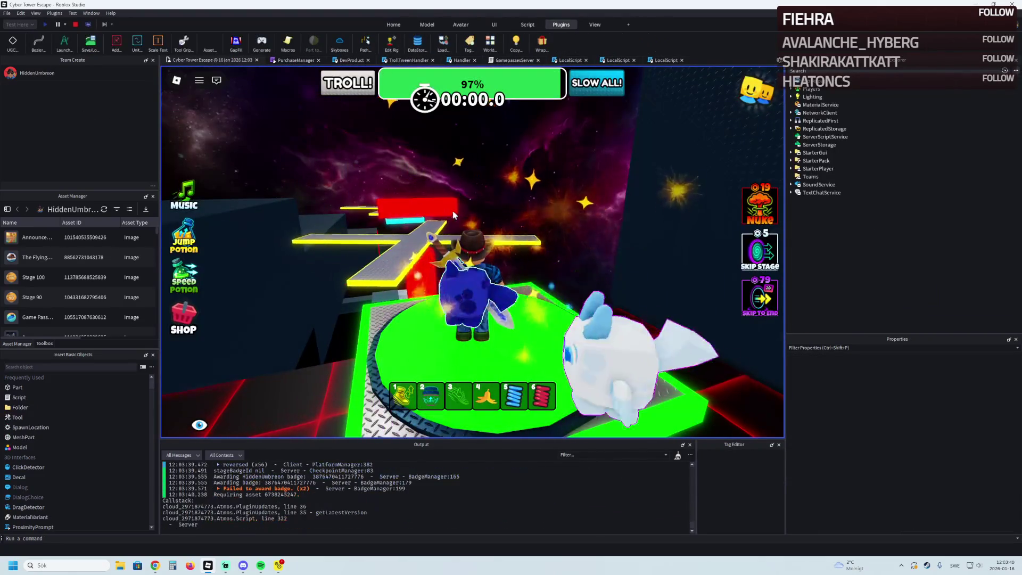
Run the avatar up the bridge past the red block, over the square platform onto the crossing.
{"action": "key", "text": "w"}
{"action": "key", "text": "w"}
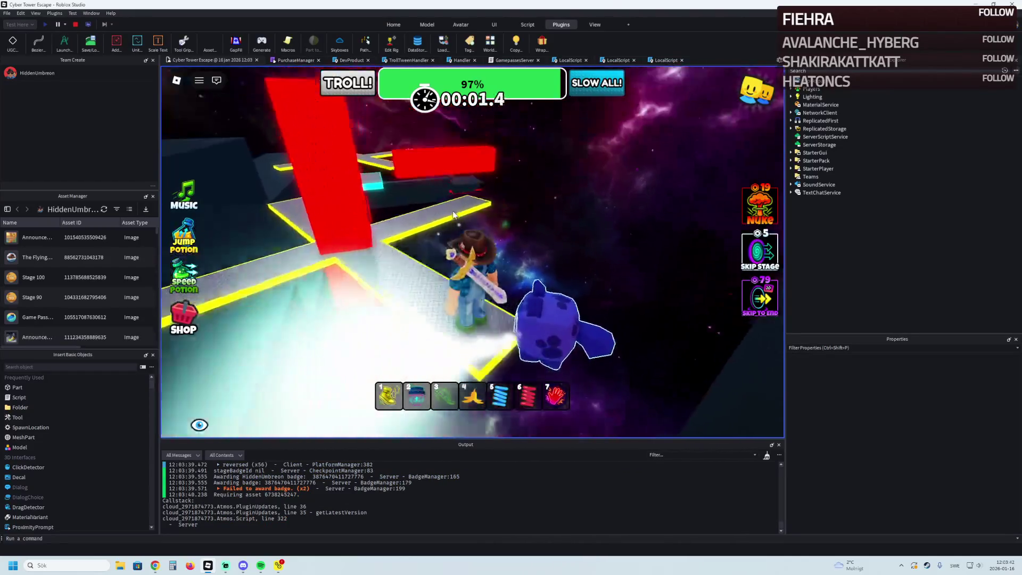
{"action": "key", "text": "1"}
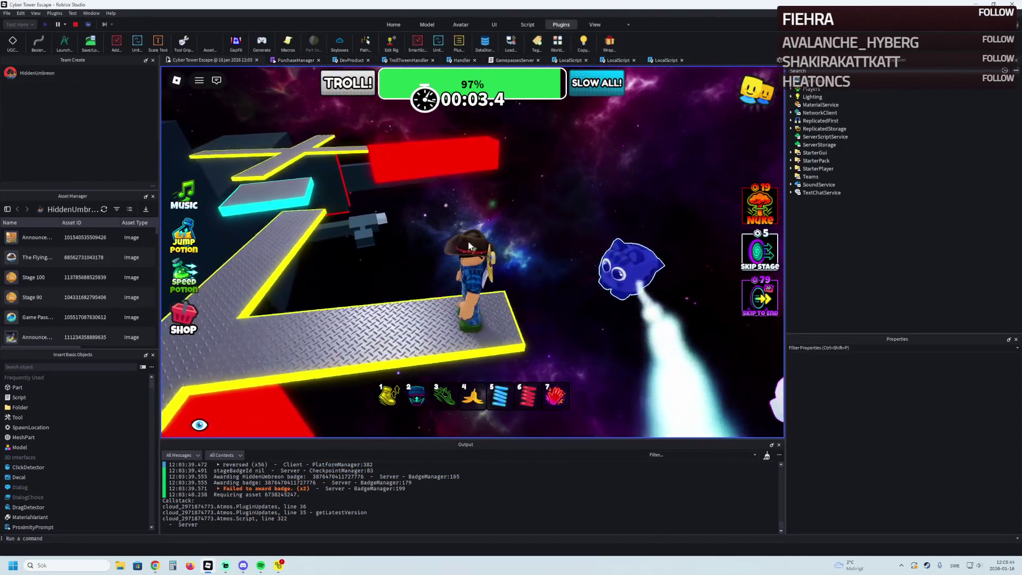
{"action": "key", "text": "w"}
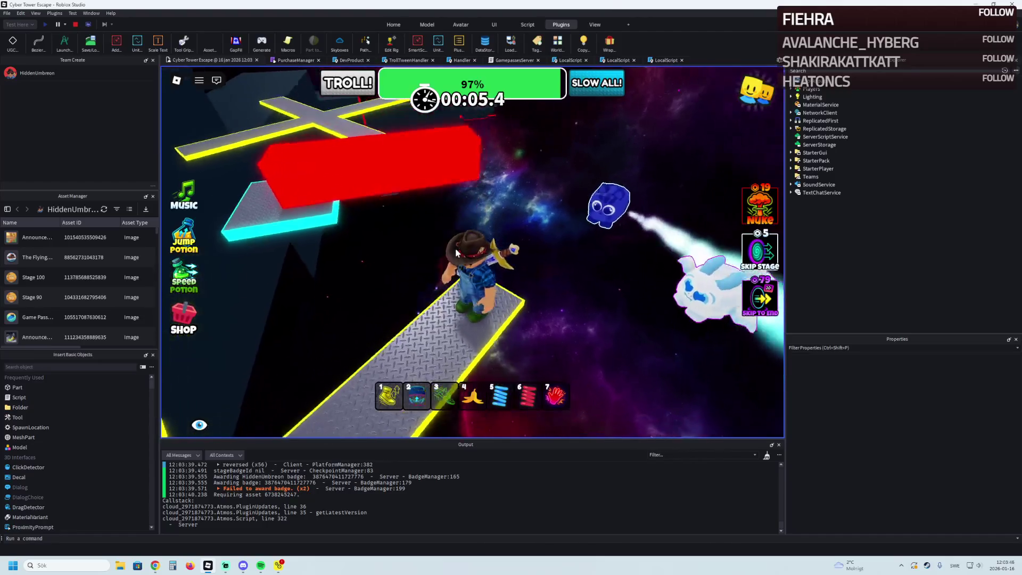
{"action": "key", "text": "w"}
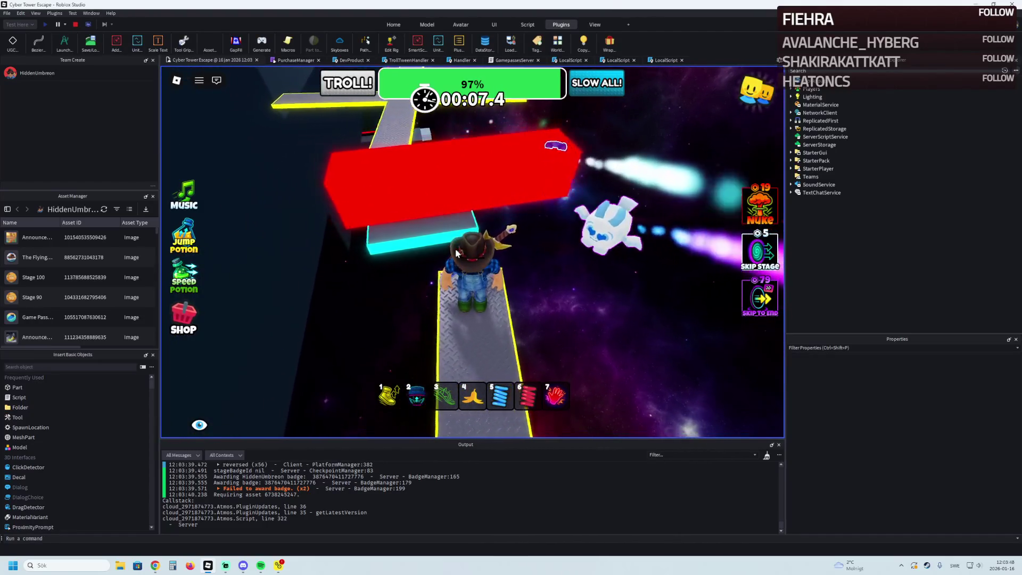
{"action": "key", "text": "w"}
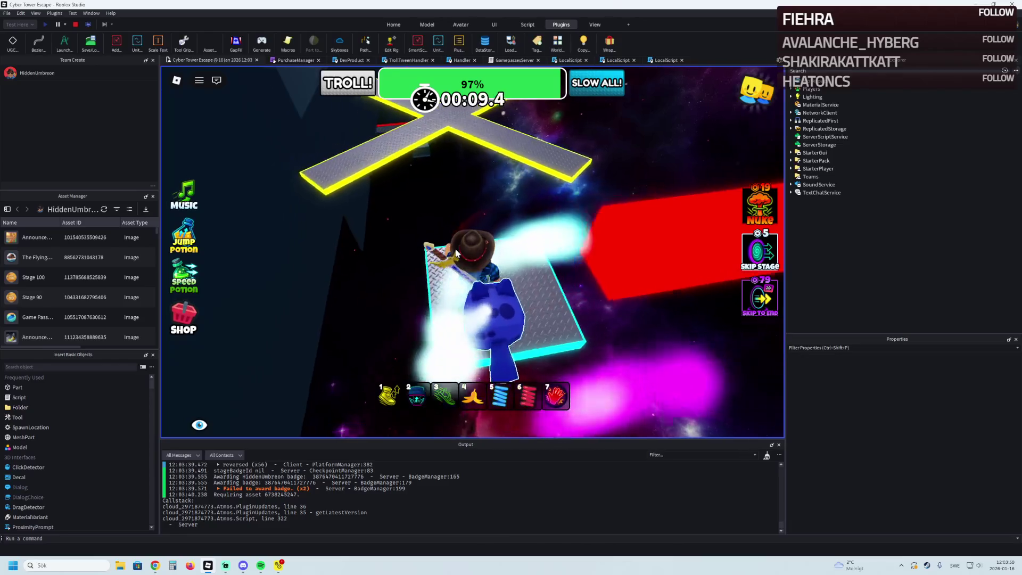
{"action": "key", "text": "w"}
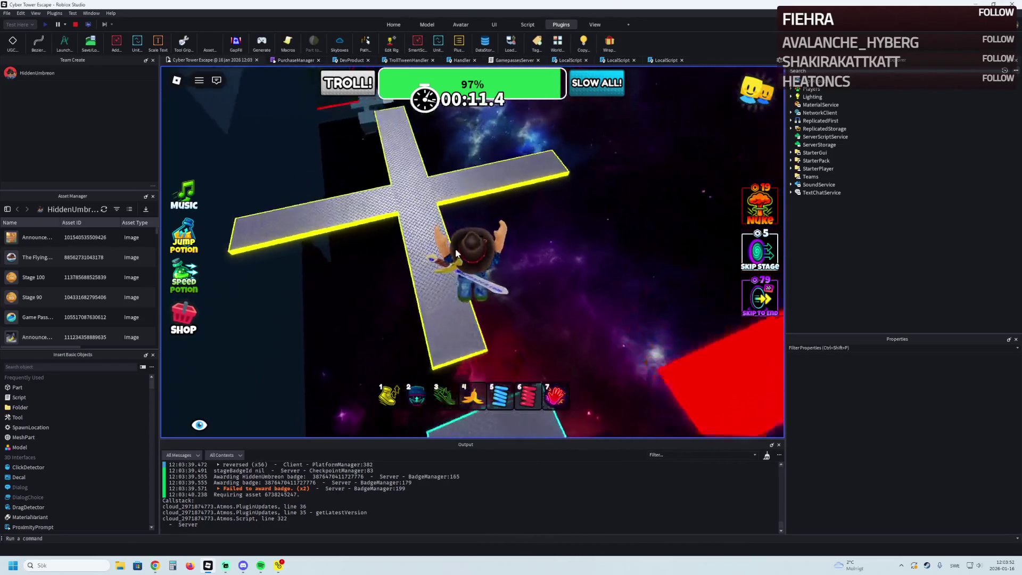
{"action": "key", "text": "w"}
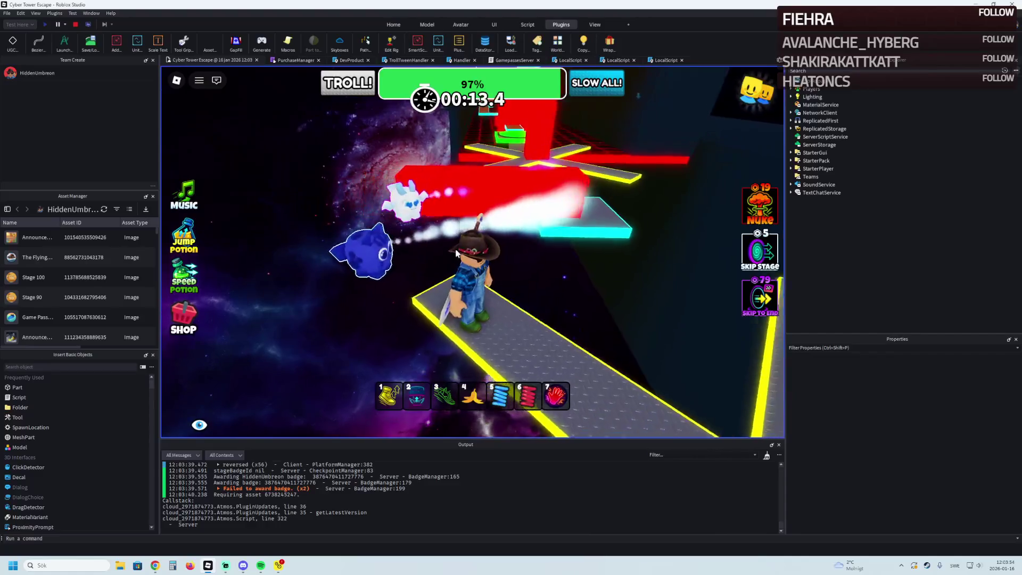
{"action": "key", "text": "w"}
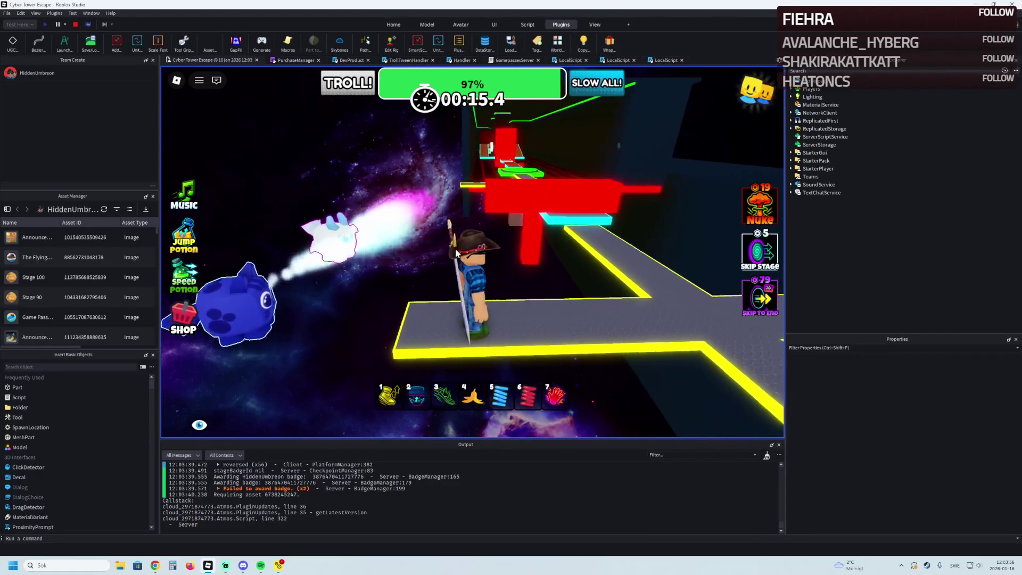
{"action": "key", "text": "w"}
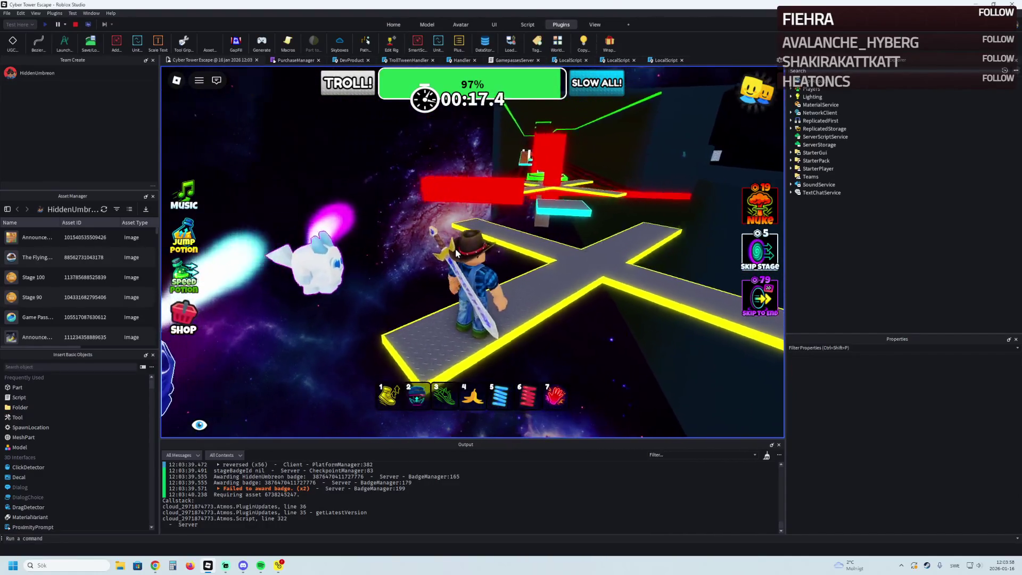
Continue across the cross-shaped and diamond-plate platforms to the wider platform, then stop the playtest.
{"action": "key", "text": "w"}
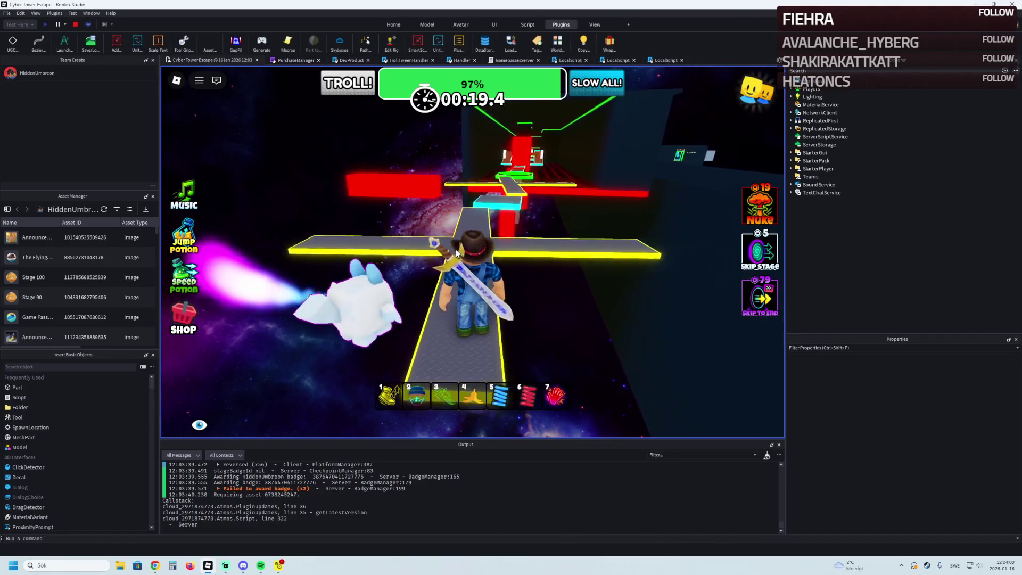
{"action": "key", "text": "w"}
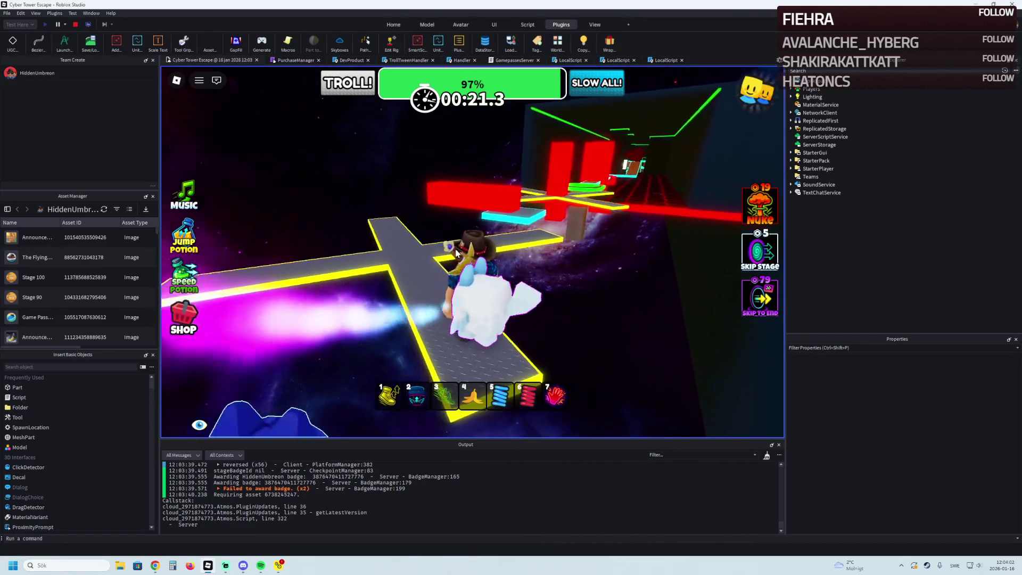
{"action": "key", "text": "w"}
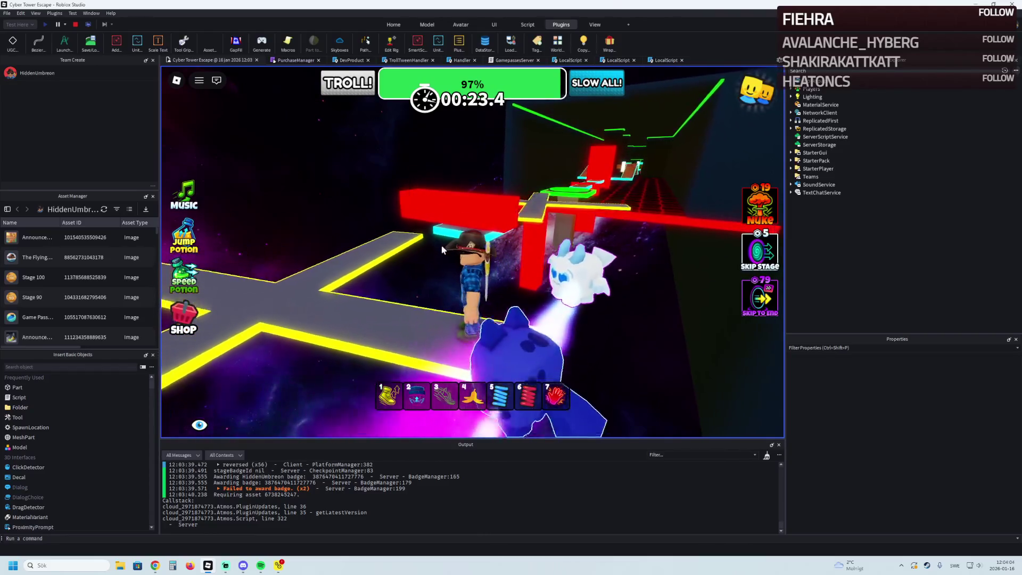
{"action": "key", "text": "7"}
{"action": "key", "text": "w"}
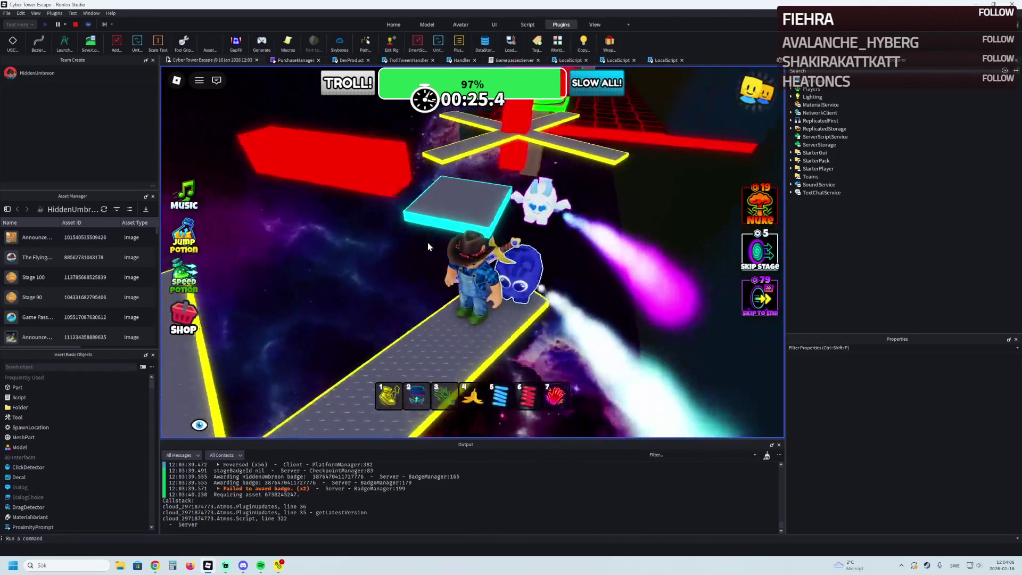
{"action": "key", "text": "w"}
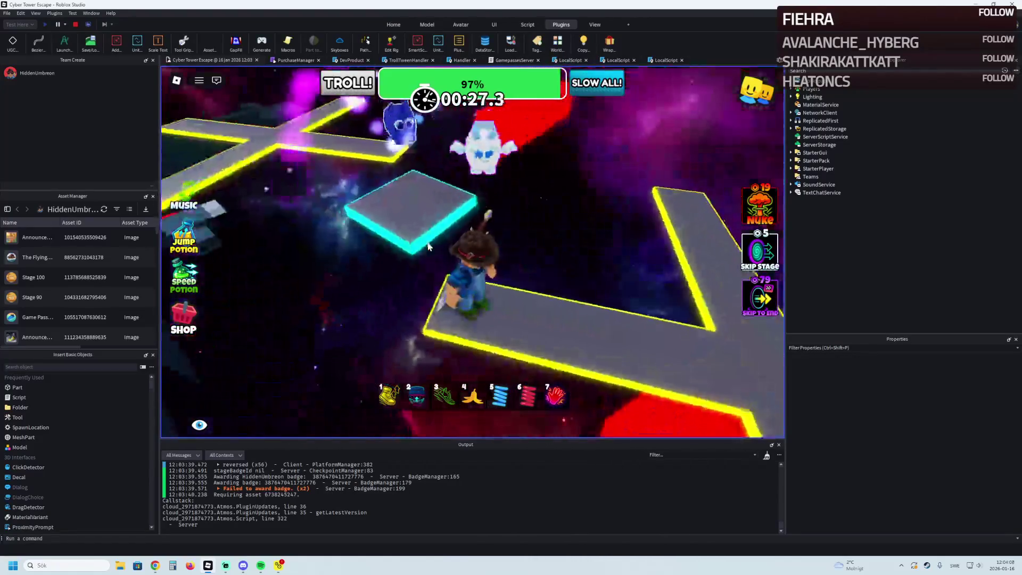
{"action": "key", "text": "w"}
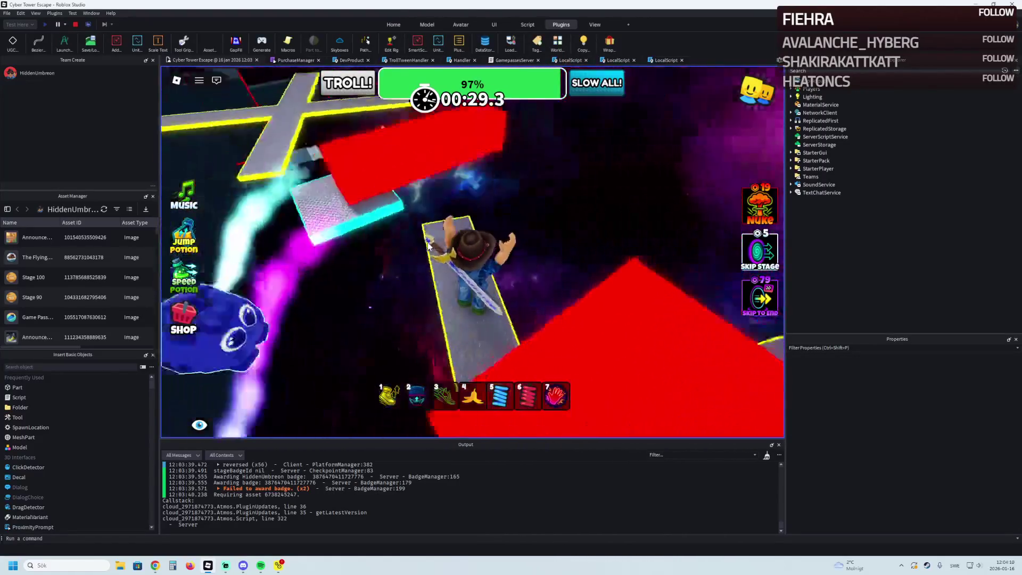
{"action": "key", "text": "w"}
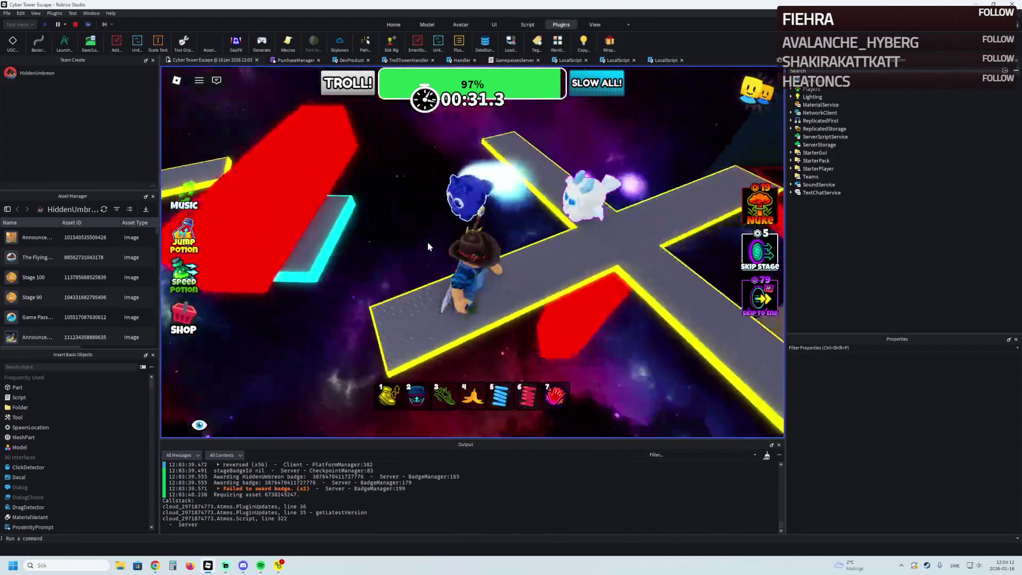
{"action": "key", "text": "w"}
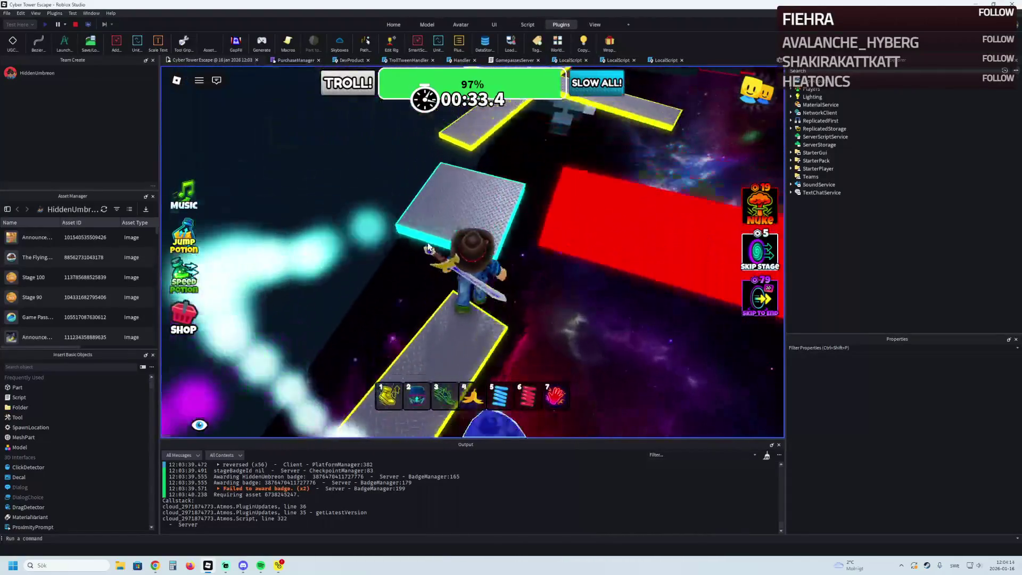
{"action": "key", "text": "w"}
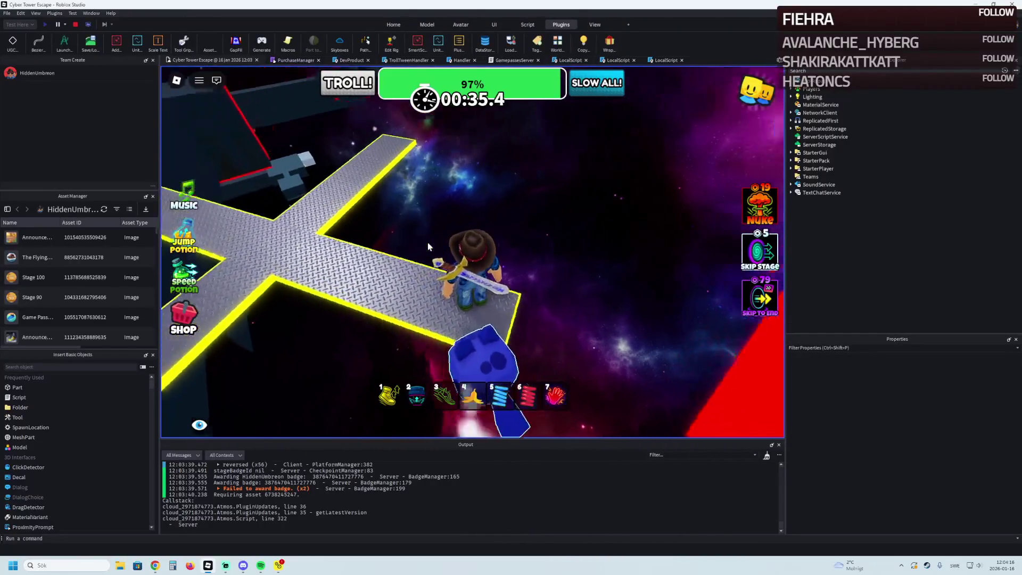
{"action": "key", "text": "w"}
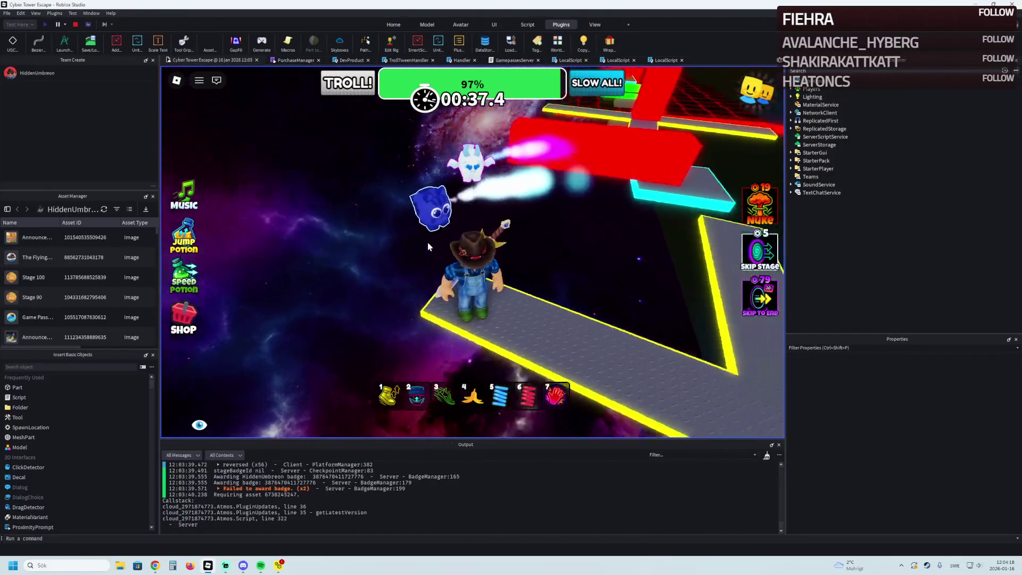
{"action": "left_click", "coordinate": [75, 24]}
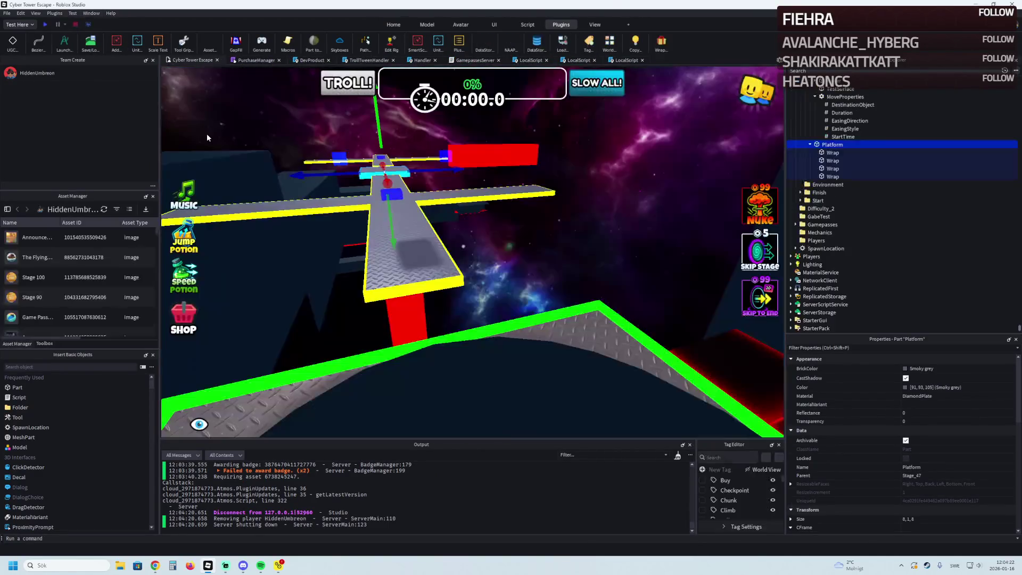
Select the MovingPlatform on the cross and slide it about 50 studs along X.
{"action": "key", "text": "f"}
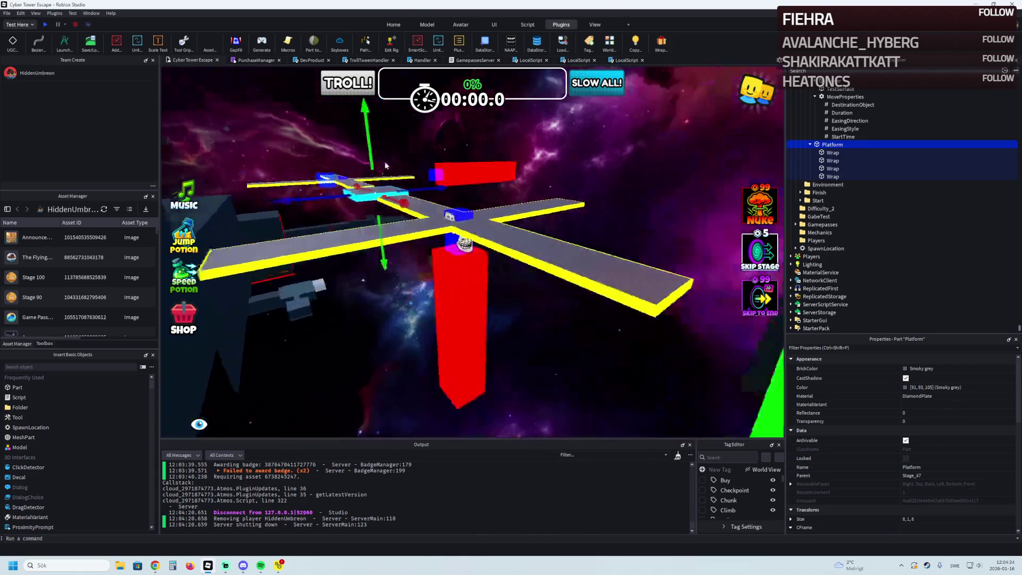
{"action": "key", "text": "w"}
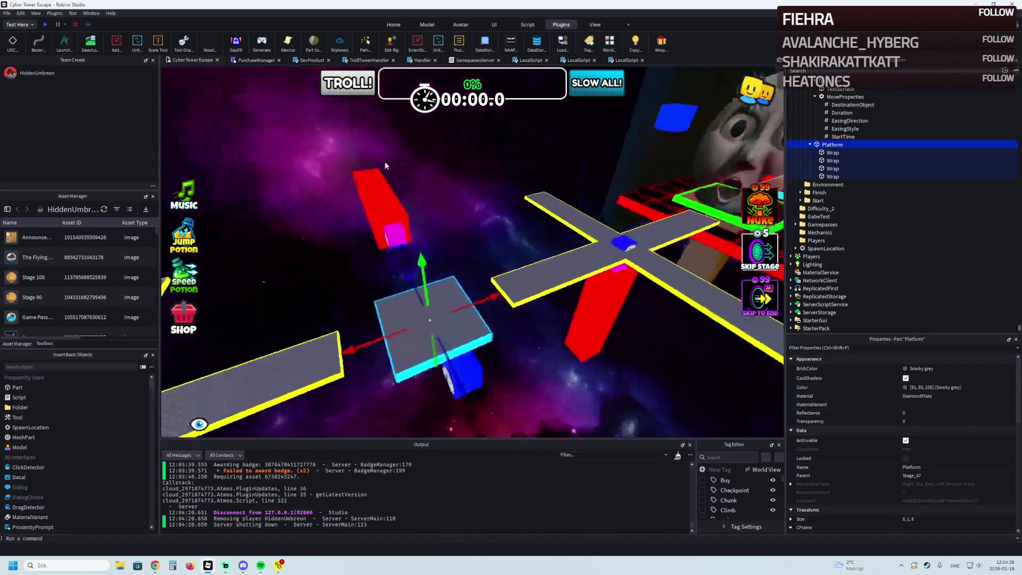
{"action": "left_click", "coordinate": [431, 237]}
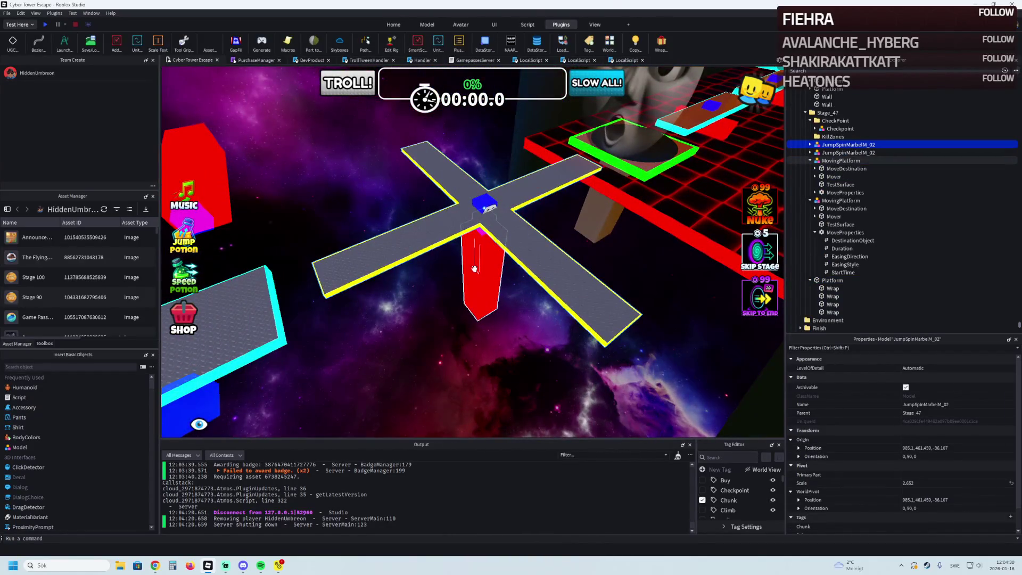
{"action": "left_click", "coordinate": [475, 268]}
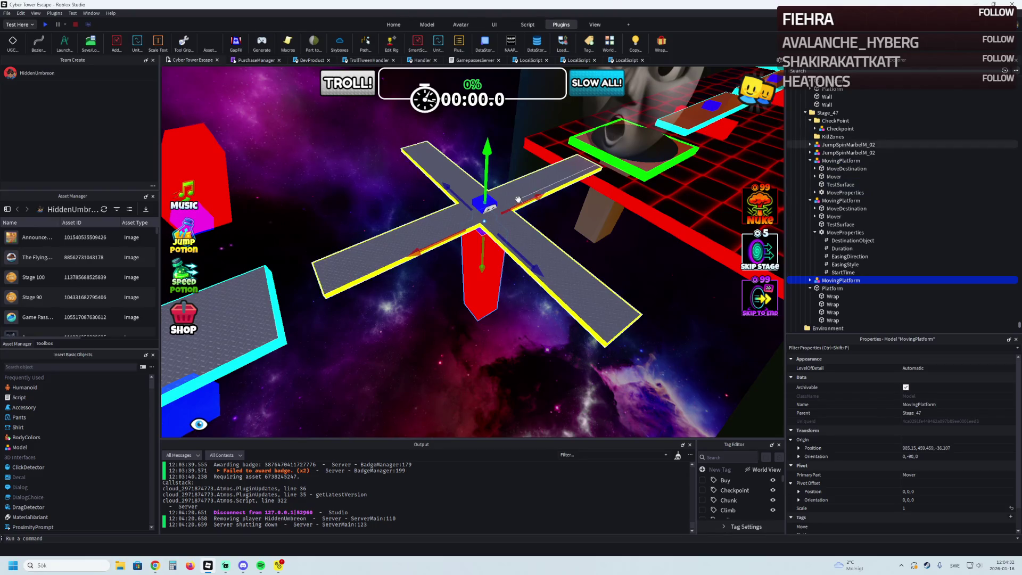
{"action": "left_click_drag", "start_coordinate": [524, 201], "coordinate": [509, 209]}
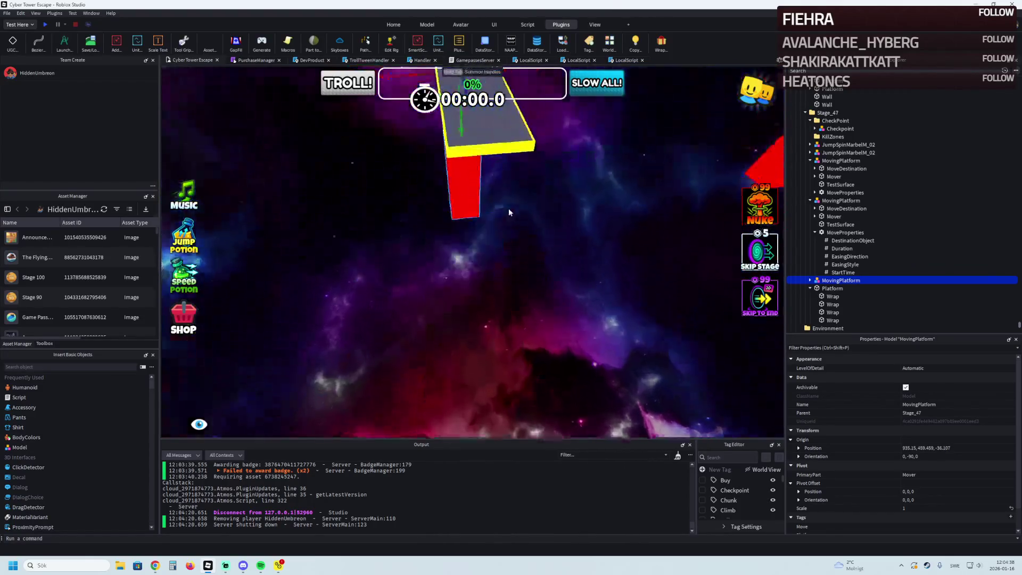
Settle the MovingPlatform at about X 934.85 and height 459.455.
{"action": "scroll", "coordinate": [373, 278], "scroll_direction": "up", "scroll_amount": 5}
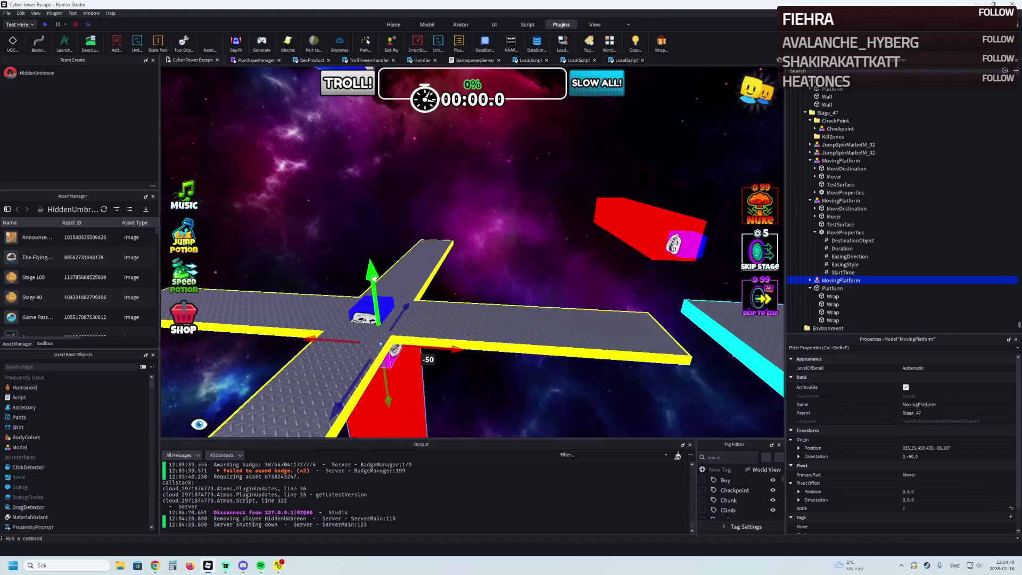
{"action": "right_click", "coordinate": [360, 240]}
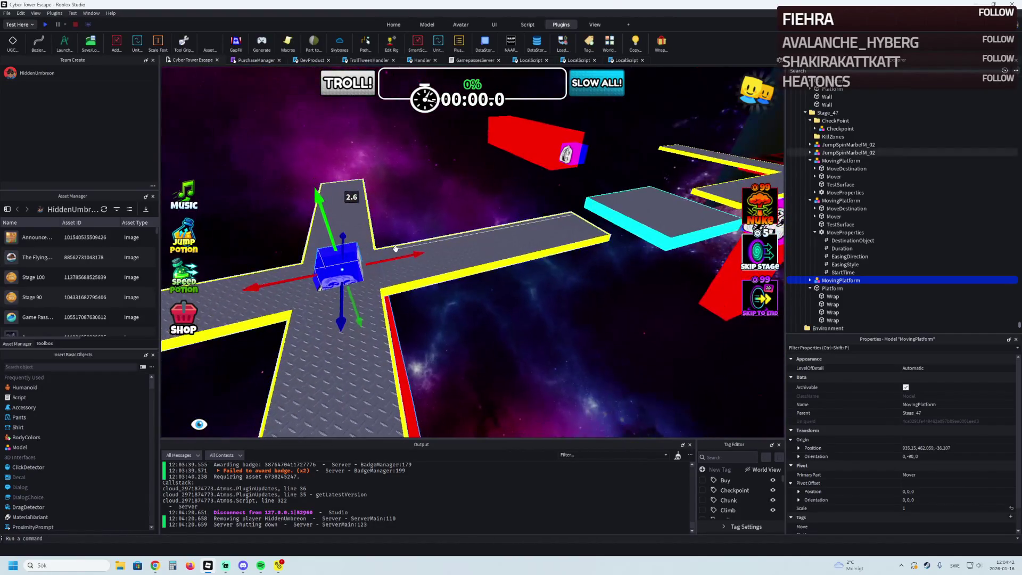
{"action": "left_click_drag", "start_coordinate": [394, 256], "coordinate": [393, 264]}
{"action": "right_click", "coordinate": [391, 259]}
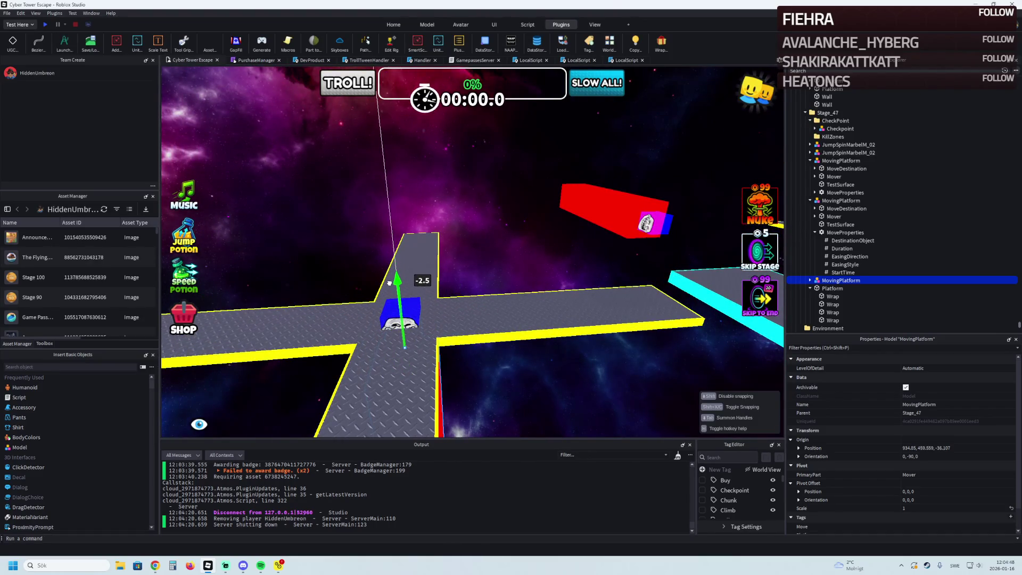
{"action": "left_click_drag", "start_coordinate": [389, 282], "coordinate": [390, 283]}
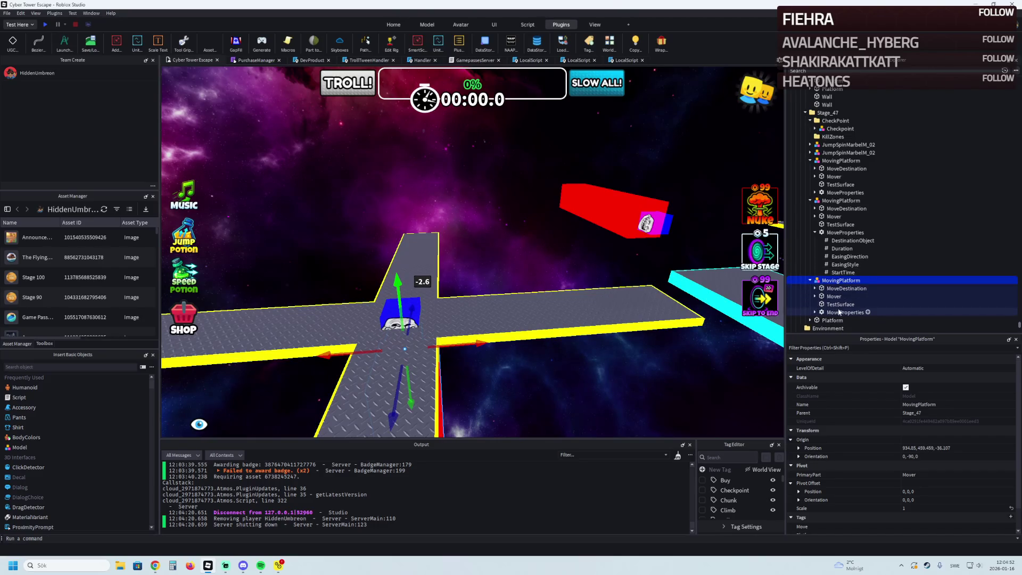
Expand the MovingPlatform's MoveProperties, then select a Stage_43 wall and lengthen it to about 390 studs.
{"action": "double_click", "coordinate": [840, 313]}
{"action": "scroll", "coordinate": [843, 323], "scroll_direction": "down", "scroll_amount": 3}
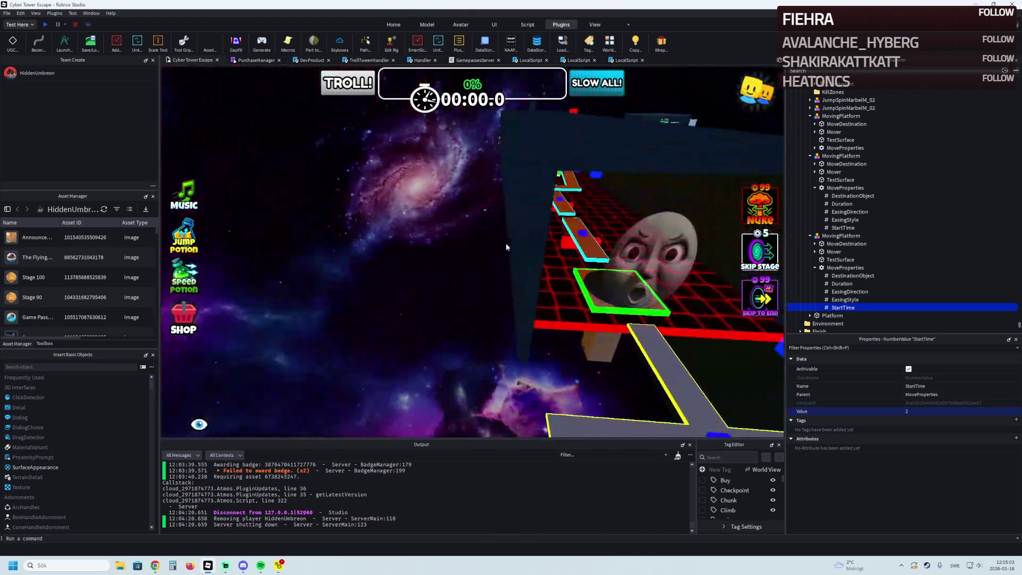
{"action": "left_click", "coordinate": [507, 247]}
{"action": "key", "text": "f"}
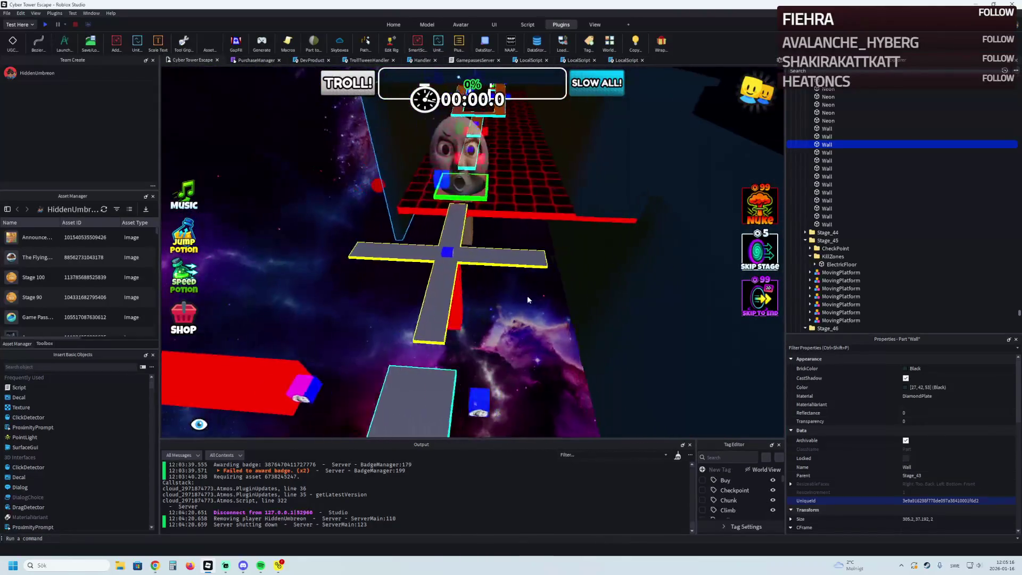
{"action": "left_click_drag", "start_coordinate": [420, 205], "coordinate": [370, 287]}
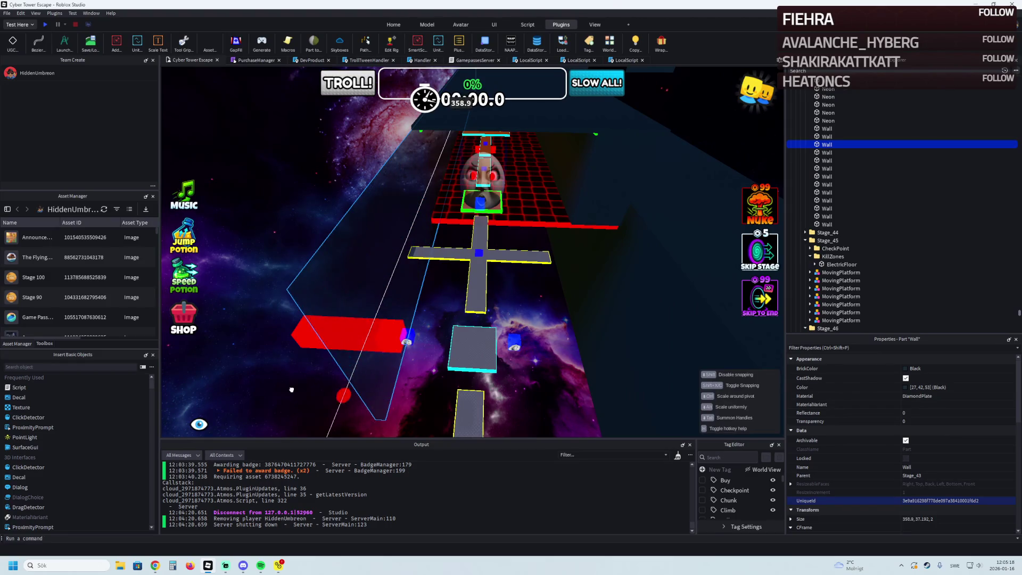
Duplicate the small diamond-plate Platform with its Wrap parts and slide the copy before the green-framed platform.
{"action": "left_click_drag", "start_coordinate": [459, 249], "coordinate": [445, 259]}
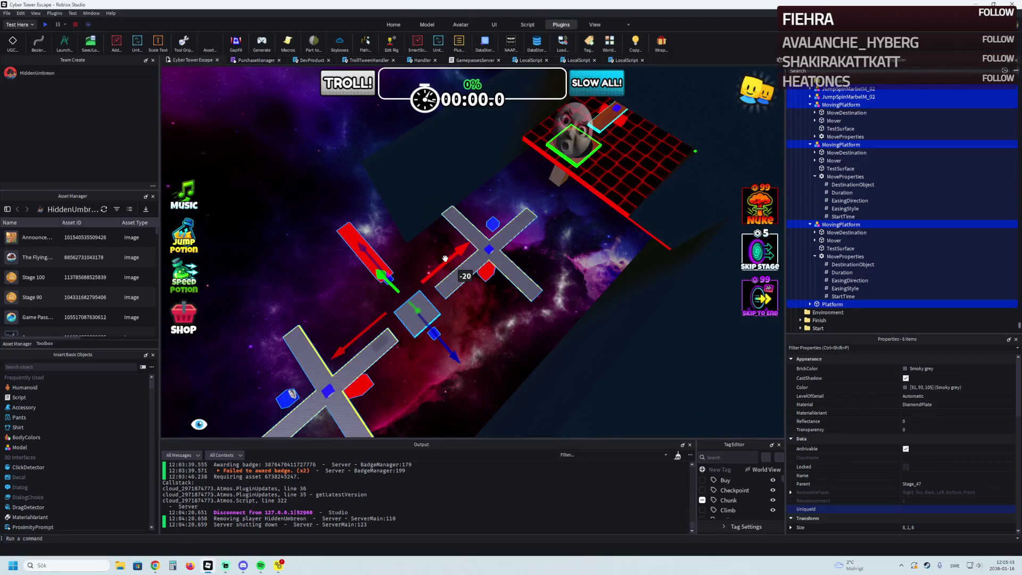
{"action": "left_click", "coordinate": [429, 312]}
{"action": "key", "text": "ctrl+d"}
{"action": "left_click_drag", "start_coordinate": [435, 293], "coordinate": [518, 269]}
{"action": "left_click_drag", "start_coordinate": [457, 311], "coordinate": [456, 313]}
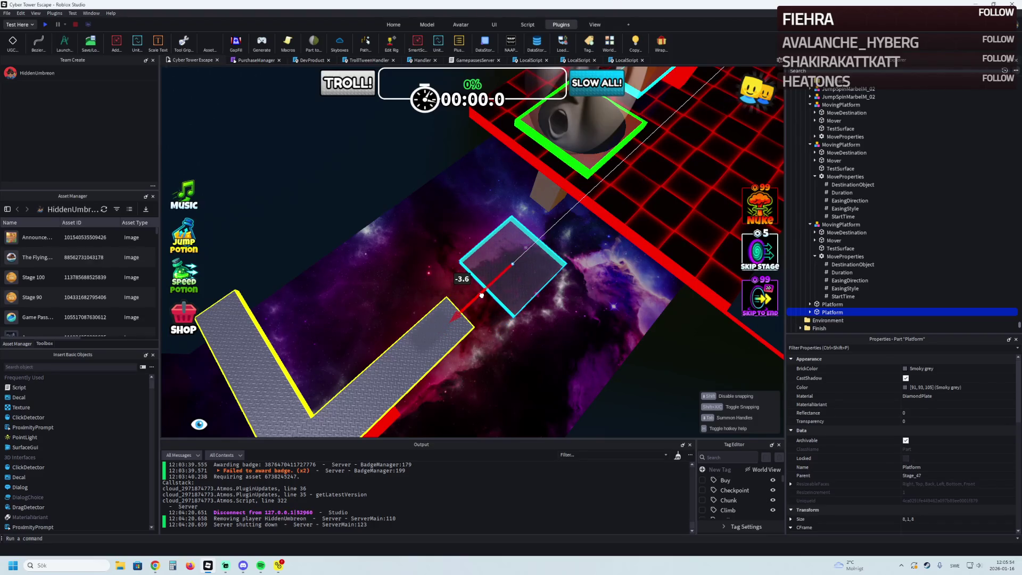
{"action": "left_click_drag", "start_coordinate": [482, 296], "coordinate": [483, 300]}
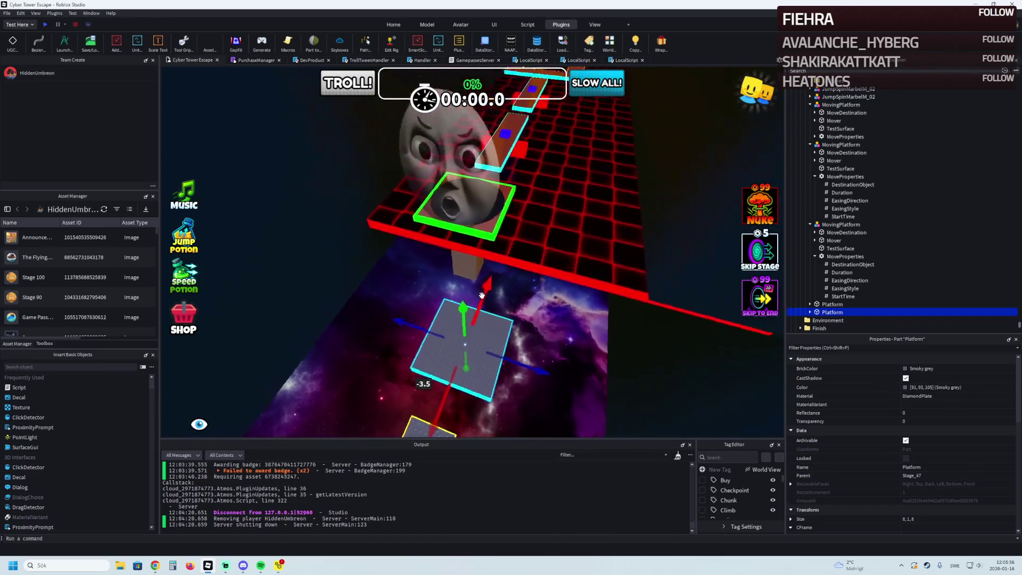
{"action": "scroll", "coordinate": [483, 300], "scroll_direction": "up", "scroll_amount": 3}
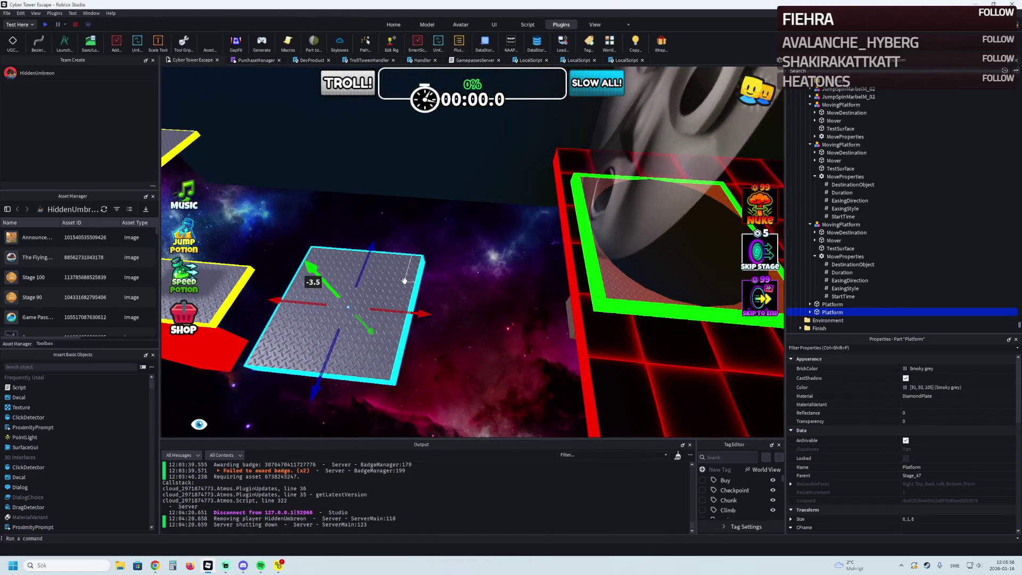
{"action": "mouse_move", "coordinate": [410, 312]}
{"action": "left_mouse_down"}
{"action": "mouse_move", "coordinate": [474, 325]}
{"action": "mouse_move", "coordinate": [442, 334]}
{"action": "left_mouse_up"}
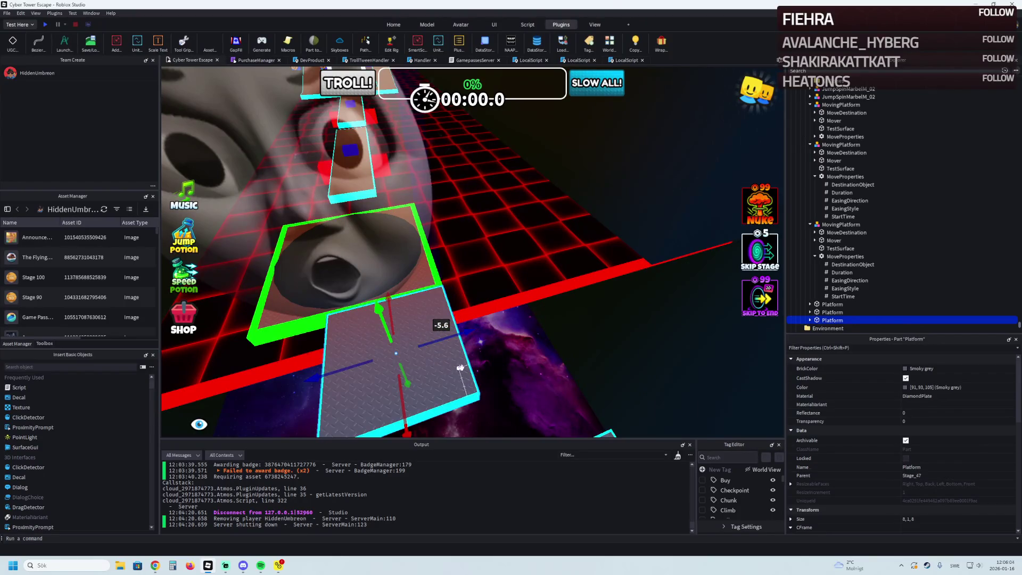
{"action": "scroll", "coordinate": [847, 314], "scroll_direction": "down", "scroll_amount": 1}
{"action": "scroll", "coordinate": [813, 299], "scroll_direction": "down", "scroll_amount": 1}
{"action": "left_click", "coordinate": [827, 286]}
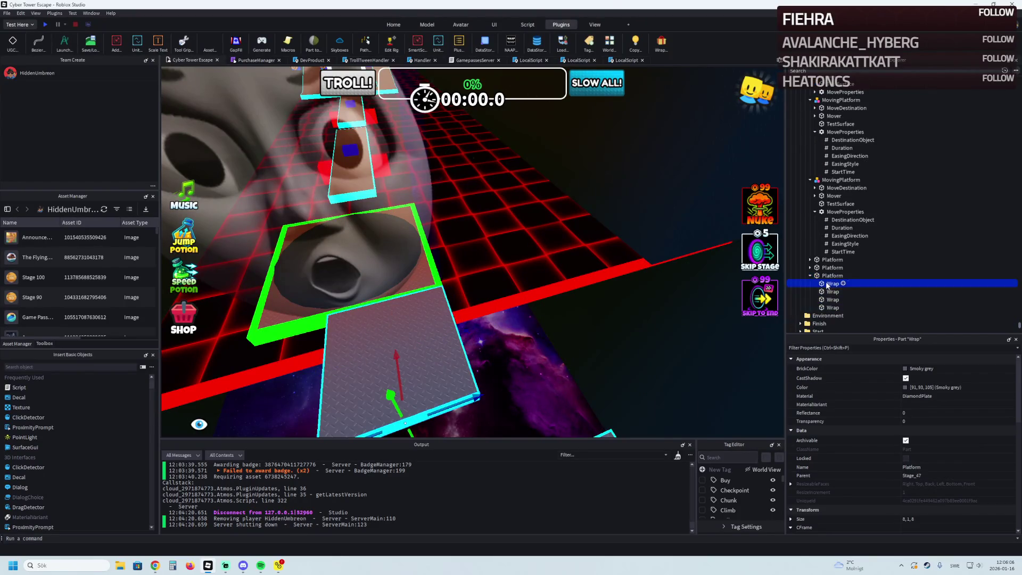
Stretch the platform copy into a narrow plank 2.5 studs wide and about 16 studs long.
{"action": "left_click", "coordinate": [417, 339]}
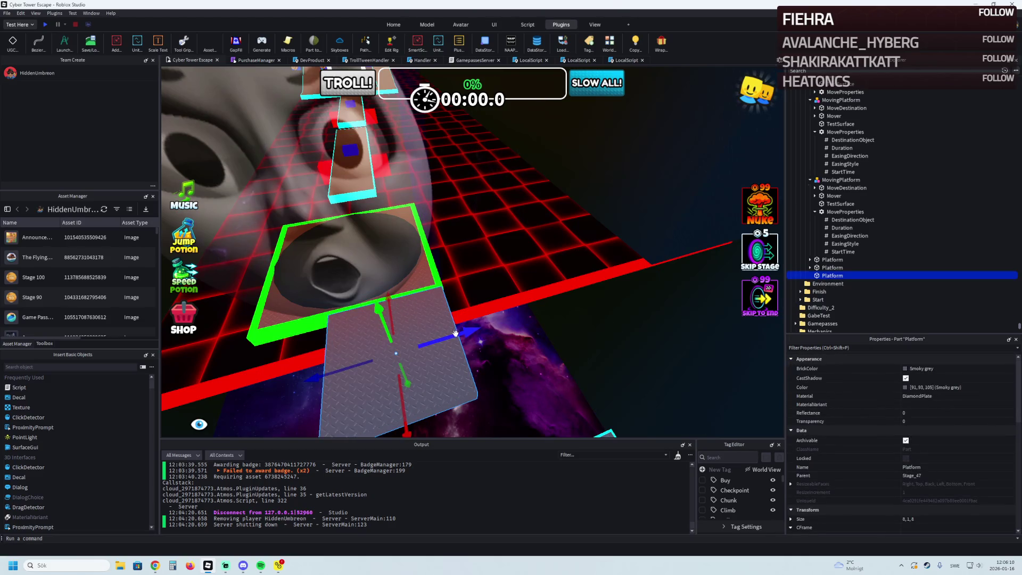
{"action": "mouse_move", "coordinate": [452, 337]}
{"action": "left_mouse_down"}
{"action": "mouse_move", "coordinate": [545, 337]}
{"action": "mouse_move", "coordinate": [463, 355]}
{"action": "left_mouse_up"}
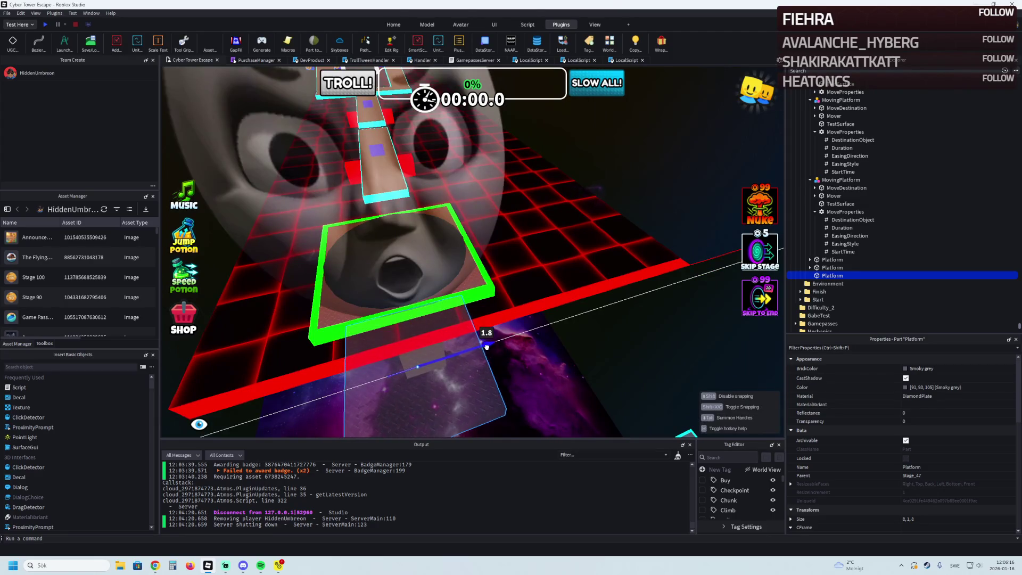
{"action": "left_click_drag", "start_coordinate": [489, 345], "coordinate": [453, 352]}
{"action": "left_click", "coordinate": [906, 518]}
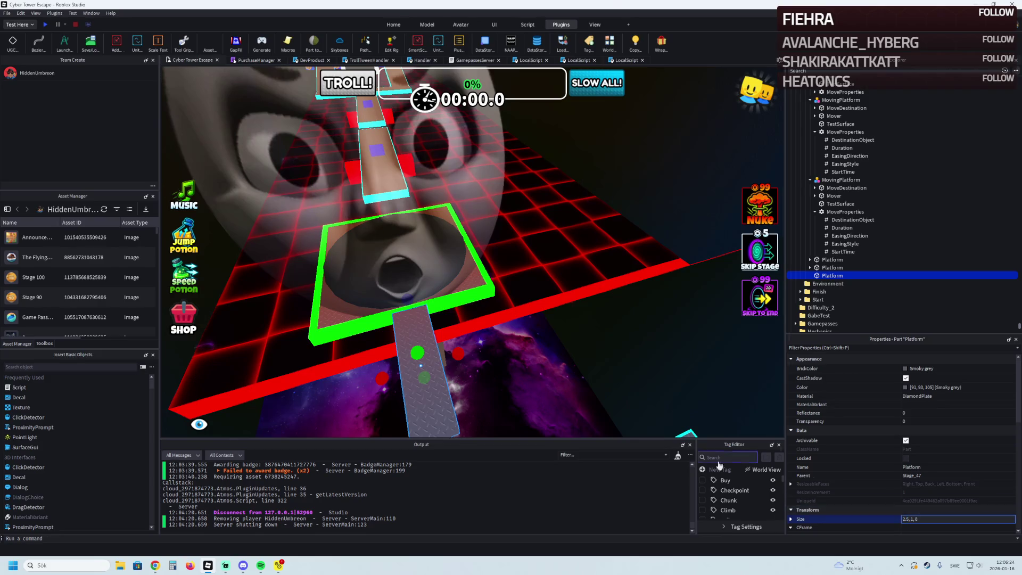
{"action": "right_click", "coordinate": [511, 326]}
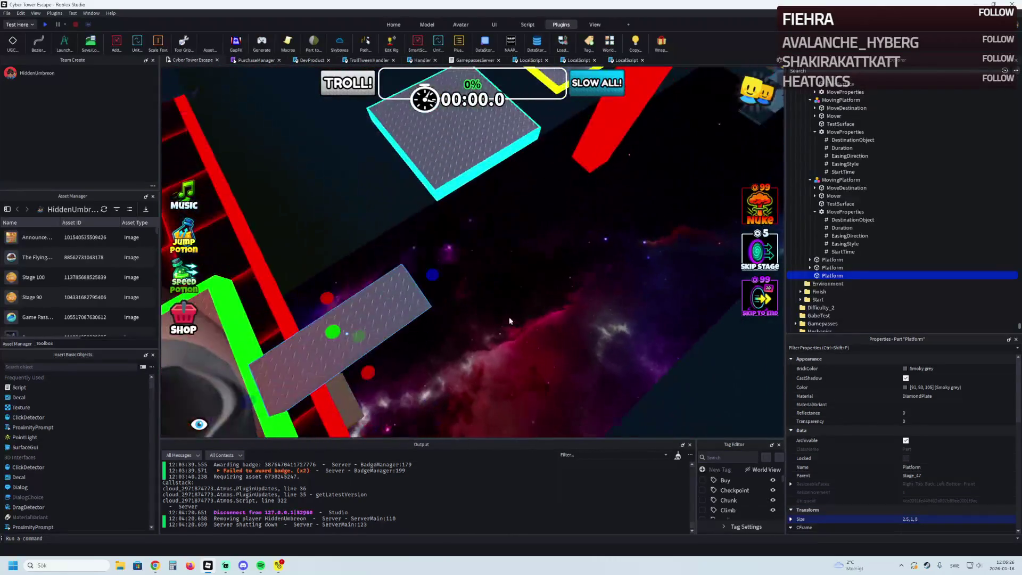
{"action": "left_click_drag", "start_coordinate": [445, 267], "coordinate": [552, 203]}
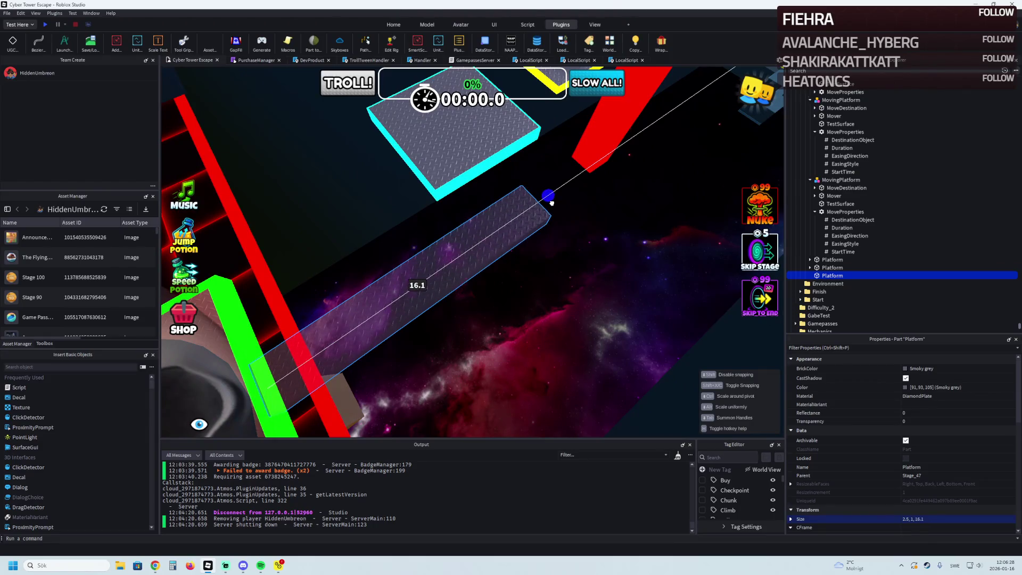
Duplicate the plank and move the copy onto the cyan-edged square's Position.
{"action": "key", "text": "ctrl+d"}
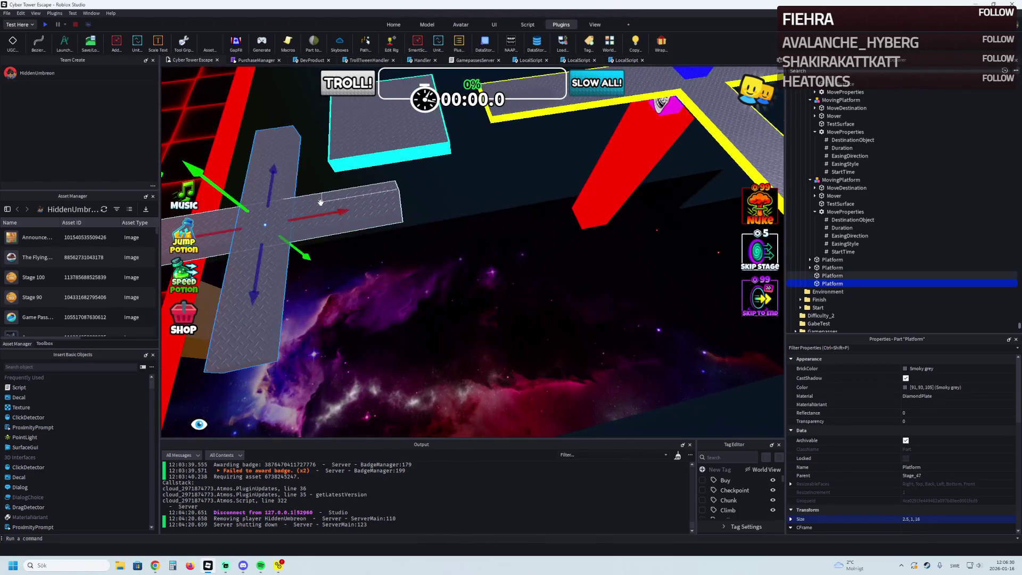
{"action": "left_click_drag", "start_coordinate": [320, 214], "coordinate": [425, 211]}
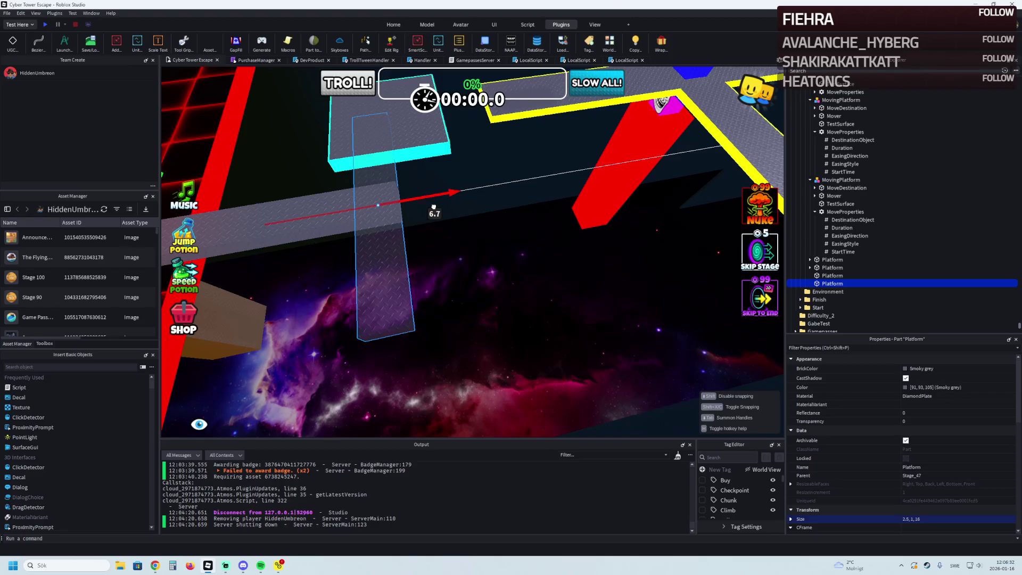
{"action": "left_click_drag", "start_coordinate": [434, 207], "coordinate": [437, 207]}
{"action": "left_click", "coordinate": [832, 268]}
{"action": "scroll", "coordinate": [940, 479], "scroll_direction": "down", "scroll_amount": 1}
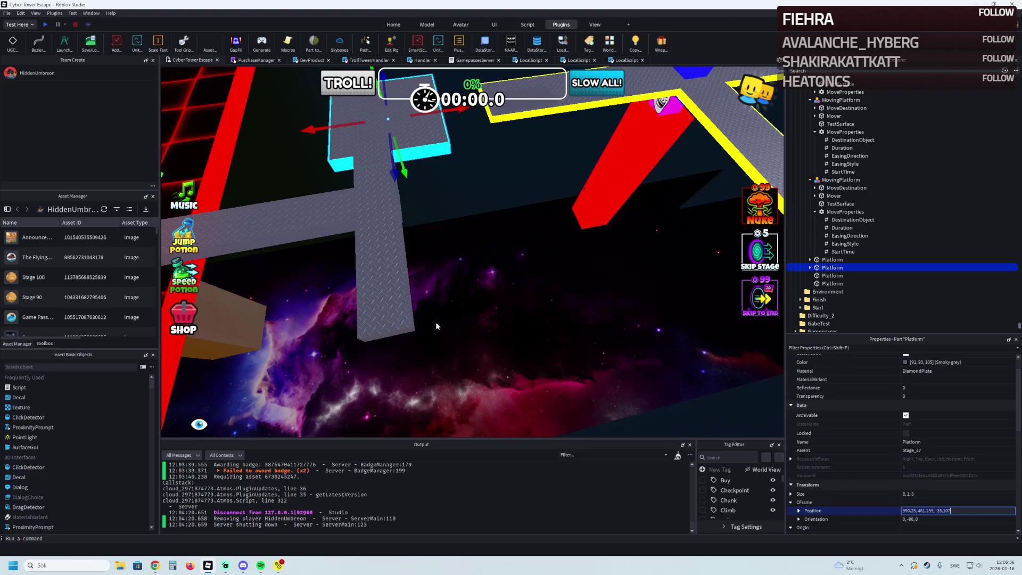
{"action": "left_click", "coordinate": [405, 319]}
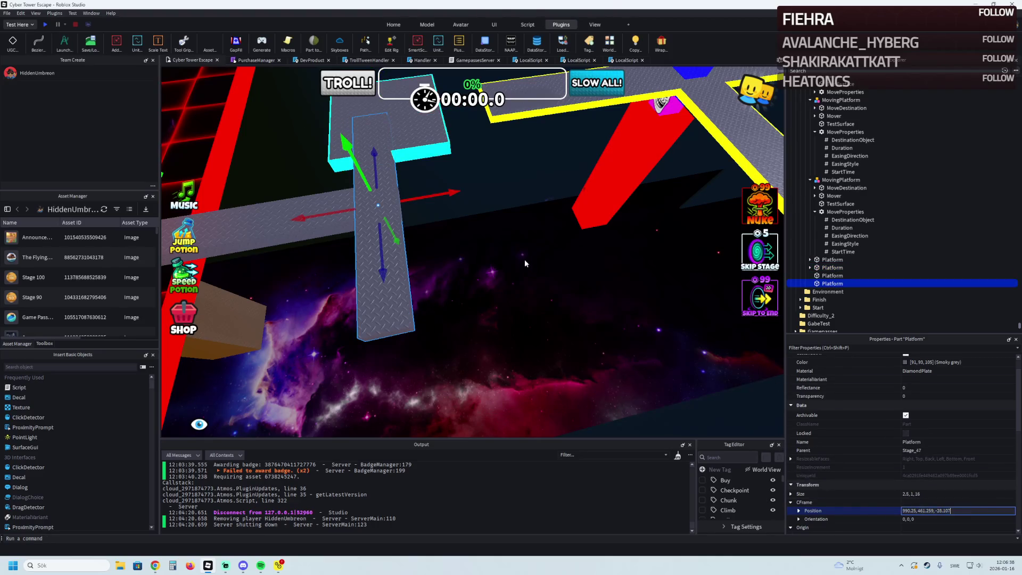
{"action": "key", "text": "Return"}
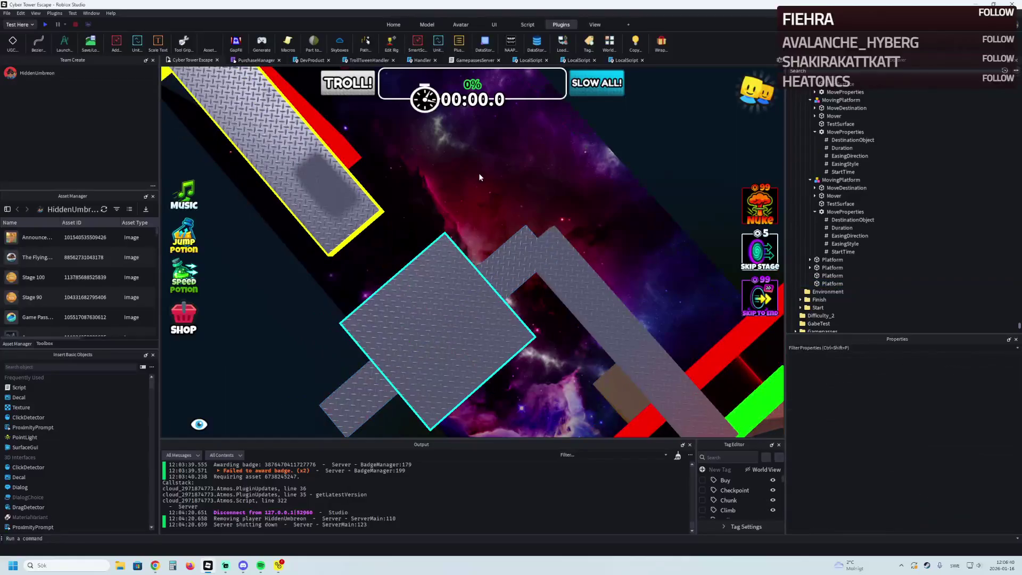
Shorten the plank from one end, then duplicate it and position the copy alongside.
{"action": "left_click_drag", "start_coordinate": [476, 280], "coordinate": [500, 275]}
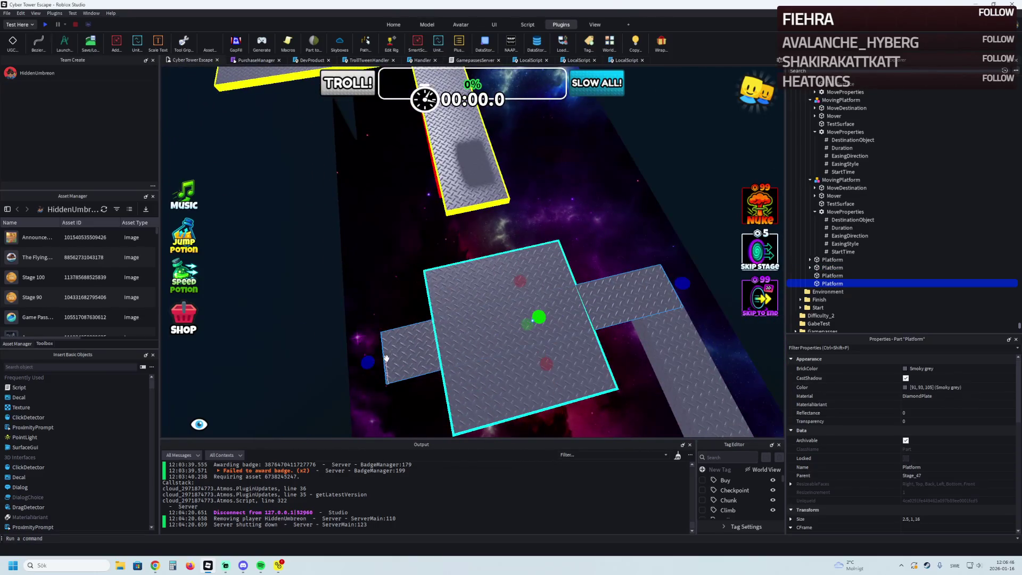
{"action": "left_click_drag", "start_coordinate": [386, 358], "coordinate": [403, 354]}
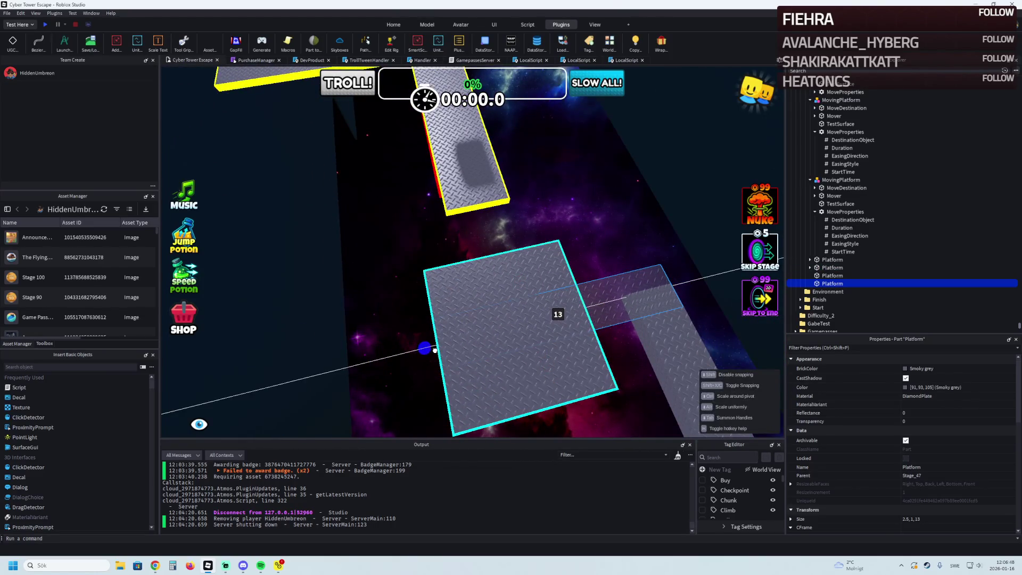
{"action": "key", "text": "ctrl+d"}
{"action": "left_click_drag", "start_coordinate": [550, 302], "coordinate": [507, 317]}
{"action": "left_click_drag", "start_coordinate": [456, 289], "coordinate": [453, 268]}
{"action": "mouse_move", "coordinate": [531, 292]}
{"action": "left_mouse_down"}
{"action": "mouse_move", "coordinate": [516, 295]}
{"action": "mouse_move", "coordinate": [524, 291]}
{"action": "left_mouse_up"}
Move the narrow 2.5×1×13 strip onto the square 8×1×8 platform's position.
{"action": "left_click", "coordinate": [503, 250]}
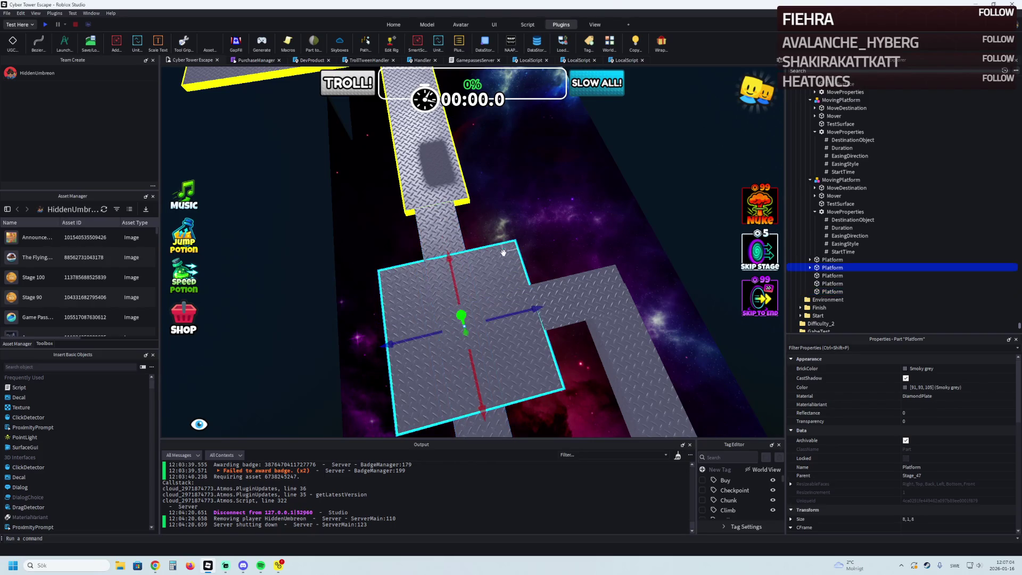
{"action": "scroll", "coordinate": [948, 490], "scroll_direction": "down", "scroll_amount": 2}
{"action": "left_click", "coordinate": [964, 485]}
{"action": "left_click", "coordinate": [505, 422]}
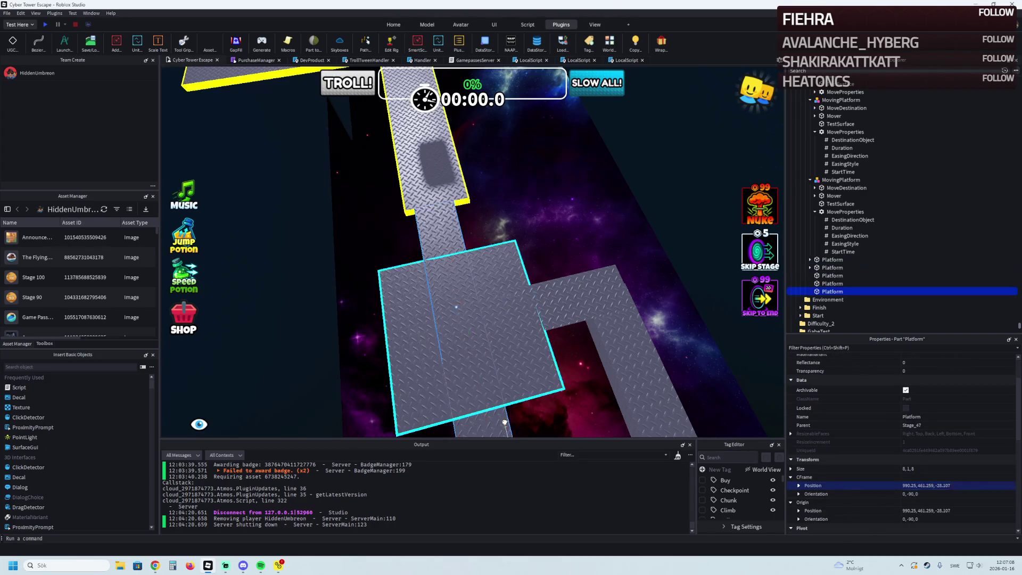
{"action": "key", "text": "Return"}
Undo the extra strip and shorten the two narrow strips to about 7.7 and 7.4 studs.
{"action": "mouse_move", "coordinate": [513, 289]}
{"action": "left_mouse_down"}
{"action": "mouse_move", "coordinate": [475, 245]}
{"action": "mouse_move", "coordinate": [488, 246]}
{"action": "left_mouse_up"}
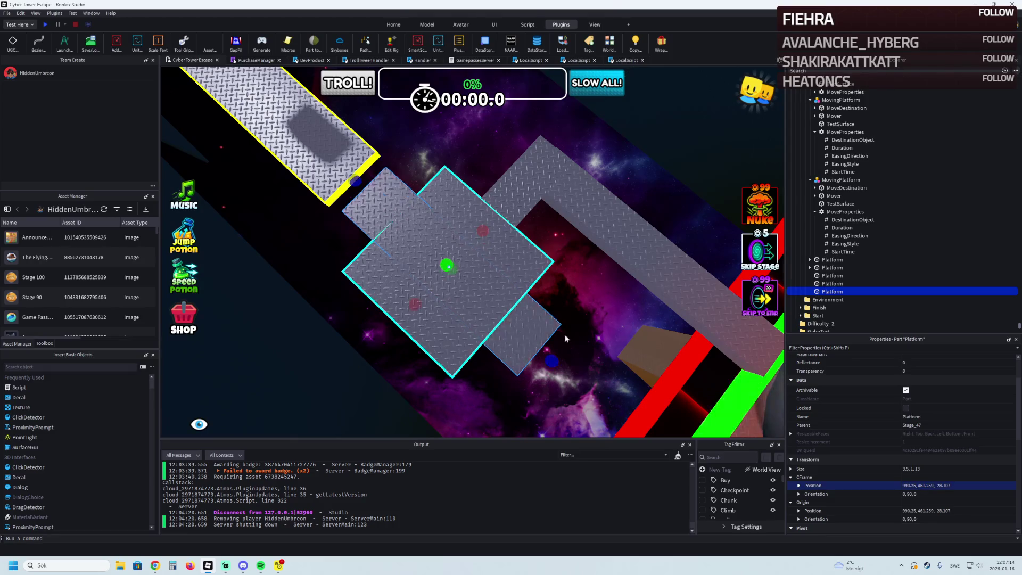
{"action": "key", "text": "ctrl+z"}
{"action": "mouse_move", "coordinate": [551, 300]}
{"action": "left_mouse_down"}
{"action": "mouse_move", "coordinate": [518, 318]}
{"action": "mouse_move", "coordinate": [568, 205]}
{"action": "left_mouse_up"}
{"action": "left_click_drag", "start_coordinate": [533, 298], "coordinate": [473, 329]}
{"action": "left_click", "coordinate": [473, 329]}
{"action": "key", "text": "f"}
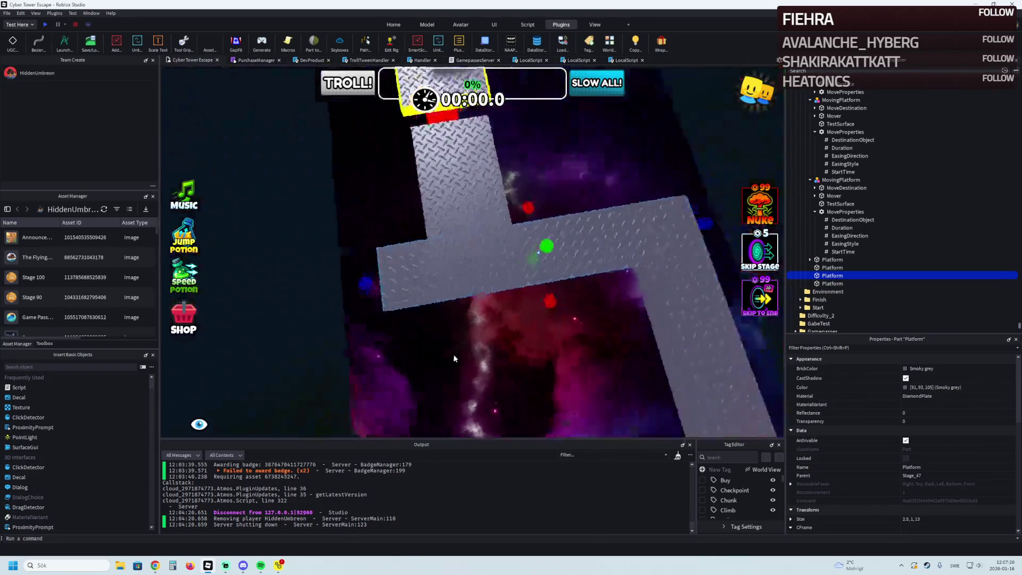
{"action": "mouse_move", "coordinate": [373, 284]}
{"action": "left_mouse_down"}
{"action": "mouse_move", "coordinate": [447, 290]}
{"action": "mouse_move", "coordinate": [450, 280]}
{"action": "left_mouse_up"}
Shorten one more long strip around the cyan-edged square.
{"action": "scroll", "coordinate": [452, 296], "scroll_direction": "up", "scroll_amount": 3}
{"action": "scroll", "coordinate": [455, 300], "scroll_direction": "down", "scroll_amount": 1}
{"action": "scroll", "coordinate": [450, 280], "scroll_direction": "down", "scroll_amount": 10}
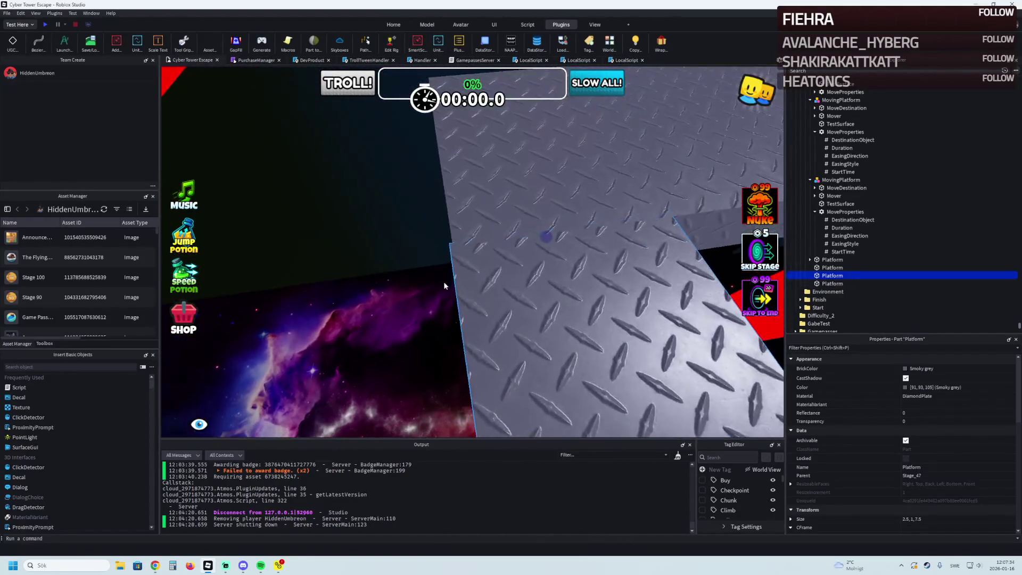
{"action": "scroll", "coordinate": [445, 286], "scroll_direction": "up", "scroll_amount": 5}
{"action": "left_click_drag", "start_coordinate": [434, 264], "coordinate": [434, 265]}
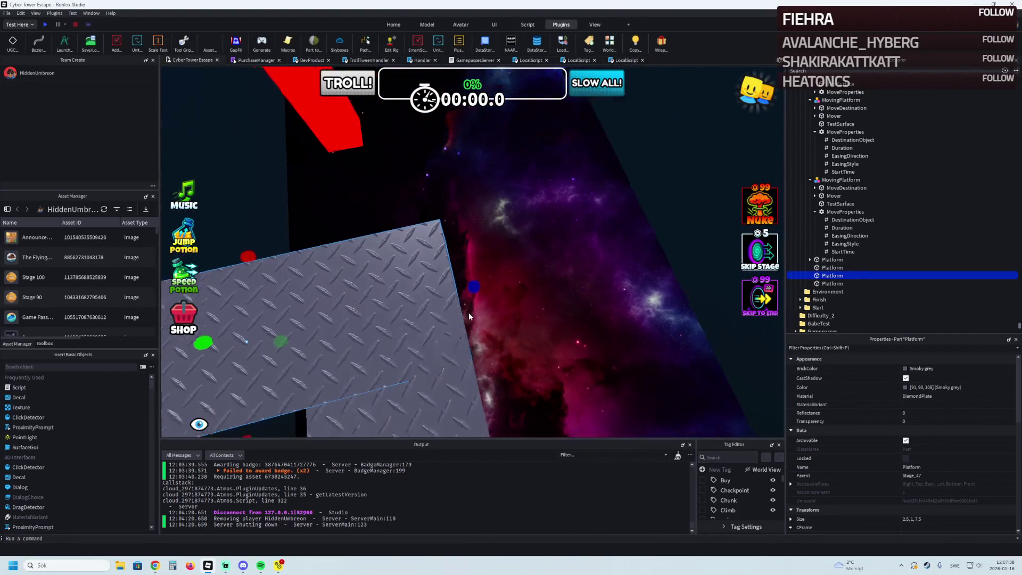
{"action": "left_click", "coordinate": [468, 312]}
{"action": "mouse_move", "coordinate": [564, 261]}
{"action": "left_mouse_down"}
{"action": "mouse_move", "coordinate": [524, 265]}
{"action": "mouse_move", "coordinate": [621, 223]}
{"action": "left_mouse_up"}
{"action": "left_click", "coordinate": [621, 223]}
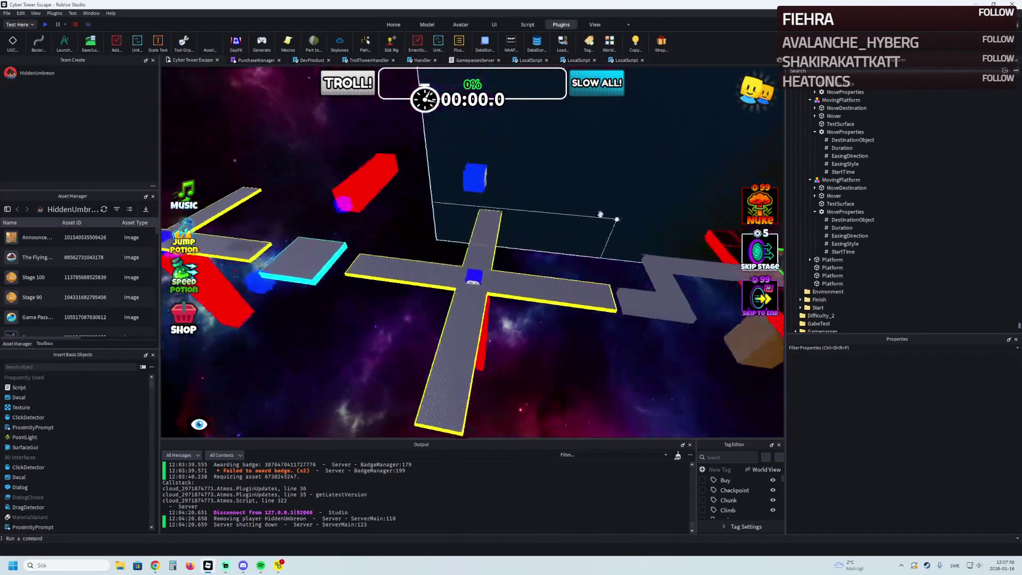
Scale the moving platform's red TestSurface upward to 4 × 23 × 4 studs.
{"action": "left_click", "coordinate": [482, 204]}
{"action": "mouse_move", "coordinate": [481, 204]}
{"action": "left_mouse_down"}
{"action": "mouse_move", "coordinate": [489, 228]}
{"action": "mouse_move", "coordinate": [360, 251]}
{"action": "mouse_move", "coordinate": [325, 277]}
{"action": "left_mouse_up"}
{"action": "key", "text": "w"}
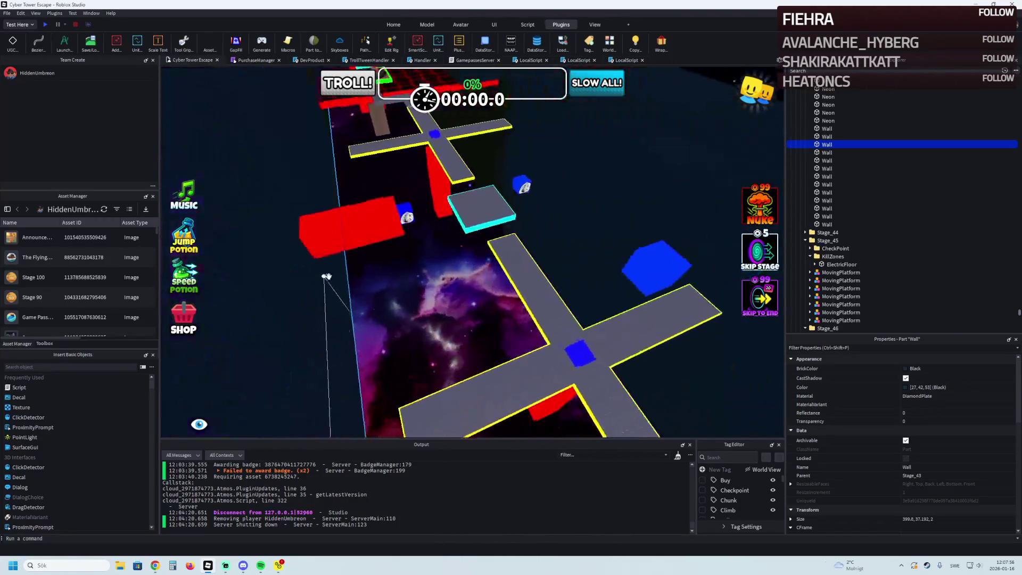
{"action": "left_click", "coordinate": [354, 229]}
{"action": "left_click_drag", "start_coordinate": [365, 236], "coordinate": [366, 235]}
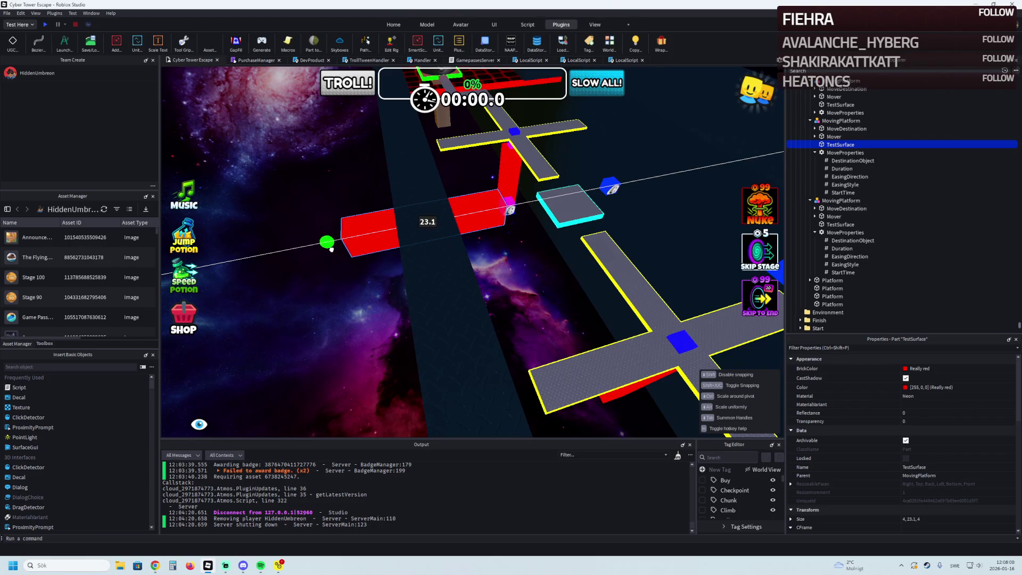
{"action": "left_click_drag", "start_coordinate": [333, 250], "coordinate": [334, 251]}
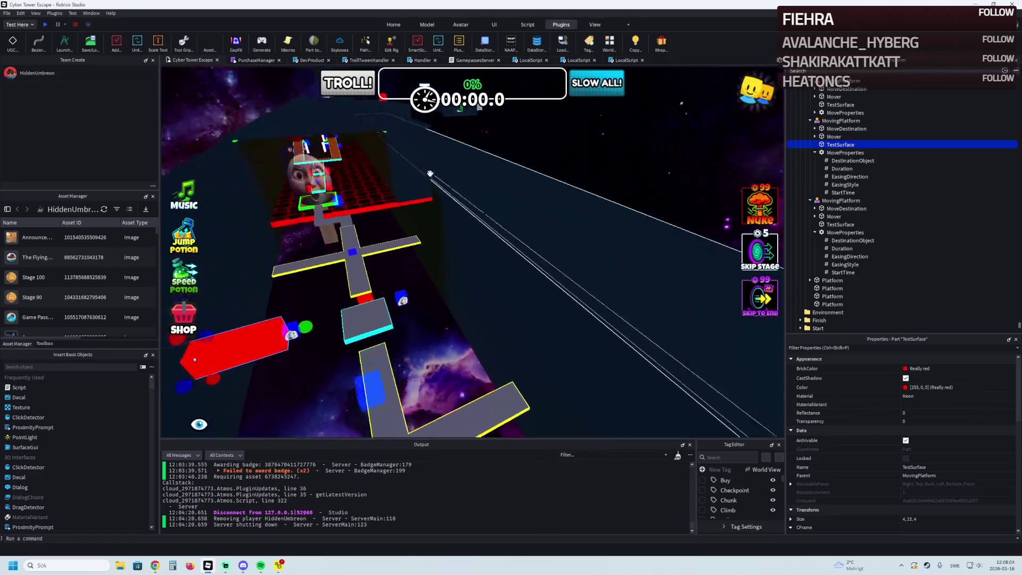
{"action": "left_click", "coordinate": [456, 160]}
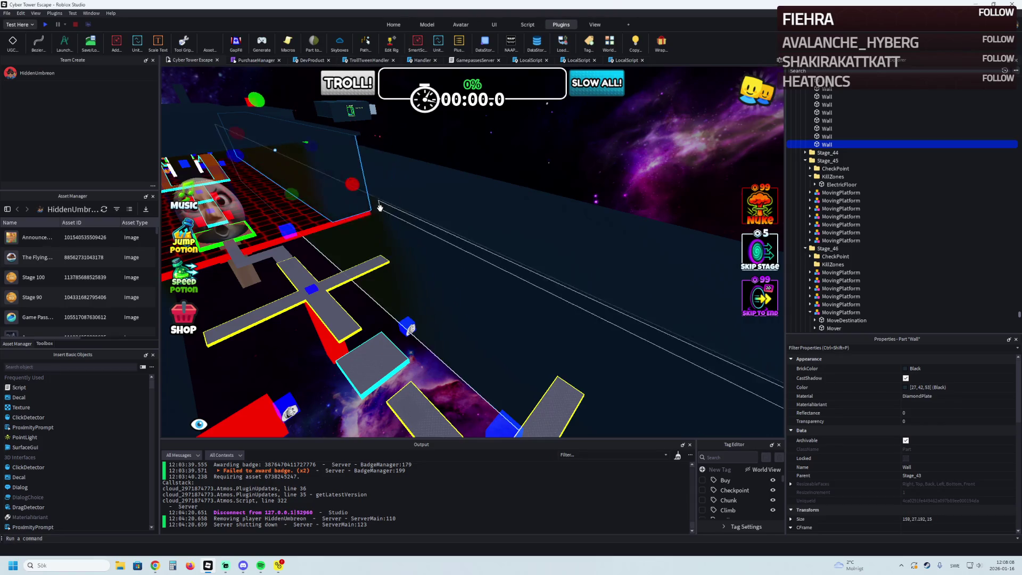
Make the long side wall slightly longer.
{"action": "key", "text": "a"}
{"action": "key", "text": "a"}
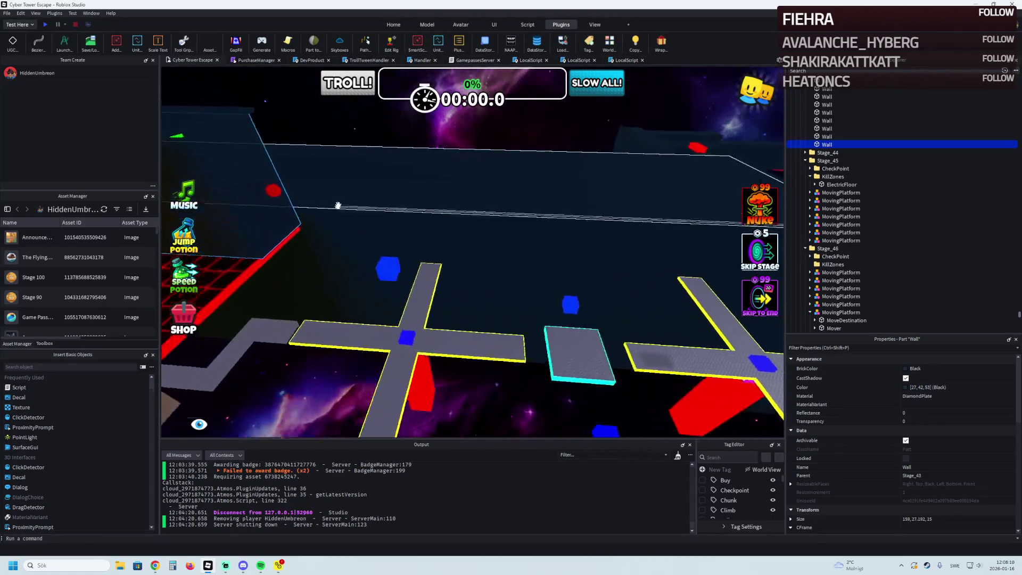
{"action": "left_click_drag", "start_coordinate": [292, 206], "coordinate": [332, 208]}
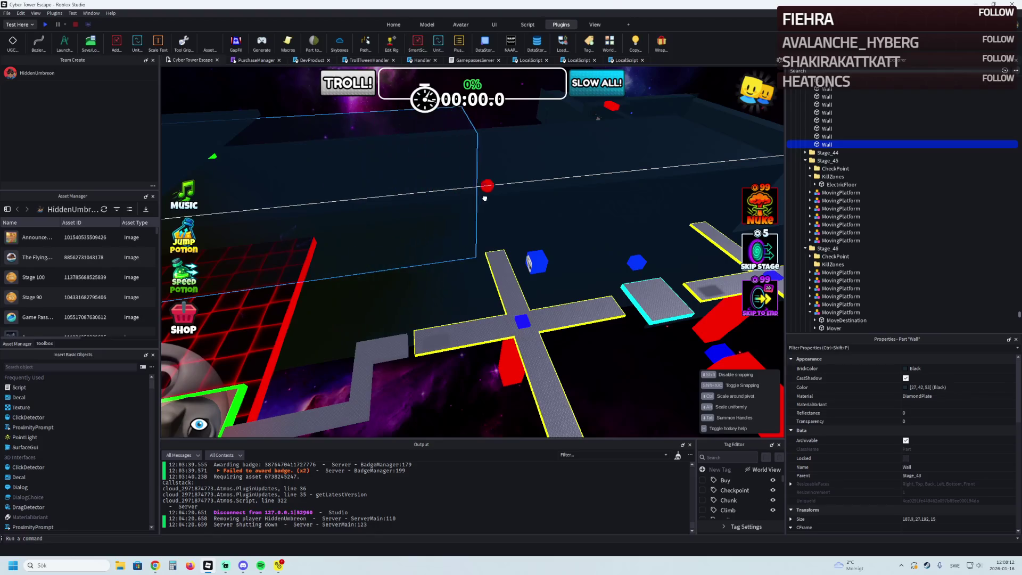
{"action": "mouse_move", "coordinate": [493, 198]}
{"action": "left_mouse_down"}
{"action": "mouse_move", "coordinate": [486, 187]}
{"action": "mouse_move", "coordinate": [418, 178]}
{"action": "mouse_move", "coordinate": [432, 182]}
{"action": "left_mouse_up"}
{"action": "key", "text": "d"}
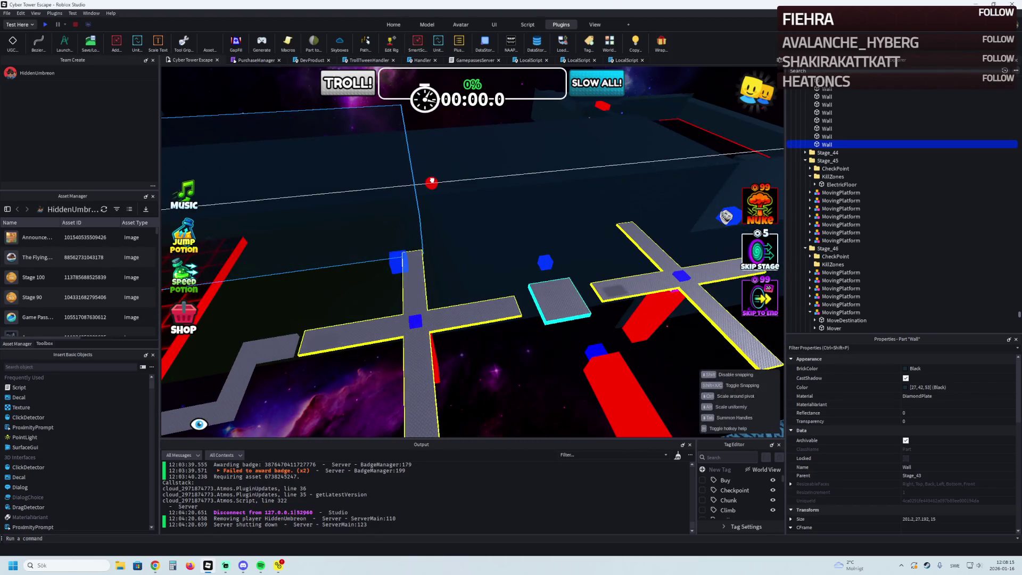
{"action": "key", "text": "d"}
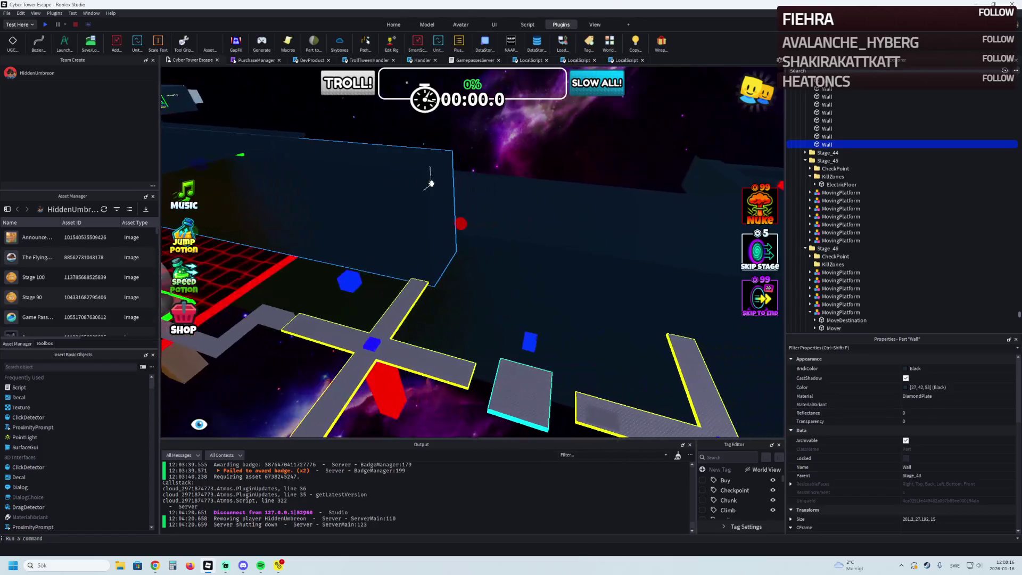
Duplicate the wall and resize the copy to about 8.8 thick and 116.8 studs long.
{"action": "key", "text": "ctrl+d"}
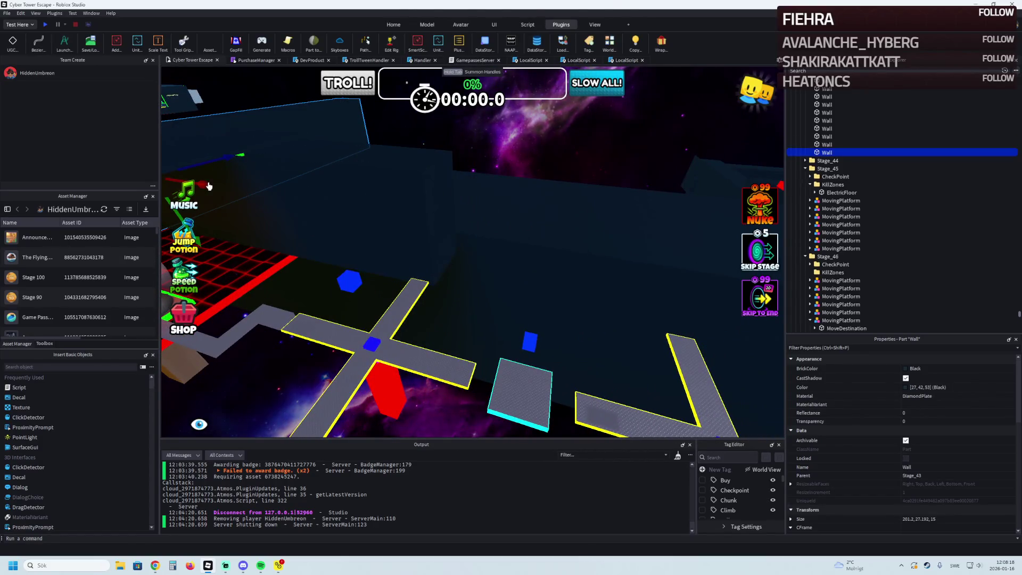
{"action": "left_click_drag", "start_coordinate": [208, 189], "coordinate": [429, 188]}
{"action": "key", "text": "w"}
{"action": "left_click_drag", "start_coordinate": [336, 209], "coordinate": [349, 255]}
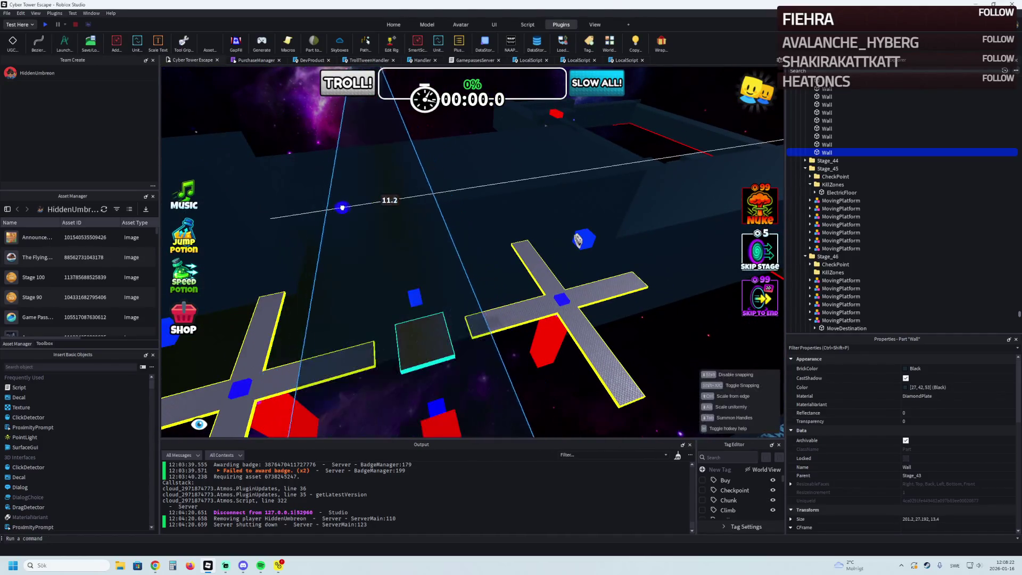
{"action": "left_click_drag", "start_coordinate": [396, 168], "coordinate": [401, 165]}
{"action": "key", "text": "w"}
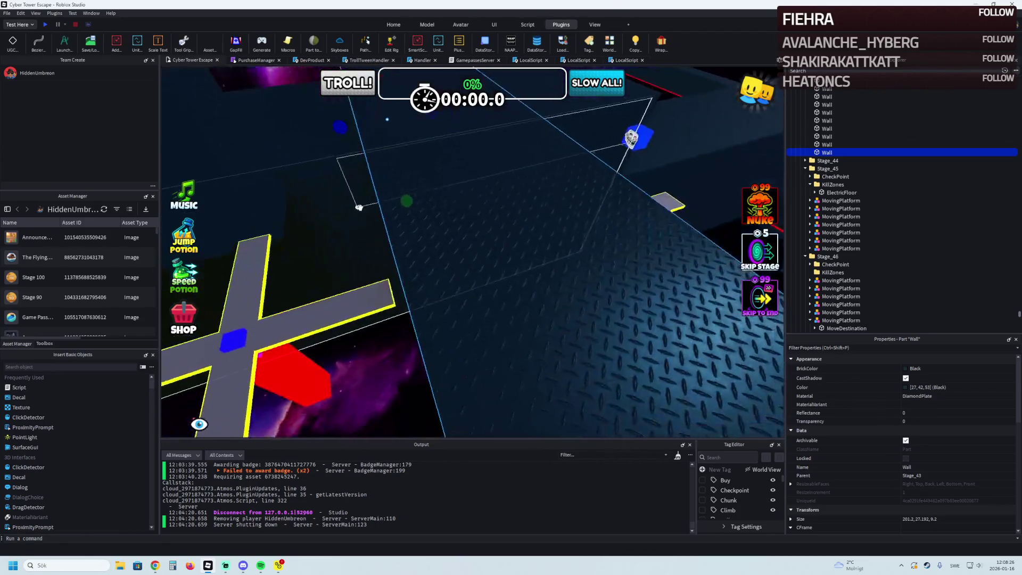
{"action": "key", "text": "f"}
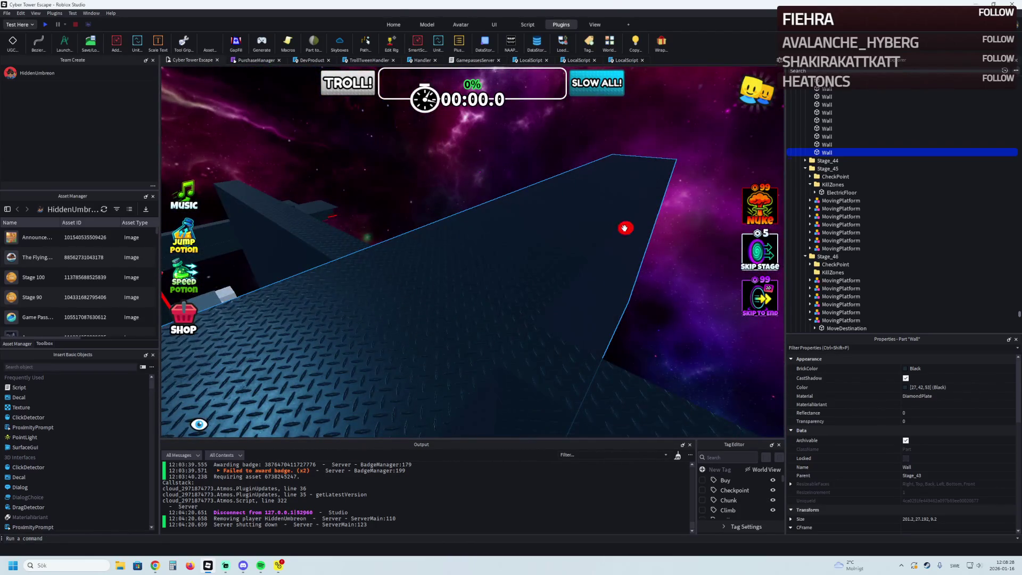
{"action": "scroll", "coordinate": [626, 227], "scroll_direction": "down", "scroll_amount": 5}
{"action": "mouse_move", "coordinate": [517, 199]}
{"action": "left_mouse_down"}
{"action": "mouse_move", "coordinate": [471, 216]}
{"action": "mouse_move", "coordinate": [424, 183]}
{"action": "left_mouse_up"}
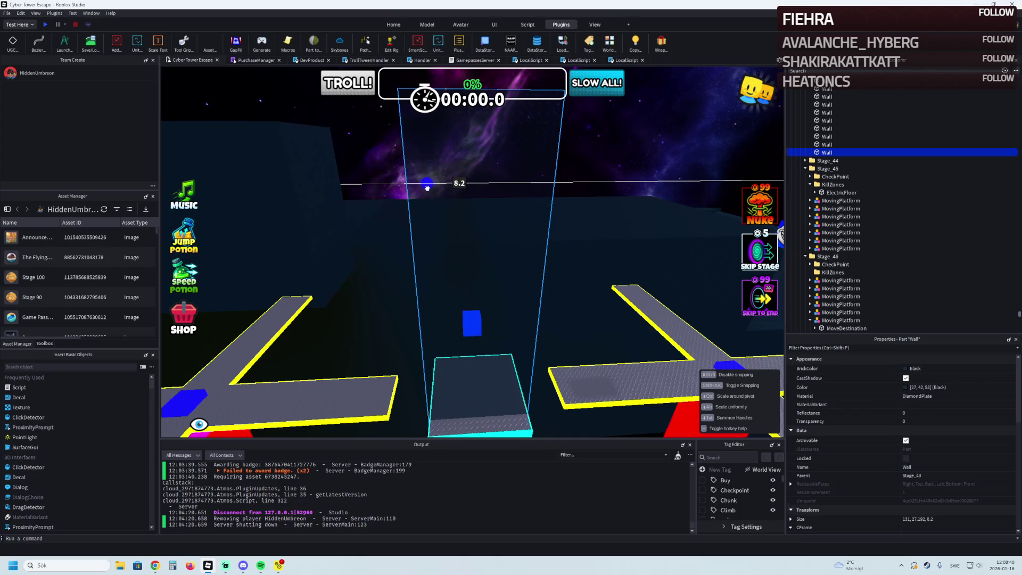
{"action": "left_click_drag", "start_coordinate": [427, 186], "coordinate": [514, 209]}
{"action": "mouse_move", "coordinate": [600, 220]}
{"action": "left_mouse_down"}
{"action": "mouse_move", "coordinate": [467, 233]}
{"action": "mouse_move", "coordinate": [517, 231]}
{"action": "mouse_move", "coordinate": [519, 247]}
{"action": "mouse_move", "coordinate": [445, 224]}
{"action": "mouse_move", "coordinate": [470, 231]}
{"action": "mouse_move", "coordinate": [445, 165]}
{"action": "mouse_move", "coordinate": [382, 183]}
{"action": "left_mouse_up"}
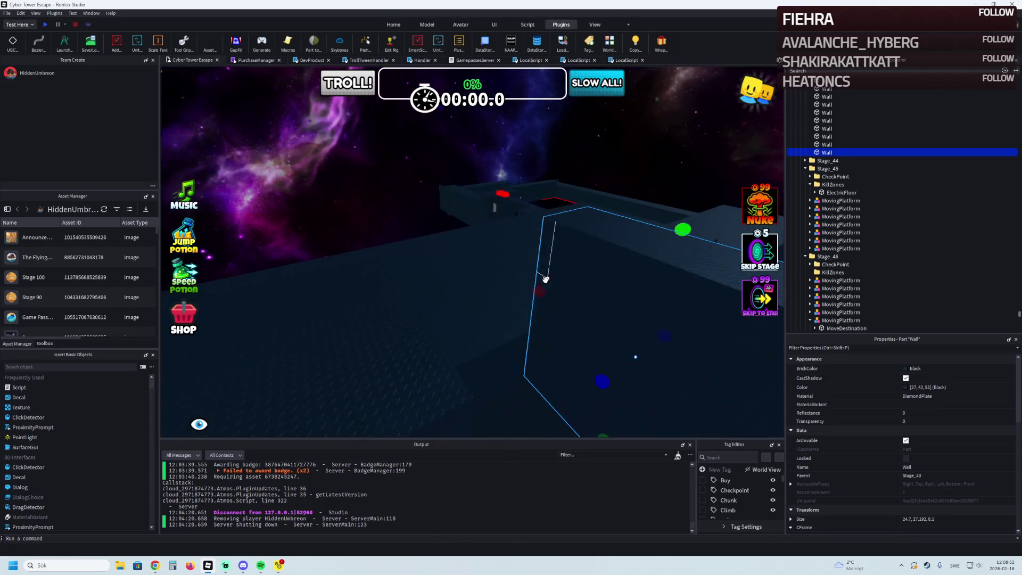
Lengthen another long wall to about 212.8 studs and begin resizing the short end wall.
{"action": "left_click", "coordinate": [467, 327]}
{"action": "mouse_move", "coordinate": [468, 326]}
{"action": "left_mouse_down"}
{"action": "mouse_move", "coordinate": [502, 316]}
{"action": "mouse_move", "coordinate": [449, 319]}
{"action": "mouse_move", "coordinate": [427, 294]}
{"action": "left_mouse_up"}
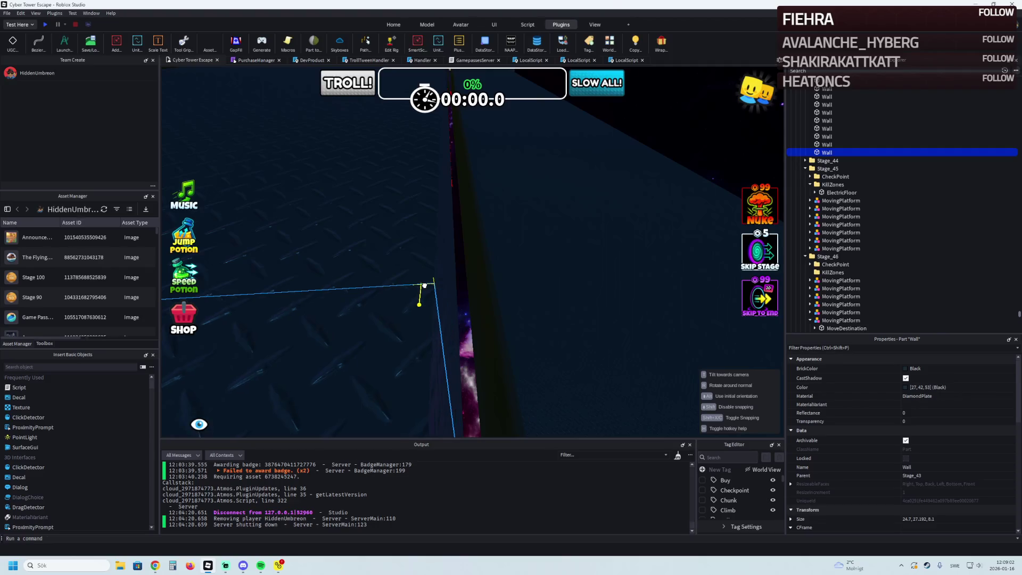
{"action": "mouse_move", "coordinate": [424, 284]}
{"action": "left_mouse_down"}
{"action": "mouse_move", "coordinate": [449, 228]}
{"action": "mouse_move", "coordinate": [486, 291]}
{"action": "left_mouse_up"}
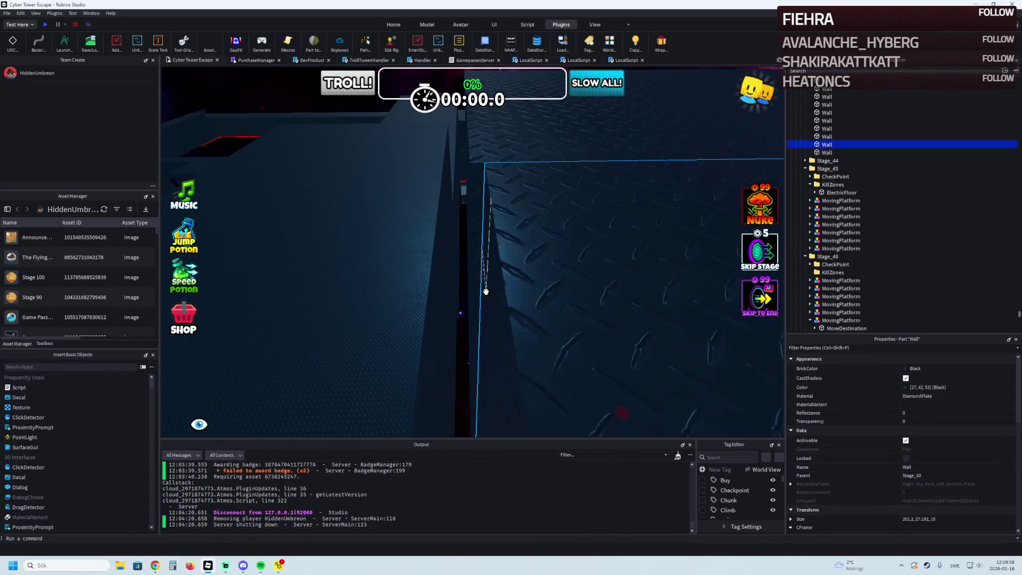
{"action": "left_click", "coordinate": [490, 182]}
{"action": "left_click_drag", "start_coordinate": [452, 354], "coordinate": [462, 343]}
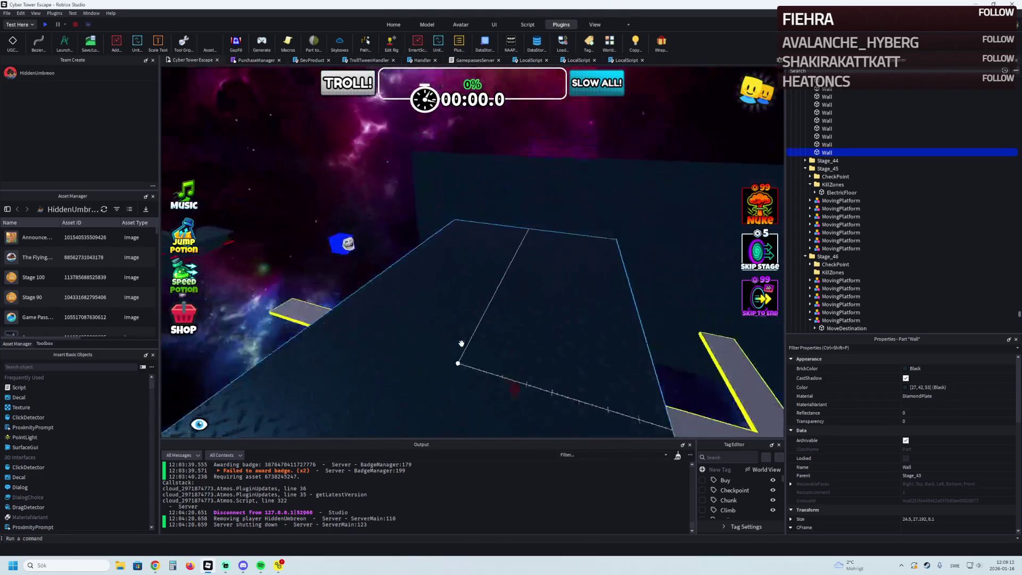
{"action": "key", "text": "s"}
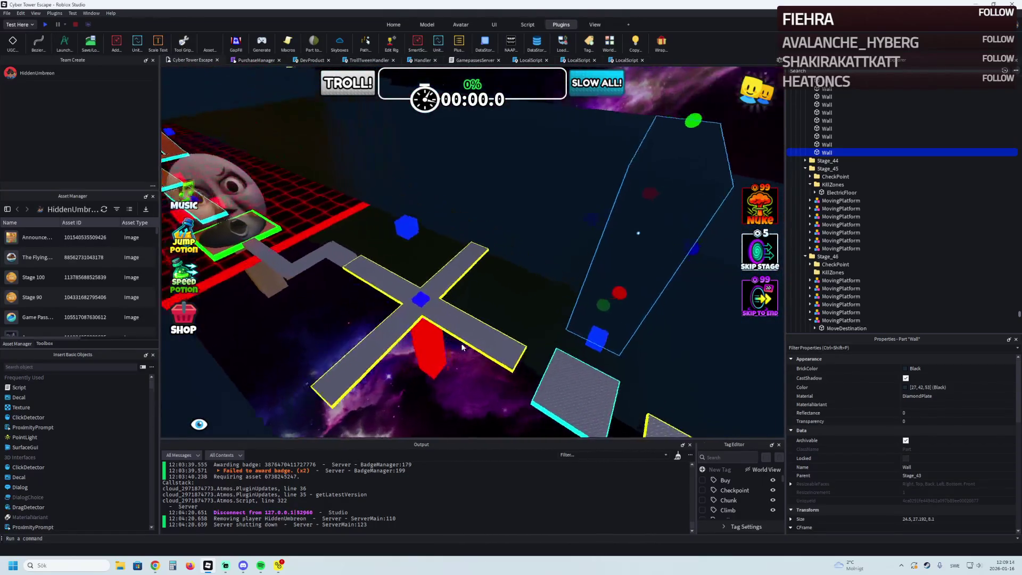
{"action": "key", "text": "w"}
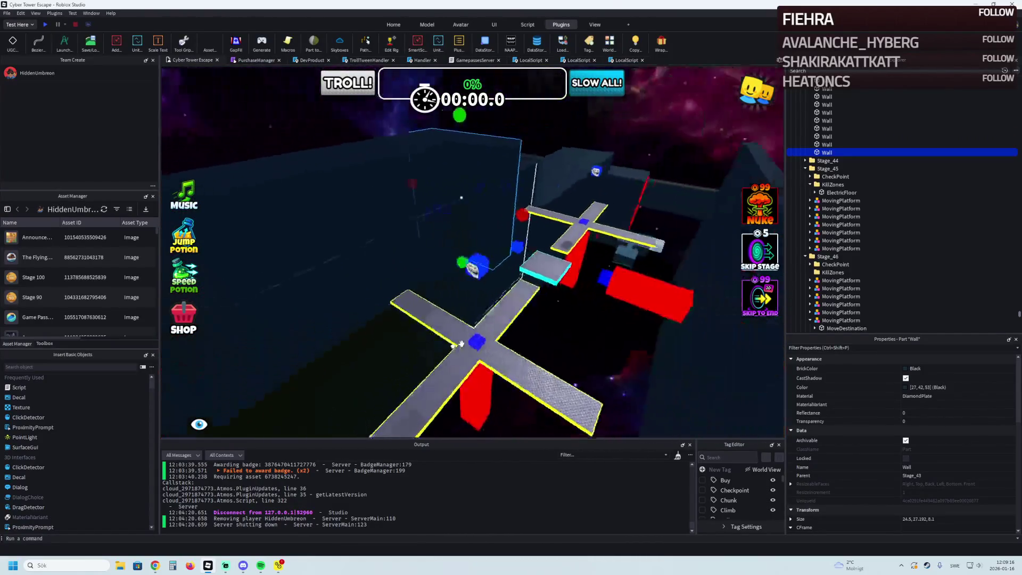
{"action": "key", "text": "w"}
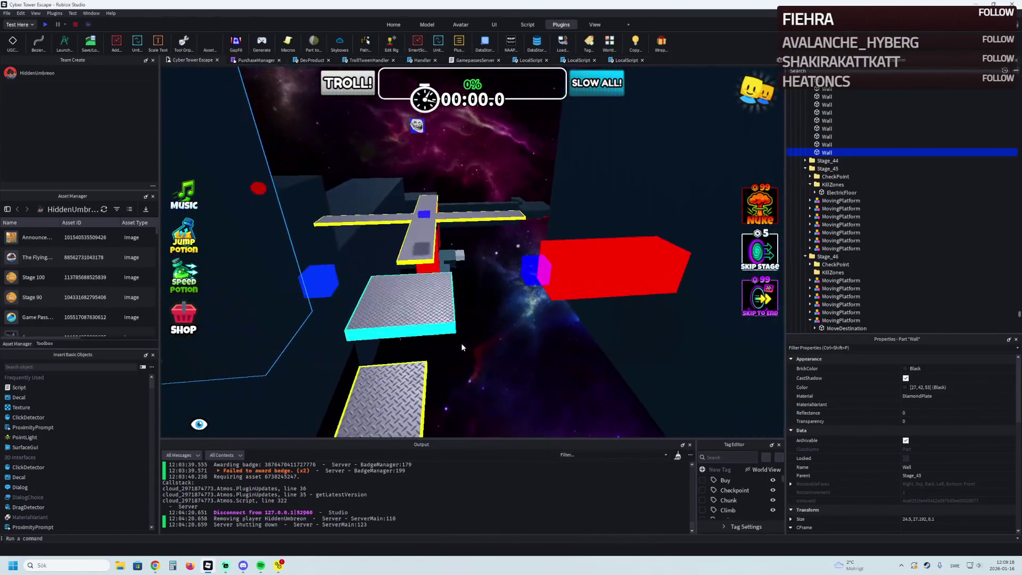
{"action": "key", "text": "s"}
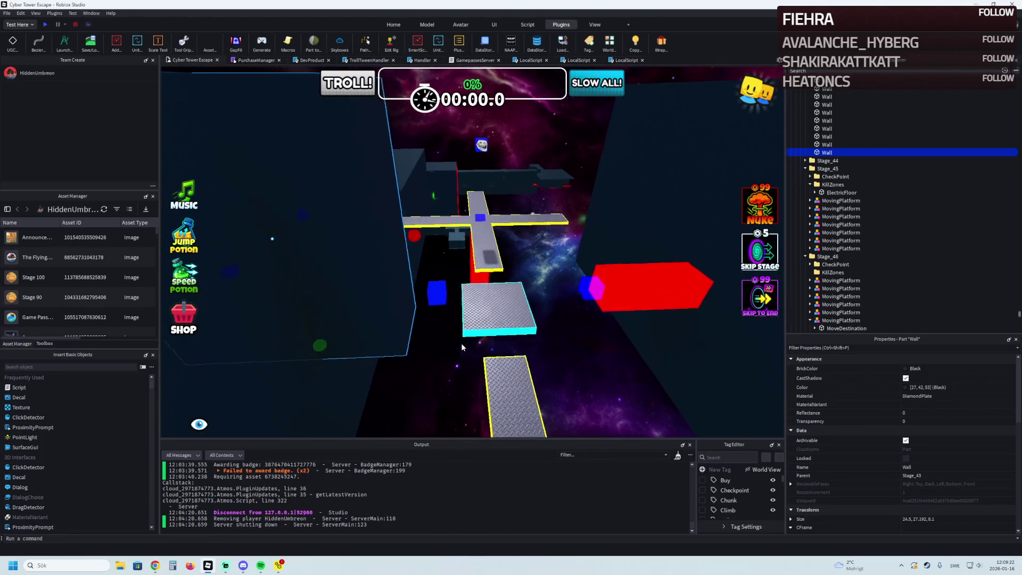
Duplicate the end wall, reposition the copy and narrow it to 14 studs, and narrow another to 22.8.
{"action": "key", "text": "Left"}
{"action": "key", "text": "ctrl+d"}
{"action": "key", "text": "d"}
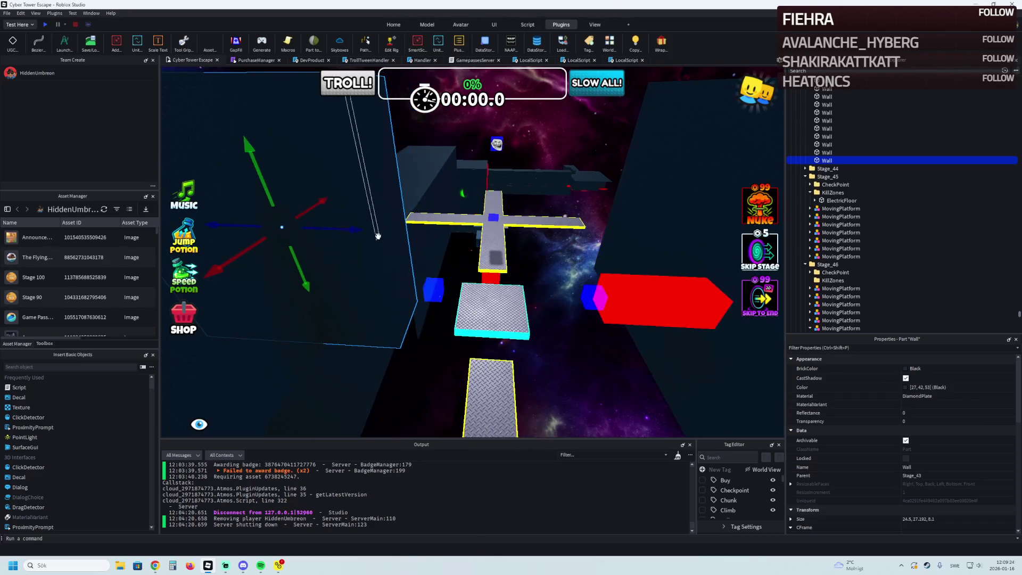
{"action": "mouse_move", "coordinate": [362, 232]}
{"action": "left_mouse_down"}
{"action": "mouse_move", "coordinate": [410, 301]}
{"action": "mouse_move", "coordinate": [468, 243]}
{"action": "left_mouse_up"}
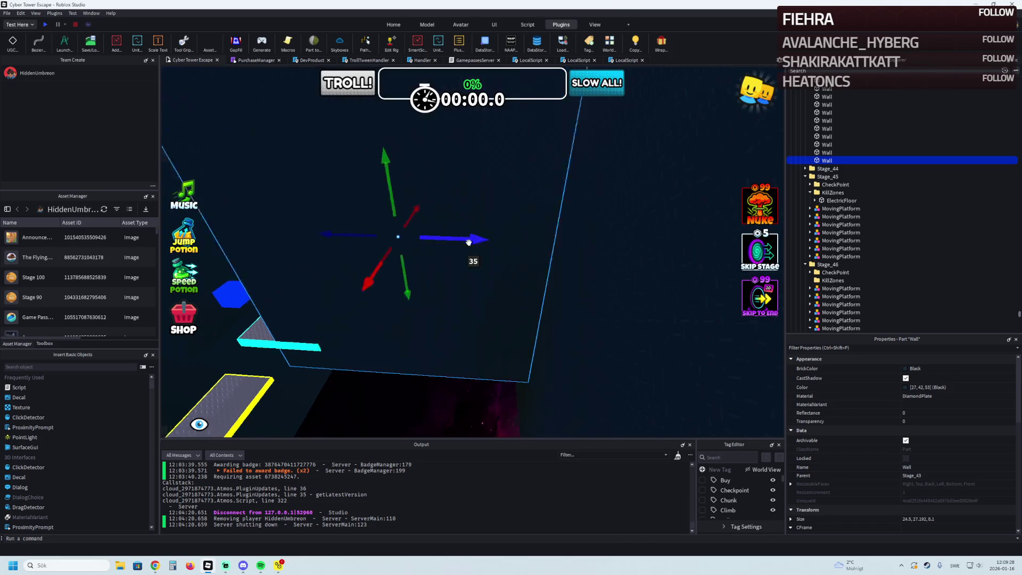
{"action": "key", "text": "w"}
{"action": "left_click_drag", "start_coordinate": [398, 234], "coordinate": [480, 235]}
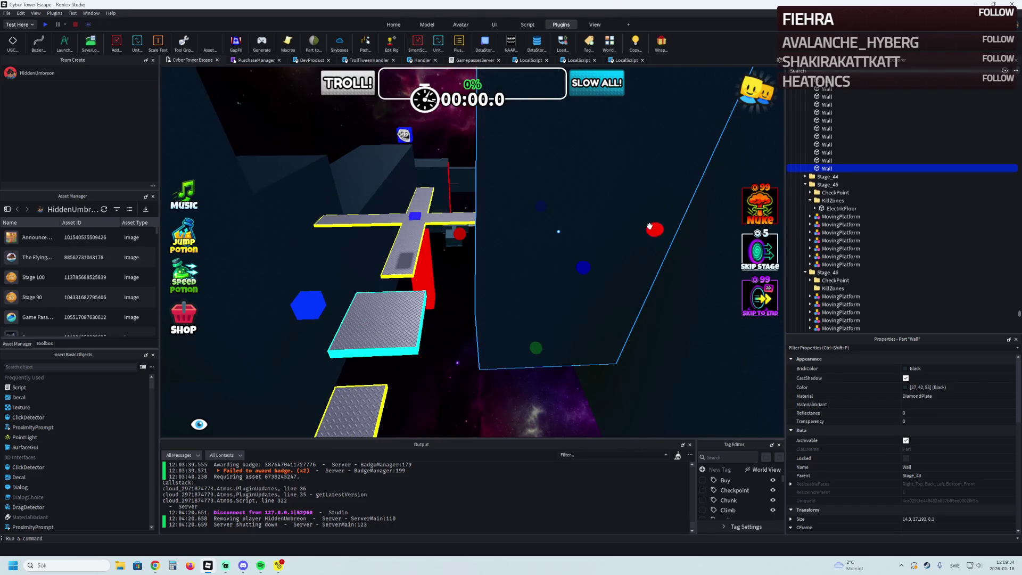
{"action": "left_click_drag", "start_coordinate": [649, 226], "coordinate": [644, 229]}
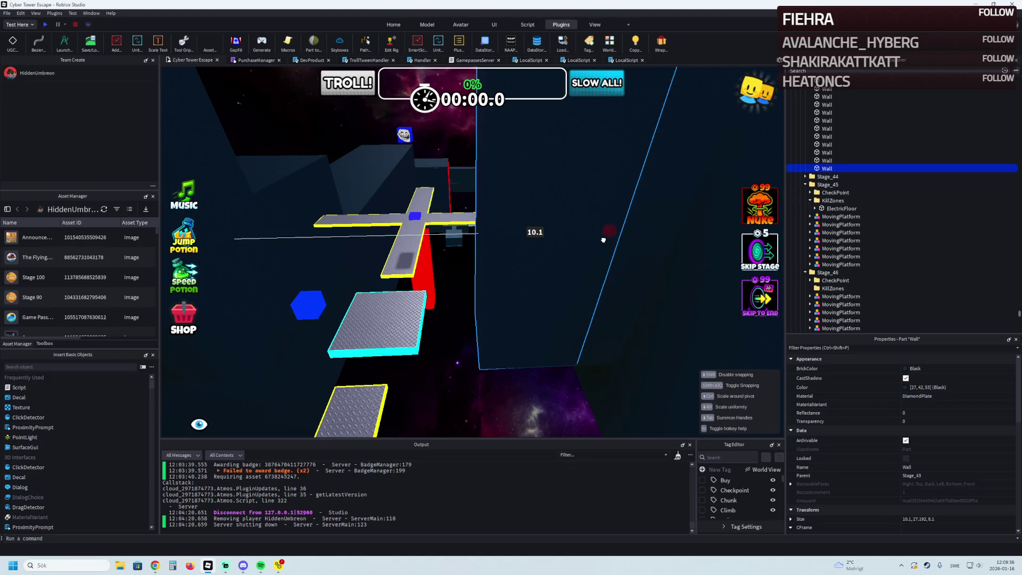
{"action": "mouse_move", "coordinate": [607, 230]}
{"action": "left_mouse_down"}
{"action": "mouse_move", "coordinate": [570, 247]}
{"action": "mouse_move", "coordinate": [564, 231]}
{"action": "mouse_move", "coordinate": [441, 226]}
{"action": "mouse_move", "coordinate": [457, 299]}
{"action": "left_mouse_up"}
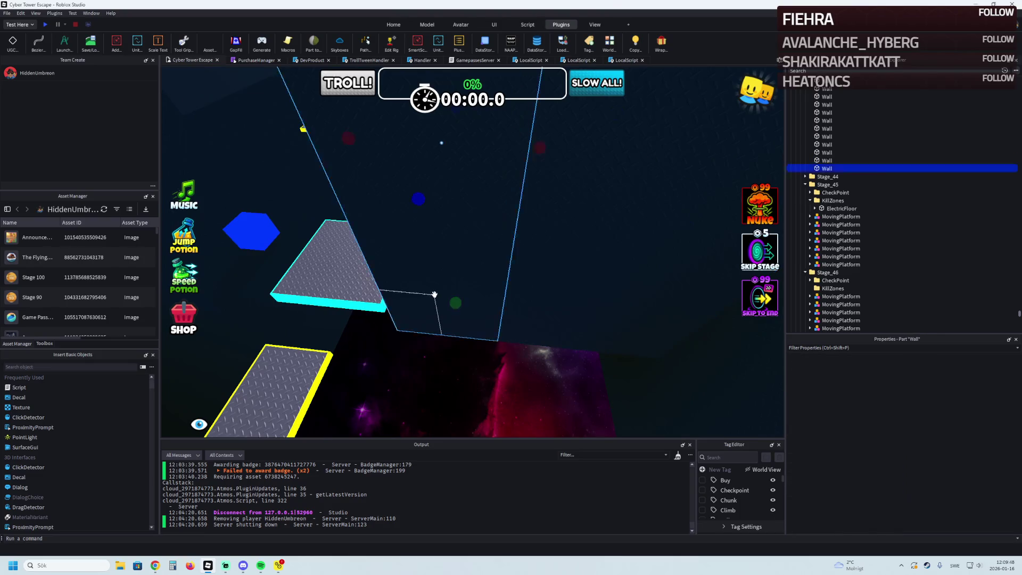
{"action": "key", "text": "f"}
{"action": "mouse_move", "coordinate": [487, 249]}
{"action": "left_mouse_down"}
{"action": "mouse_move", "coordinate": [420, 256]}
{"action": "mouse_move", "coordinate": [355, 334]}
{"action": "mouse_move", "coordinate": [343, 311]}
{"action": "mouse_move", "coordinate": [348, 274]}
{"action": "mouse_move", "coordinate": [472, 235]}
{"action": "left_mouse_up"}
{"action": "left_click_drag", "start_coordinate": [489, 149], "coordinate": [481, 158]}
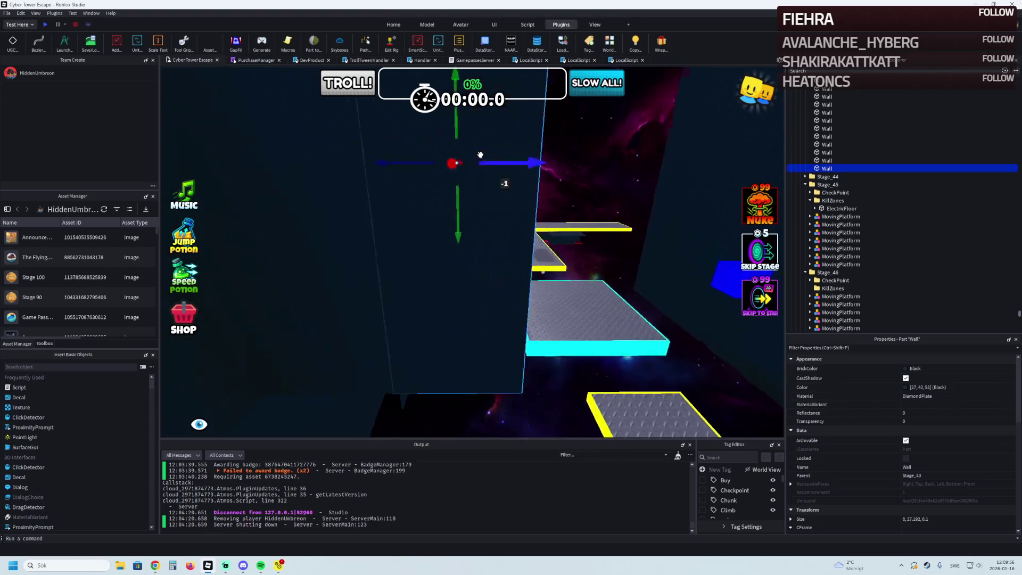
{"action": "left_click", "coordinate": [458, 165]}
{"action": "mouse_move", "coordinate": [523, 217]}
{"action": "left_mouse_down"}
{"action": "mouse_move", "coordinate": [494, 221]}
{"action": "mouse_move", "coordinate": [550, 204]}
{"action": "mouse_move", "coordinate": [559, 220]}
{"action": "left_mouse_up"}
Slide the blue moving platform about 26 studs sideways and bring its destination cube into view.
{"action": "left_click", "coordinate": [564, 288]}
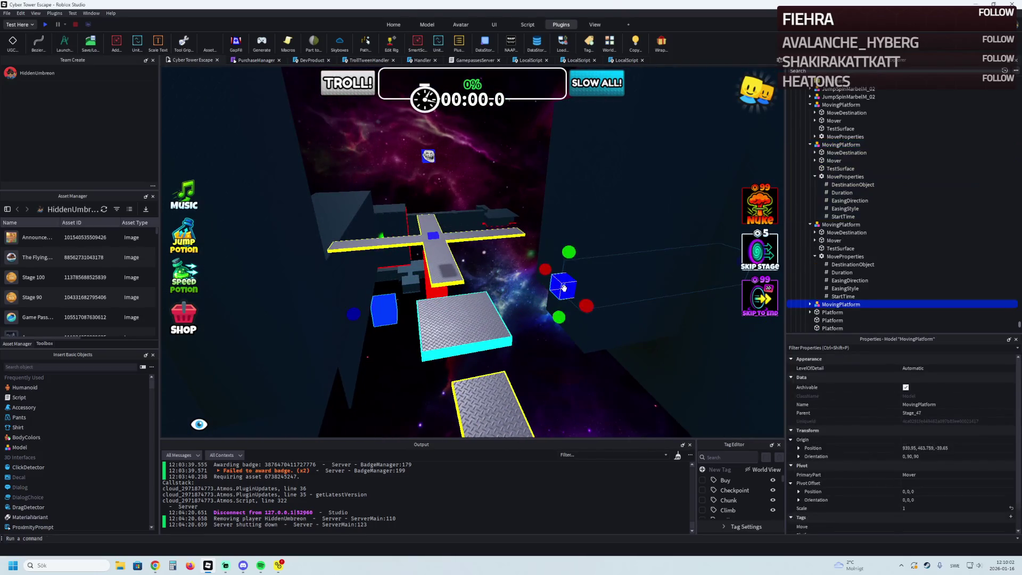
{"action": "mouse_move", "coordinate": [551, 287]}
{"action": "left_mouse_down"}
{"action": "mouse_move", "coordinate": [468, 298]}
{"action": "mouse_move", "coordinate": [347, 347]}
{"action": "left_mouse_up"}
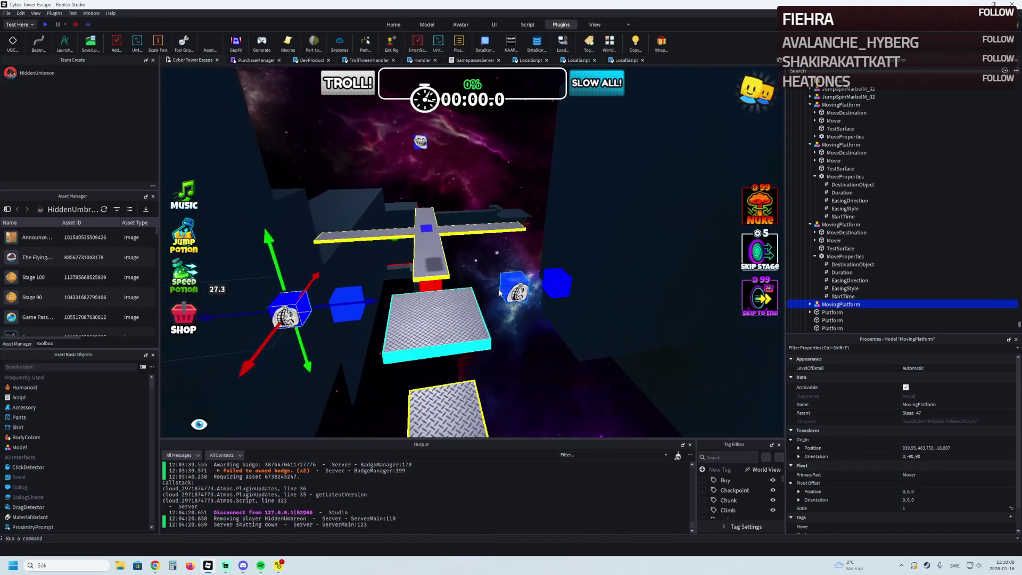
{"action": "left_click", "coordinate": [519, 285]}
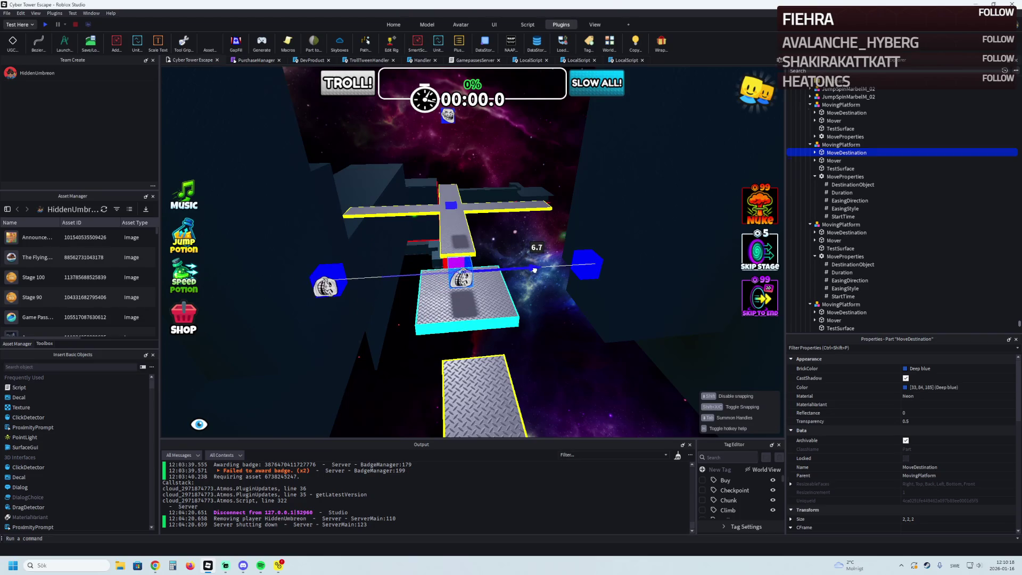
{"action": "key", "text": "a"}
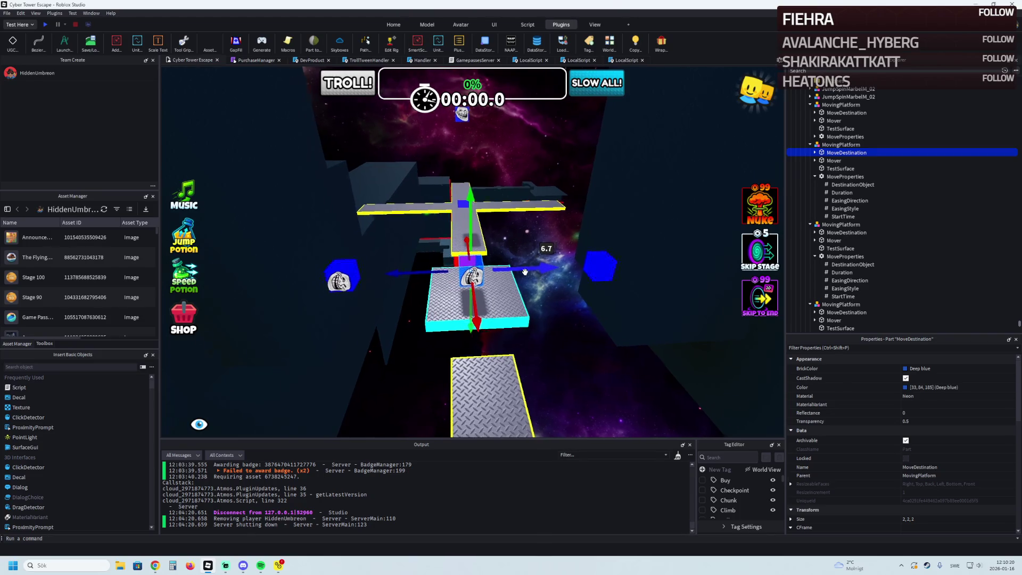
{"action": "key", "text": "w"}
{"action": "key", "text": "f"}
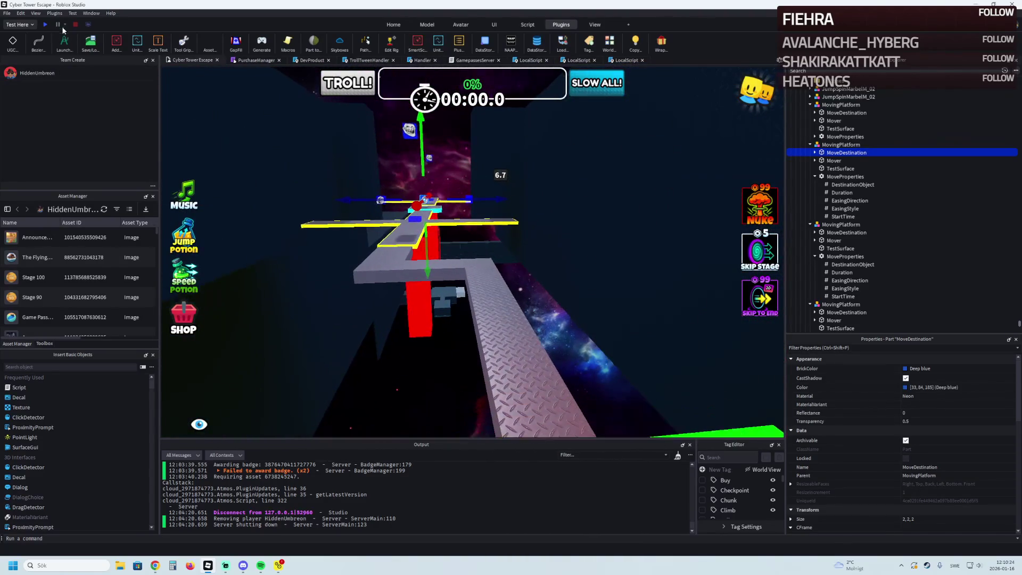
Playtest by walking the avatar over the cross platforms and moving blocks to the next green pad, then stop.
{"action": "left_click", "coordinate": [45, 24]}
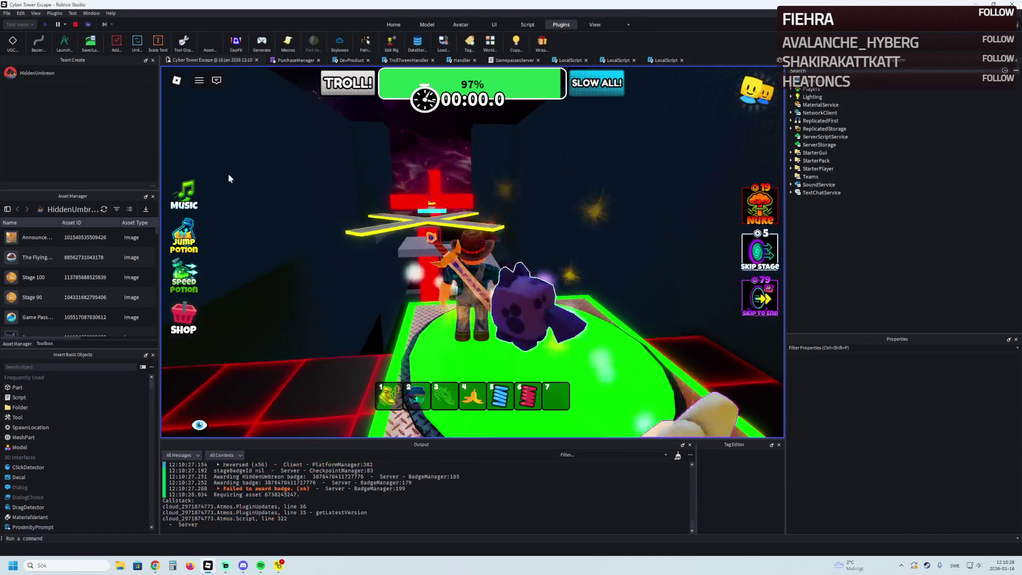
{"action": "key", "text": "w"}
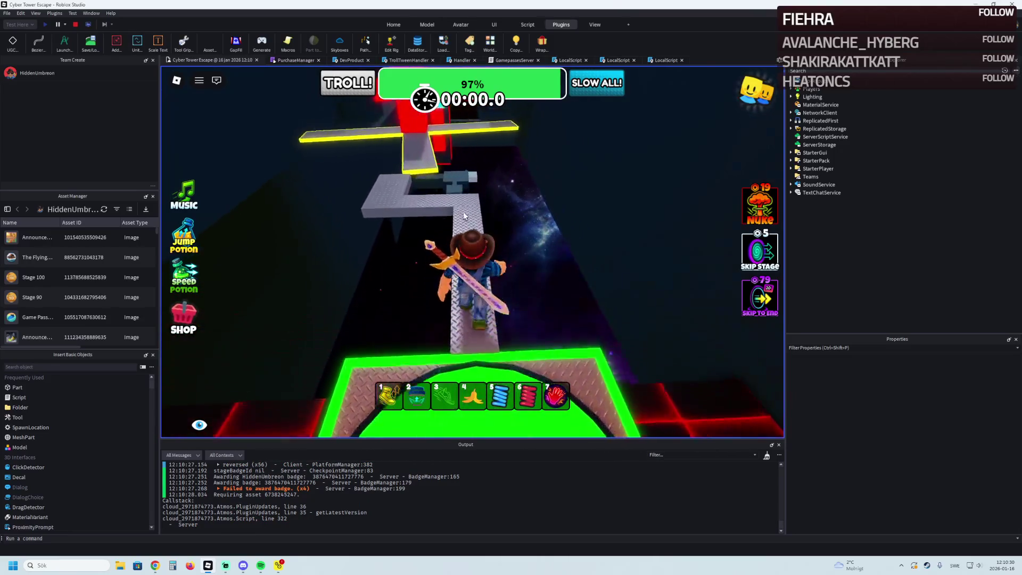
{"action": "key", "text": "w"}
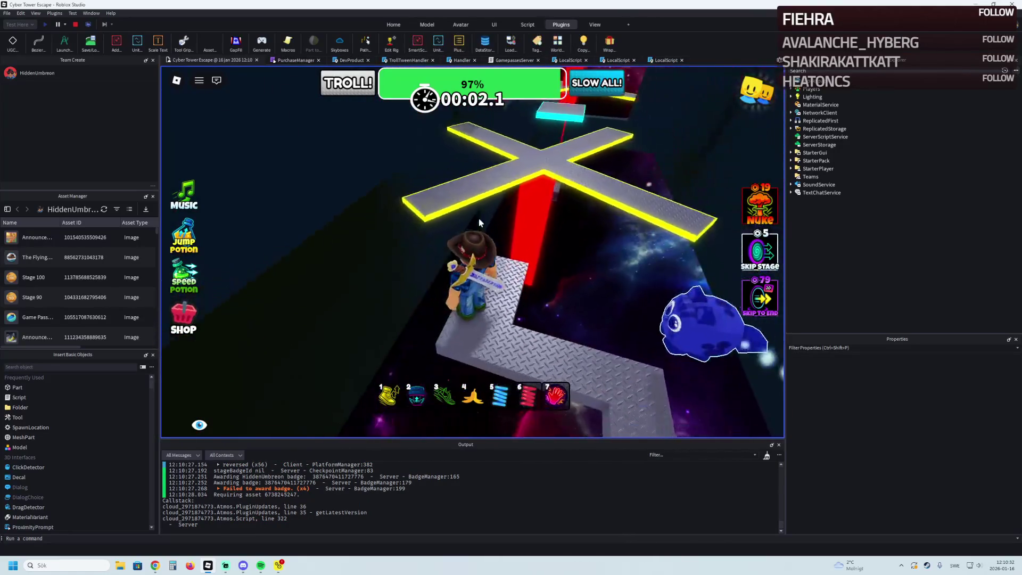
{"action": "key", "text": "w"}
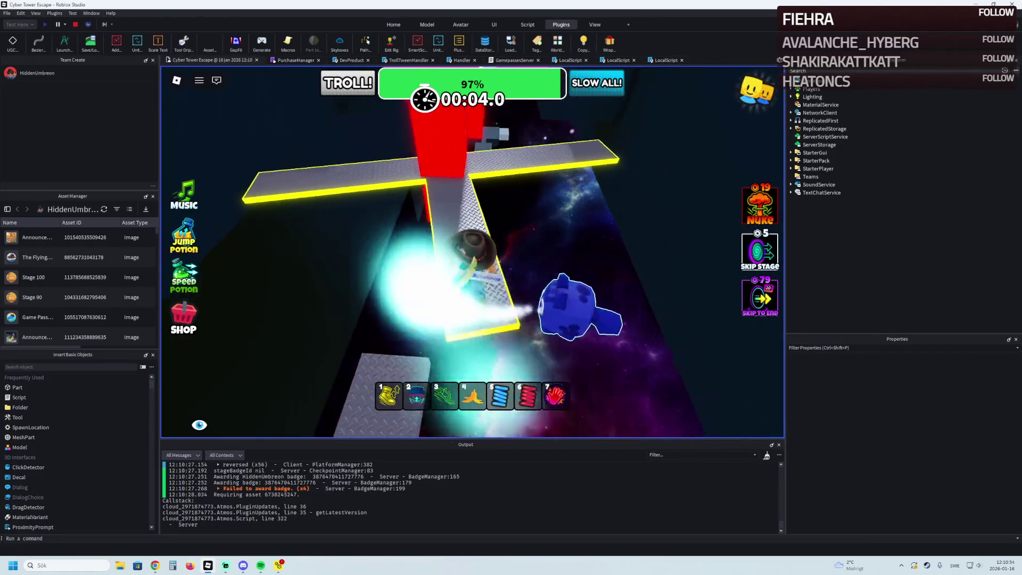
{"action": "key", "text": "w"}
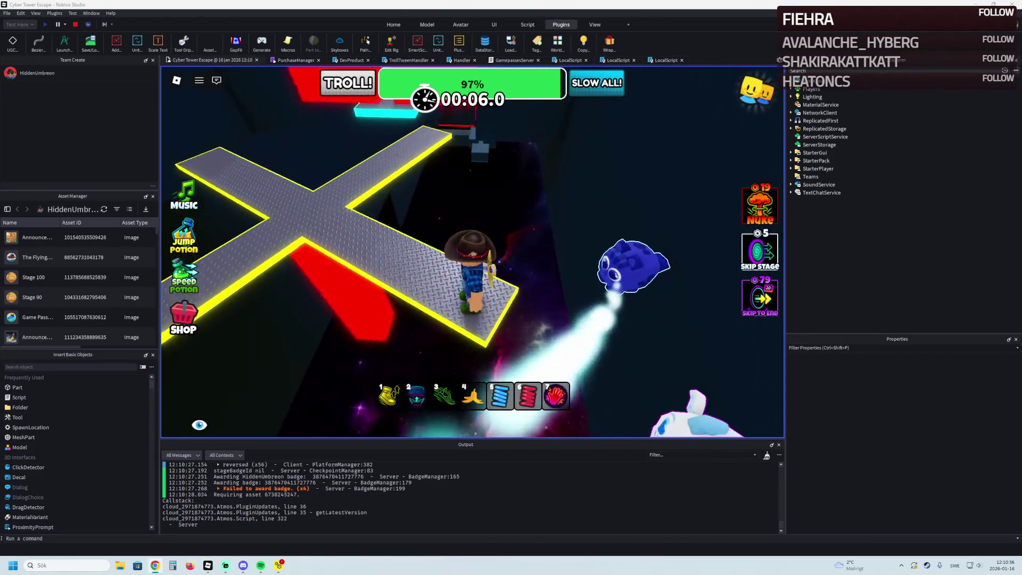
{"action": "key", "text": "w"}
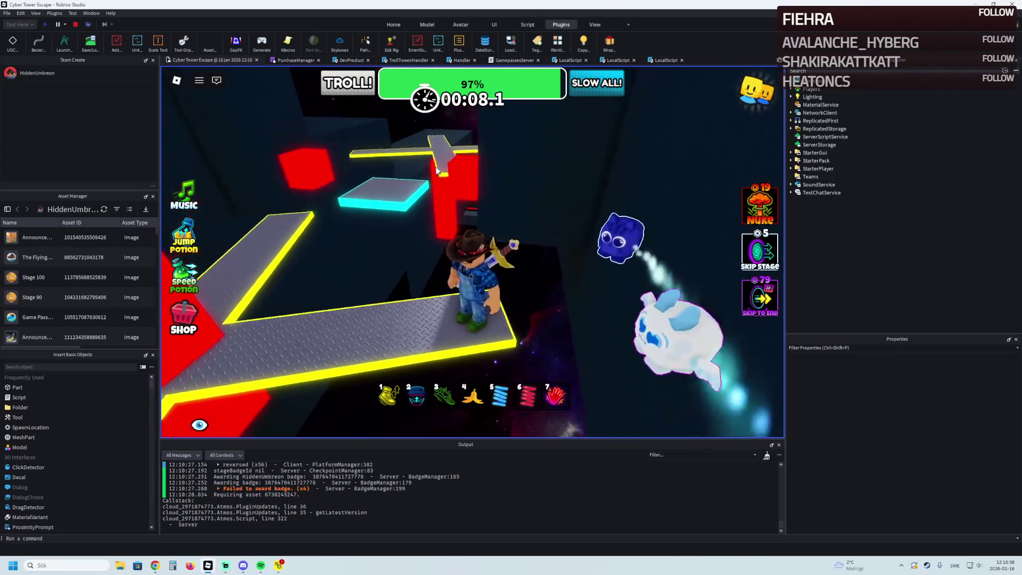
{"action": "key", "text": "w"}
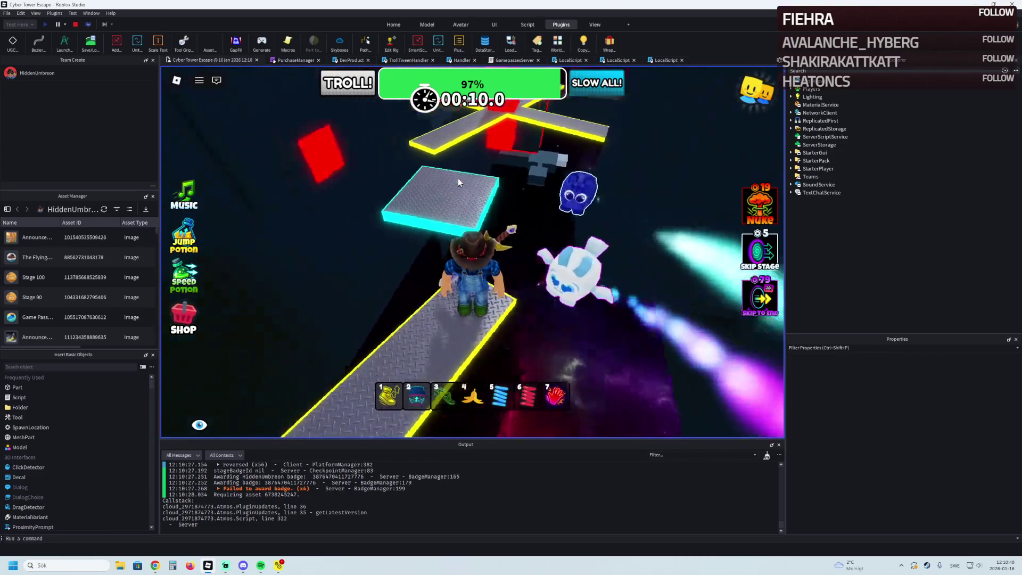
{"action": "key", "text": "w"}
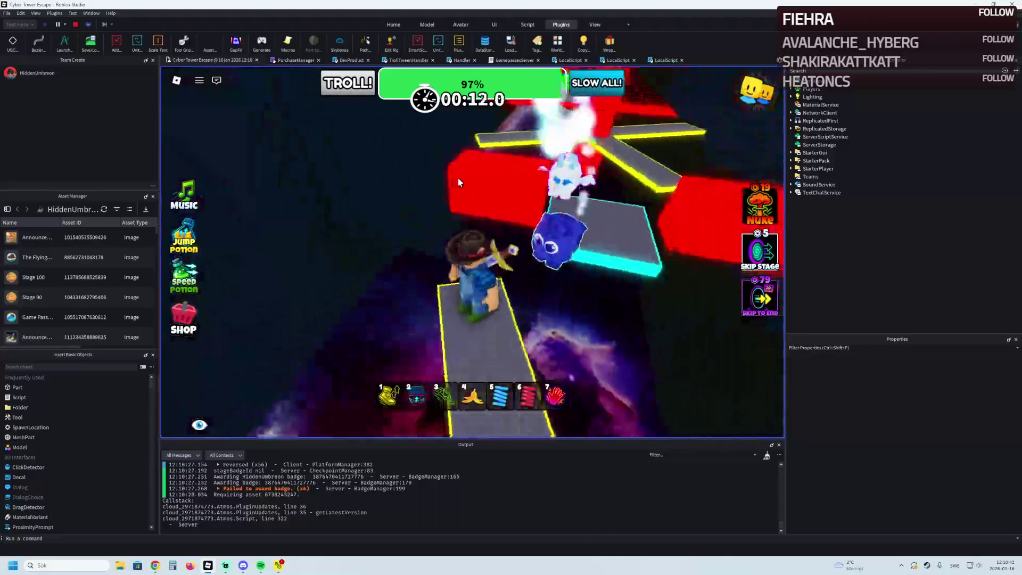
{"action": "key", "text": "w"}
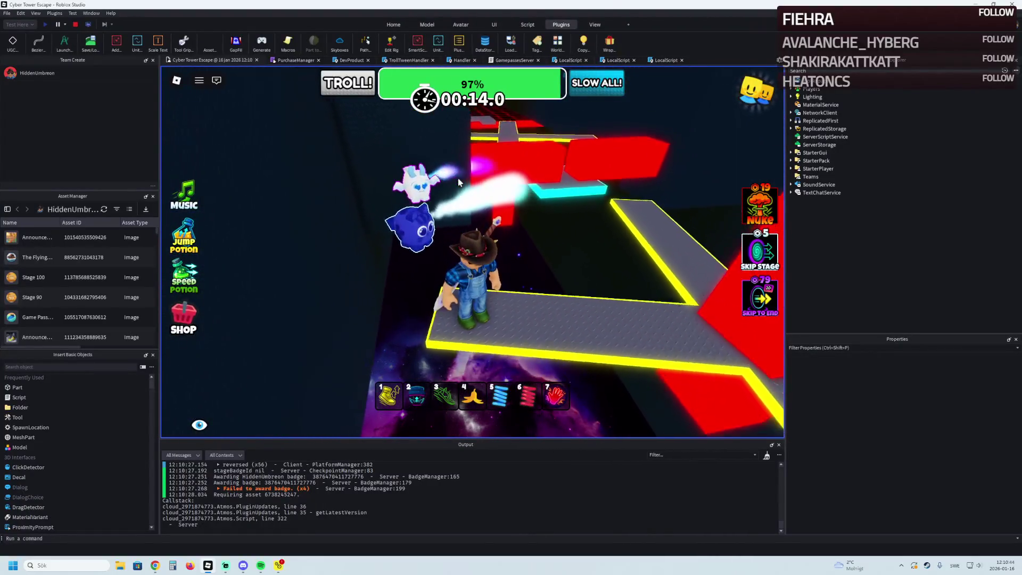
{"action": "key", "text": "w"}
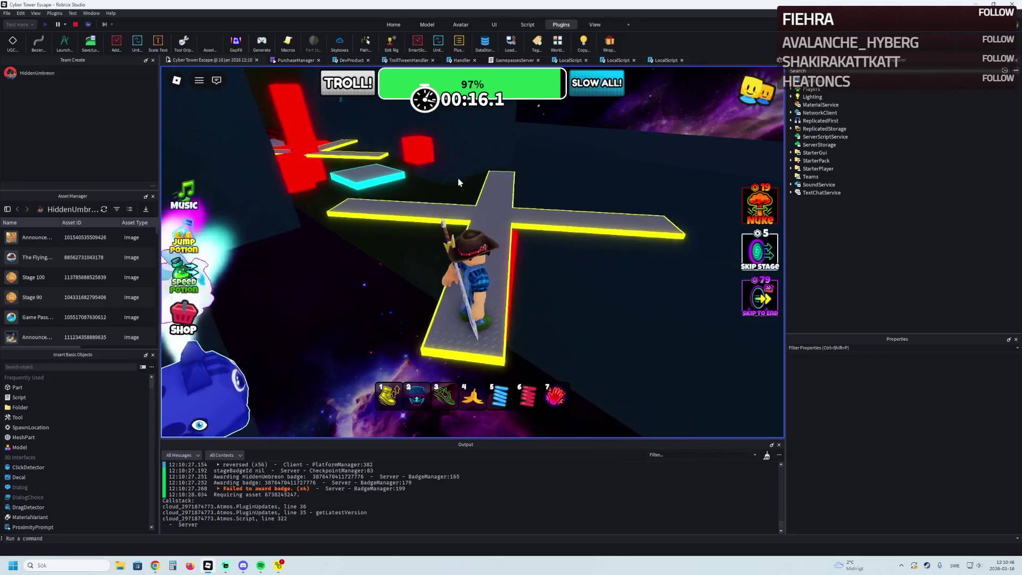
{"action": "key", "text": "w"}
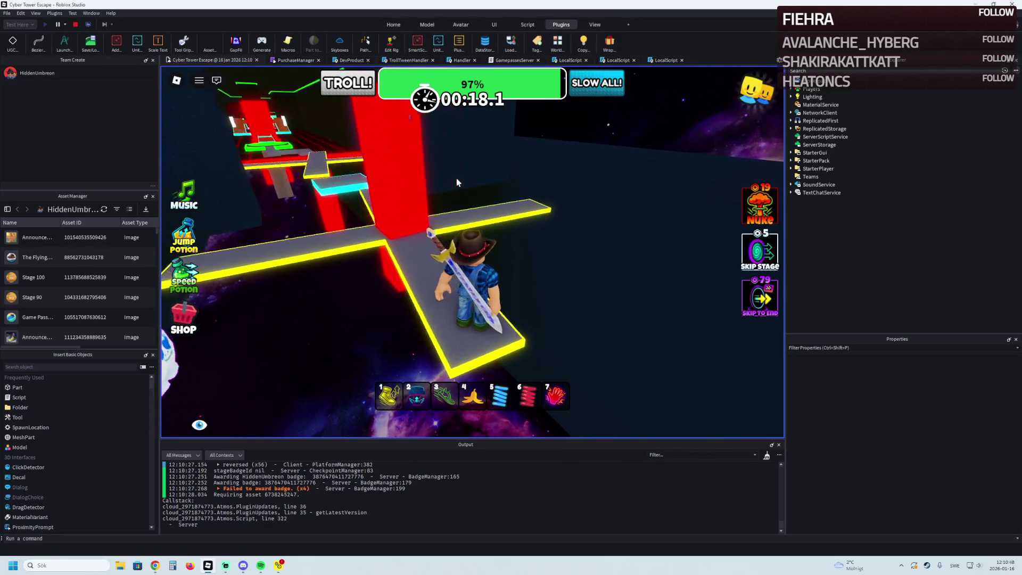
{"action": "key", "text": "w"}
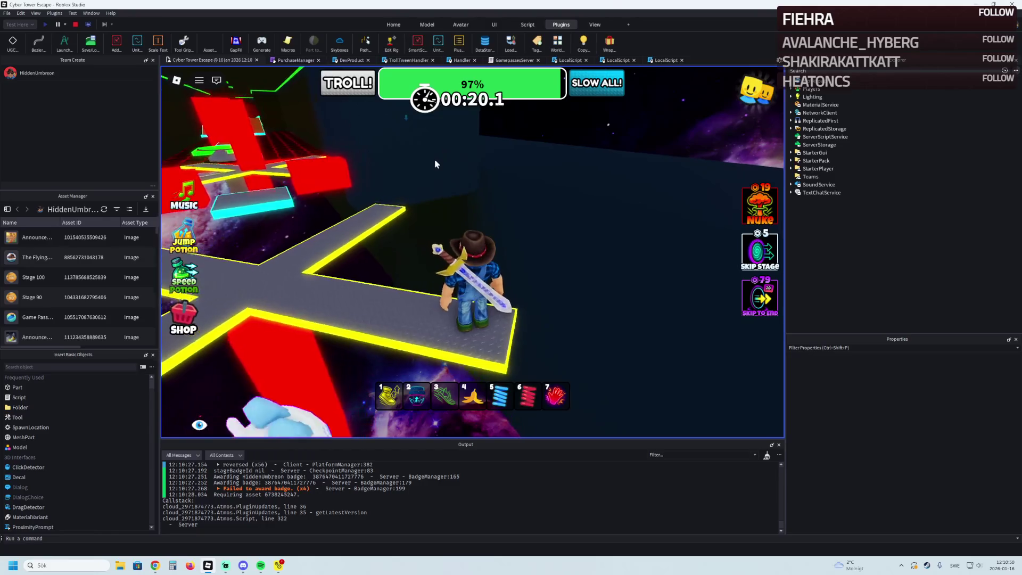
{"action": "key", "text": "w"}
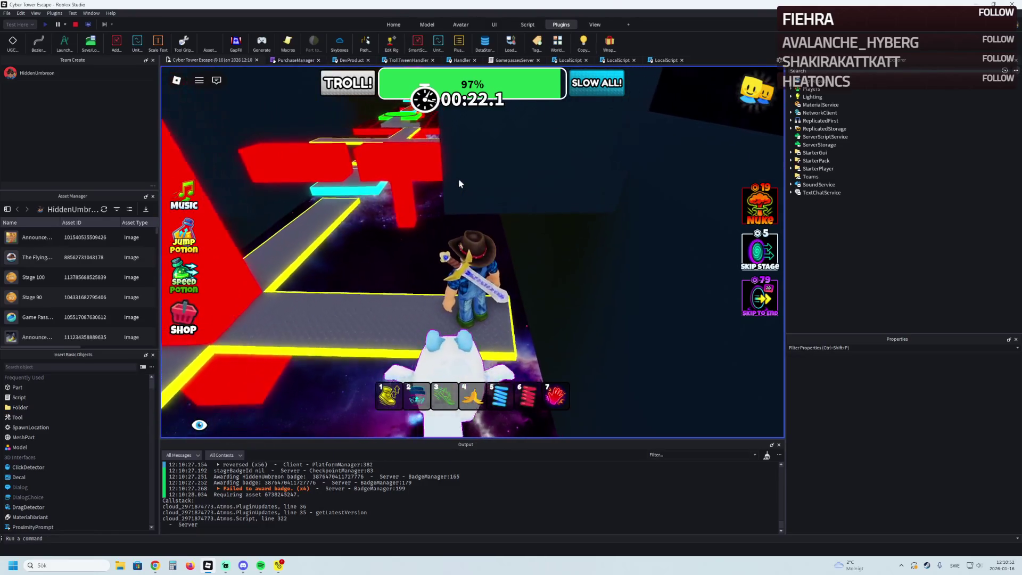
{"action": "key", "text": "w"}
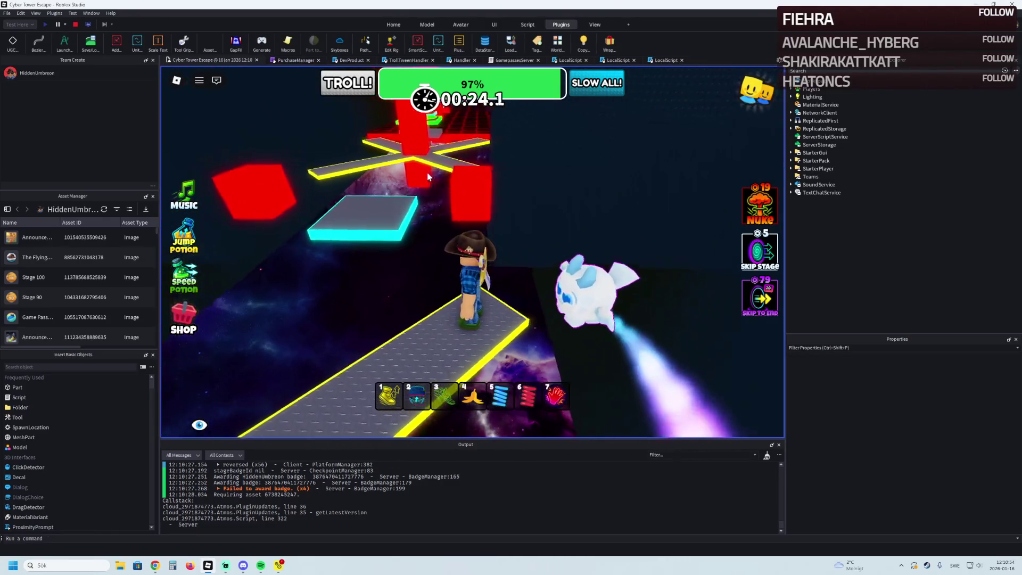
{"action": "key", "text": "w"}
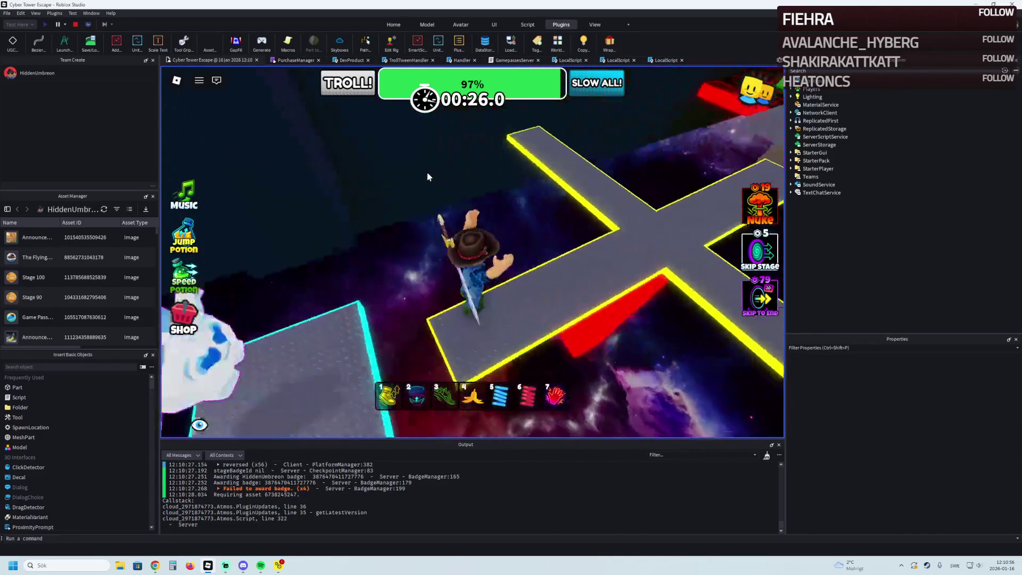
{"action": "key", "text": "w"}
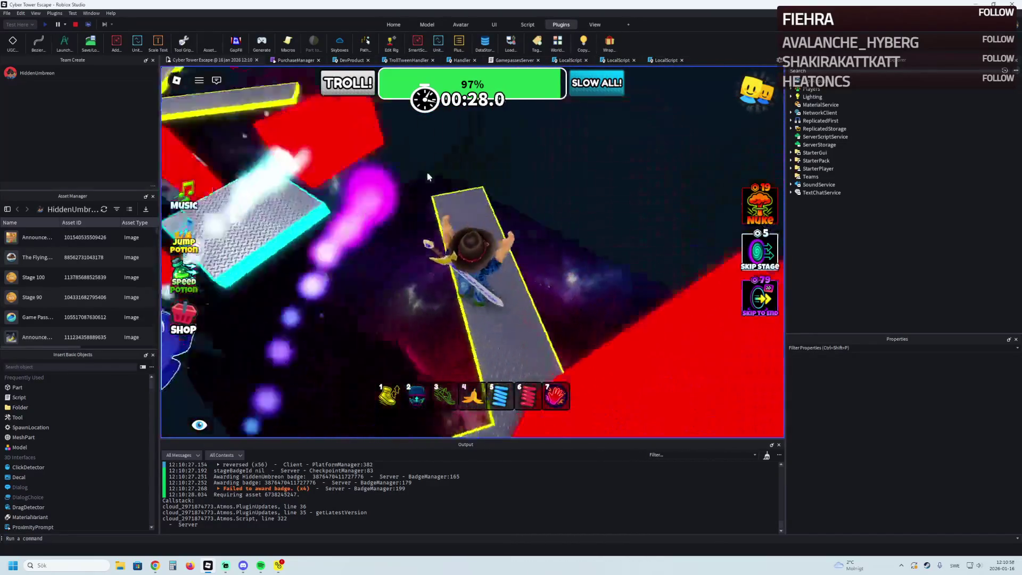
{"action": "key", "text": "w"}
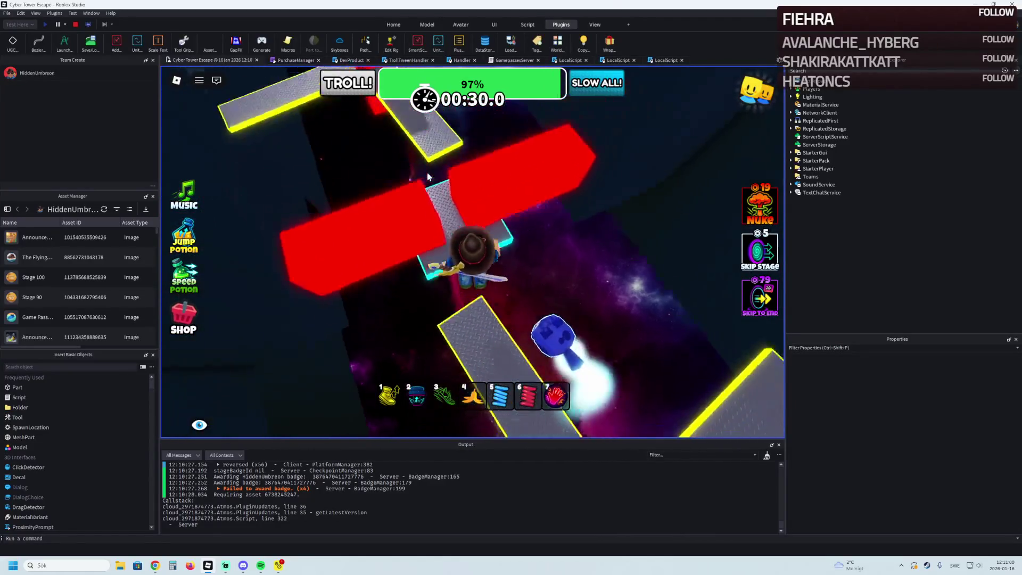
{"action": "left_click", "coordinate": [75, 24]}
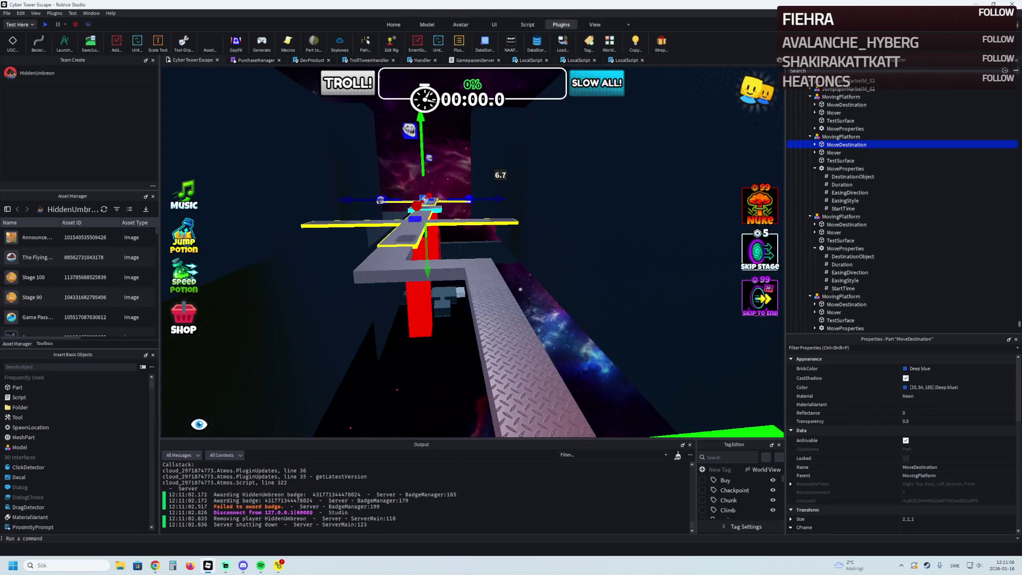
Shift the moving platform's destination block slightly sideways.
{"action": "key", "text": "a"}
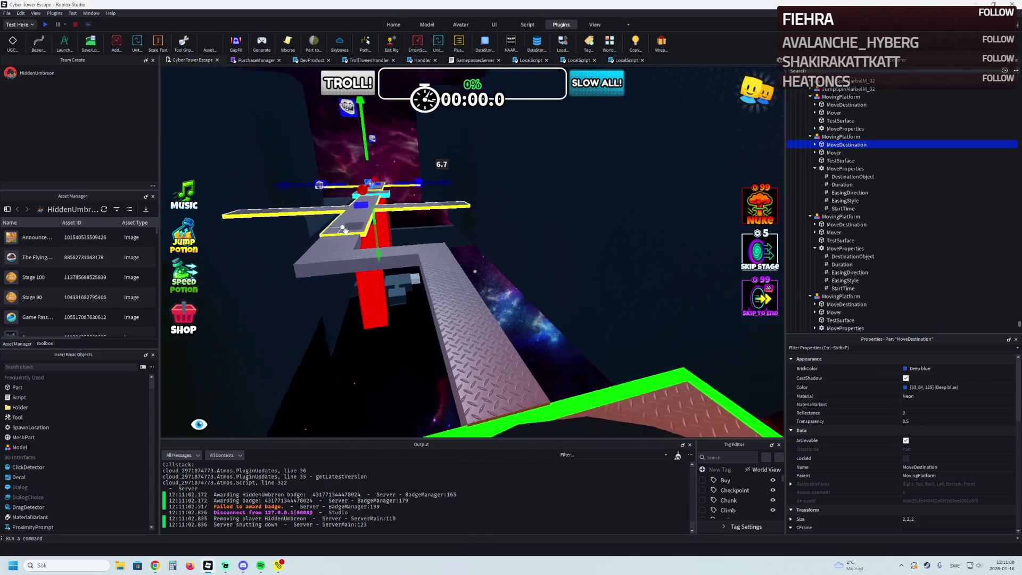
{"action": "key", "text": "w"}
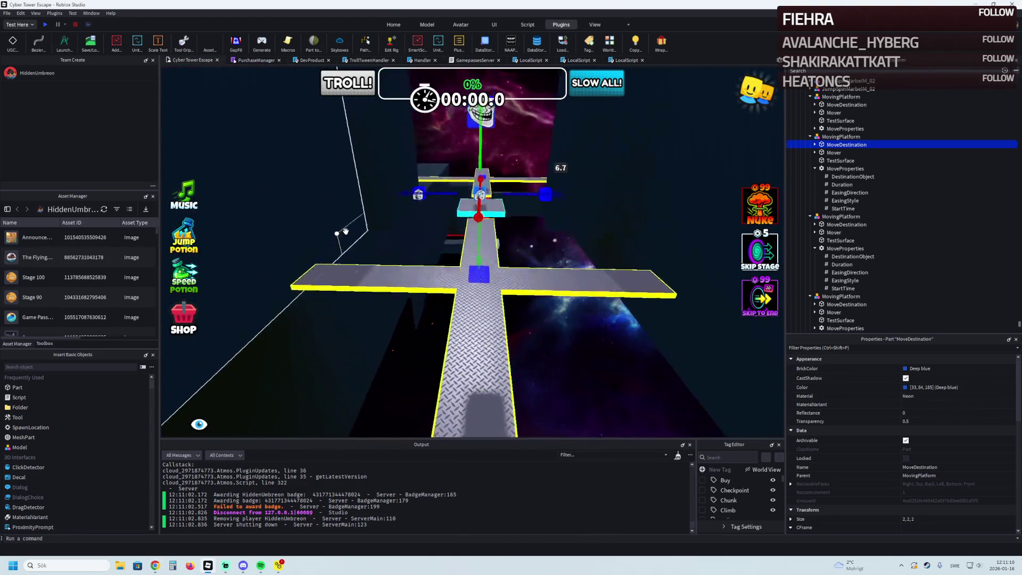
{"action": "scroll", "coordinate": [348, 233], "scroll_direction": "up", "scroll_amount": 3}
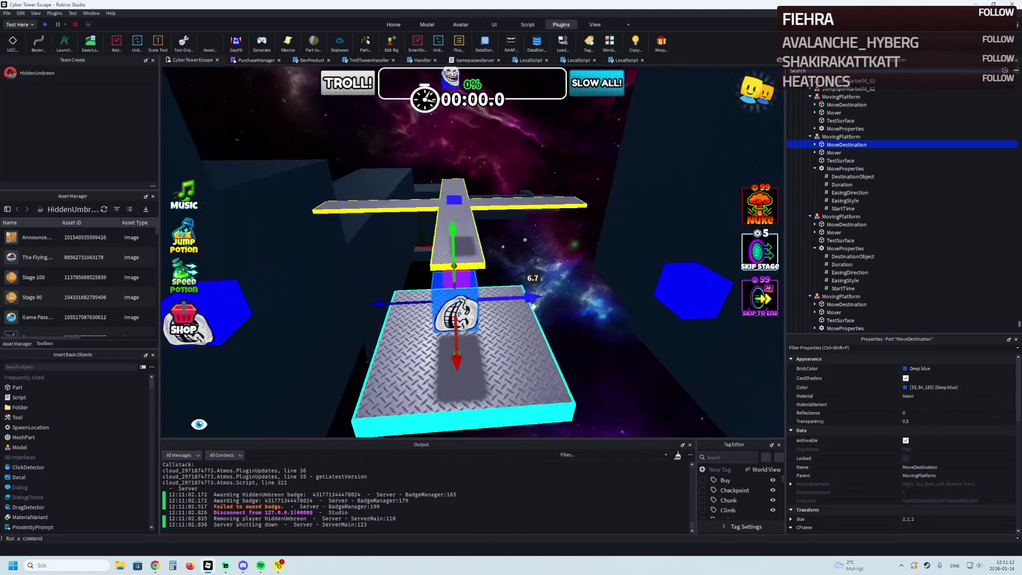
{"action": "scroll", "coordinate": [532, 302], "scroll_direction": "down", "scroll_amount": 2}
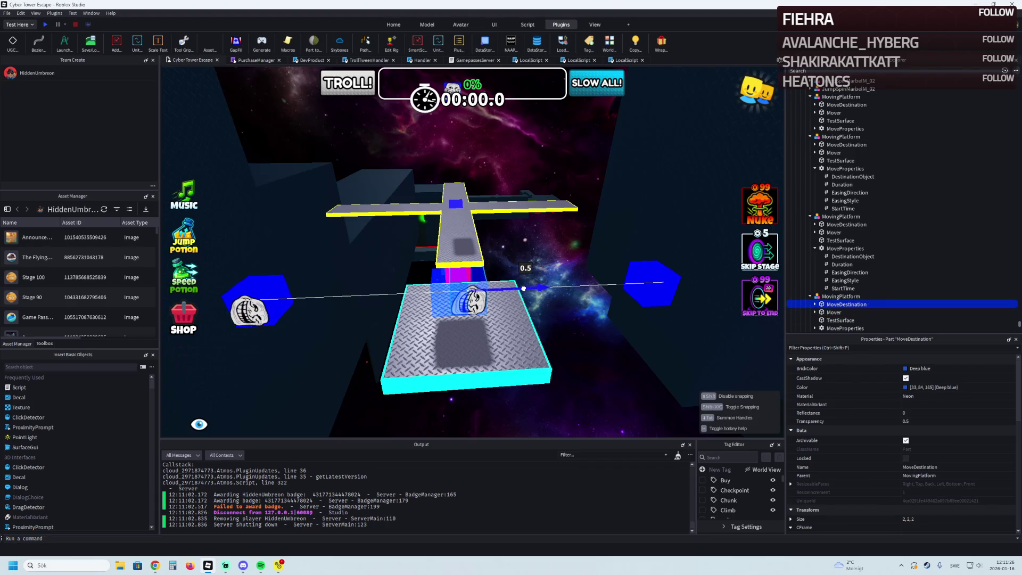
{"action": "left_click_drag", "start_coordinate": [523, 288], "coordinate": [525, 287]}
{"action": "scroll", "coordinate": [289, 278], "scroll_direction": "down", "scroll_amount": 5}
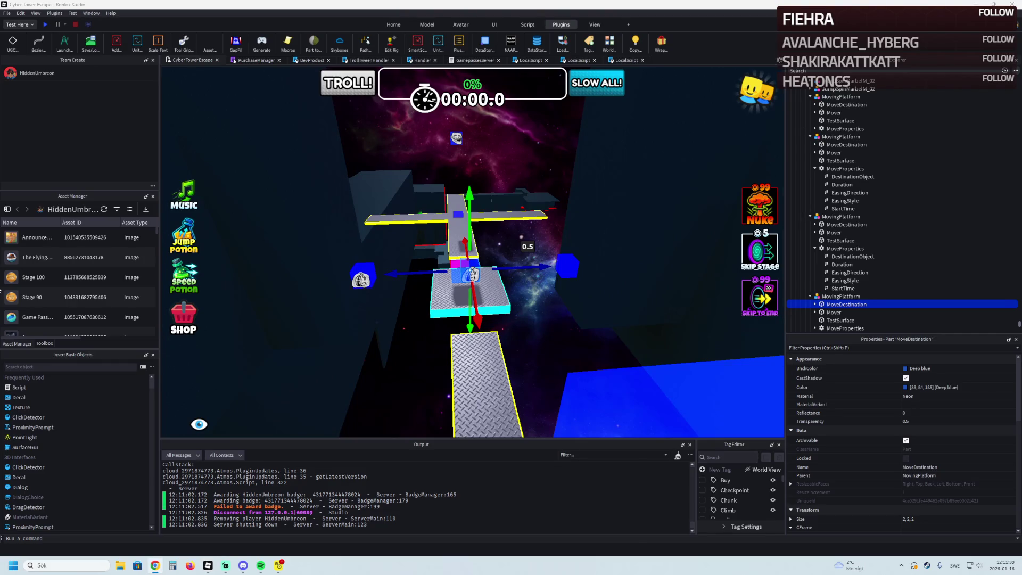
Stretch Stage_45's red ElectricFloor so its length reaches 320.4.
{"action": "key", "text": "Left"}
{"action": "key", "text": "Left"}
{"action": "key", "text": "Left"}
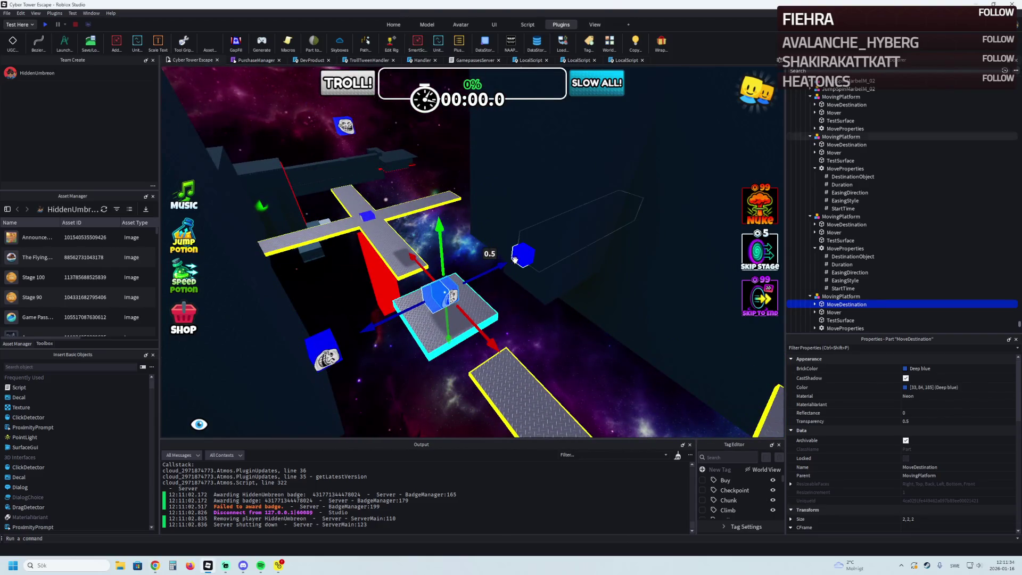
{"action": "key", "text": "Right"}
{"action": "key", "text": "Right"}
{"action": "key", "text": "Right"}
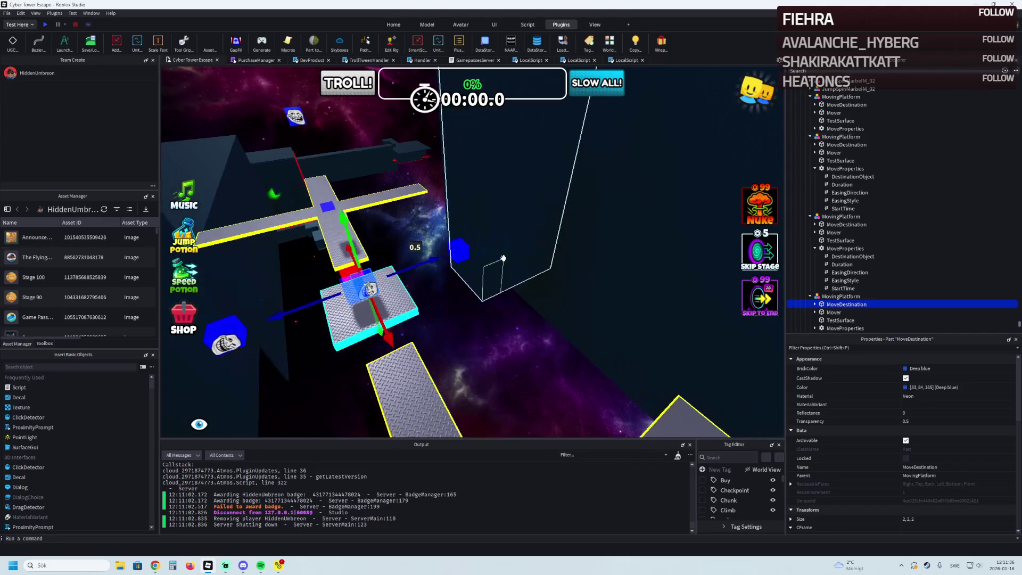
{"action": "key", "text": "Up"}
{"action": "key", "text": "Up"}
{"action": "key", "text": "Up"}
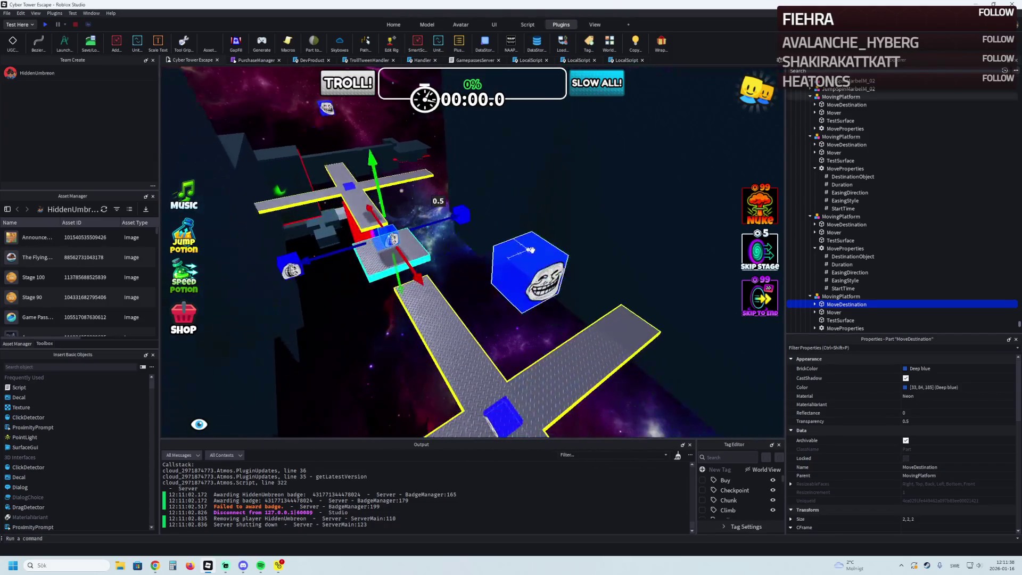
{"action": "left_click", "coordinate": [571, 219]}
{"action": "key", "text": "Up"}
{"action": "key", "text": "Up"}
{"action": "key", "text": "Right"}
{"action": "key", "text": "Right"}
{"action": "mouse_move", "coordinate": [559, 251]}
{"action": "left_mouse_down"}
{"action": "mouse_move", "coordinate": [538, 266]}
{"action": "mouse_move", "coordinate": [414, 275]}
{"action": "mouse_move", "coordinate": [453, 220]}
{"action": "left_mouse_up"}
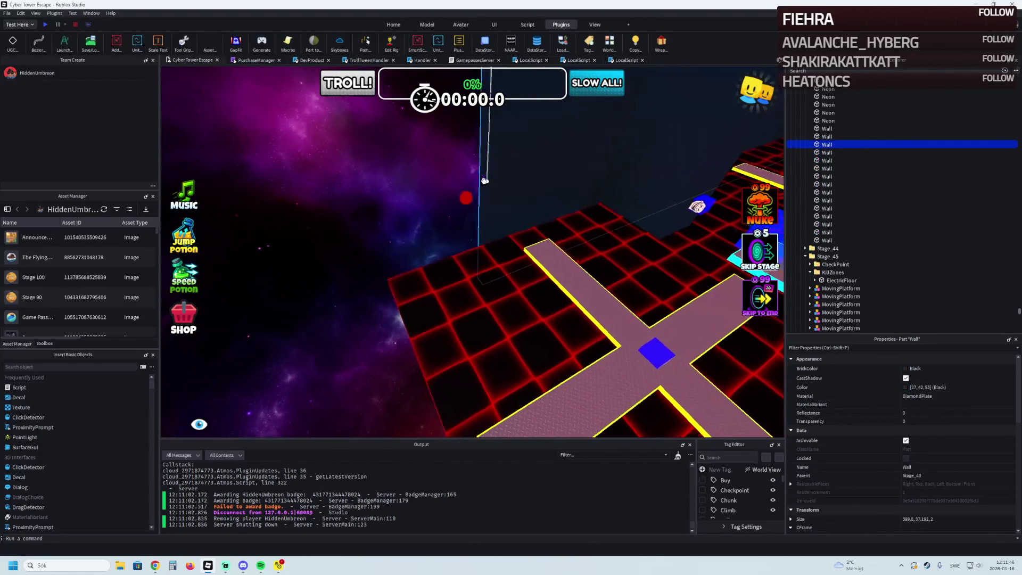
{"action": "left_click", "coordinate": [371, 257]}
{"action": "left_click_drag", "start_coordinate": [371, 256], "coordinate": [345, 265]}
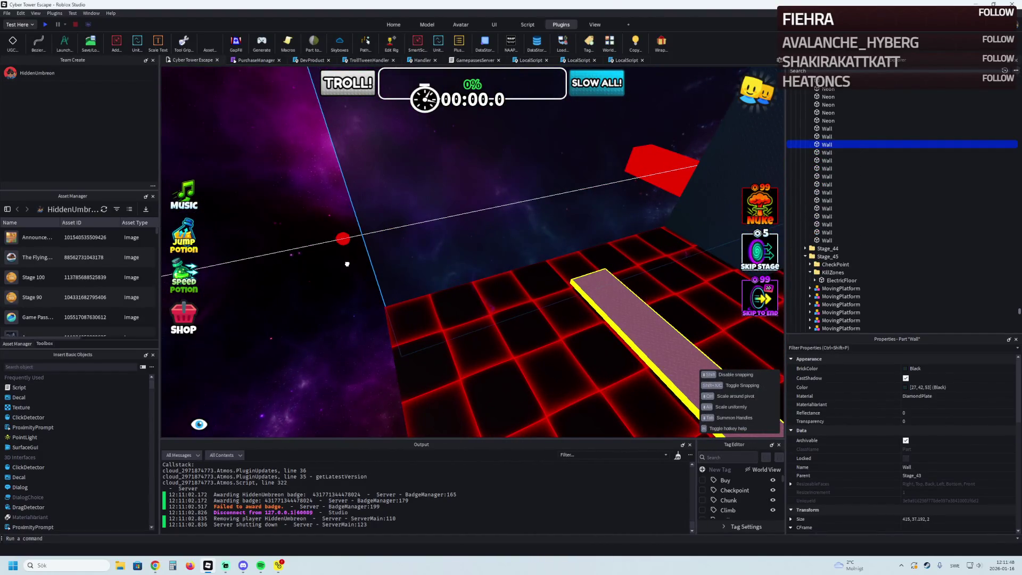
{"action": "key", "text": "s"}
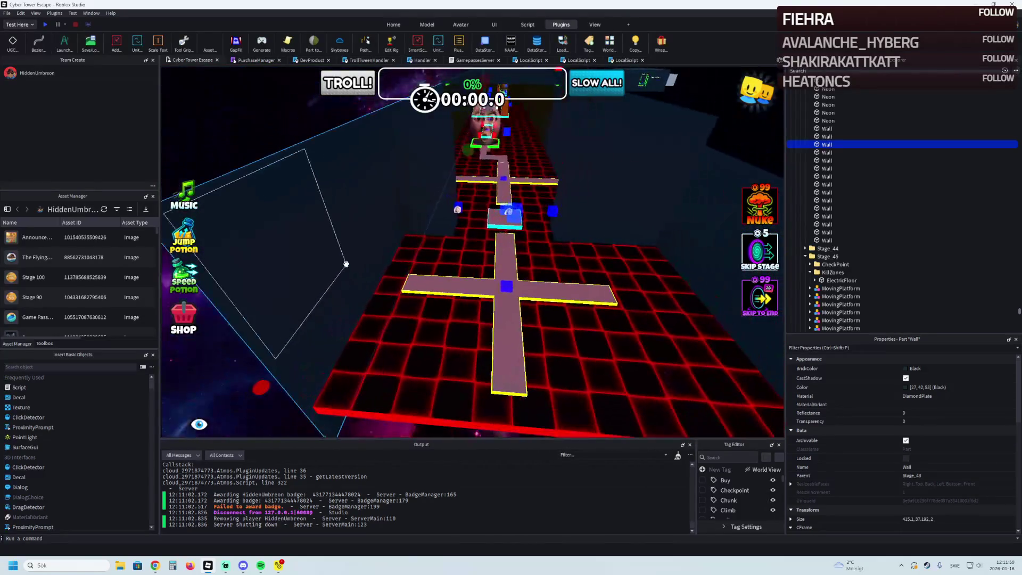
{"action": "key", "text": "w"}
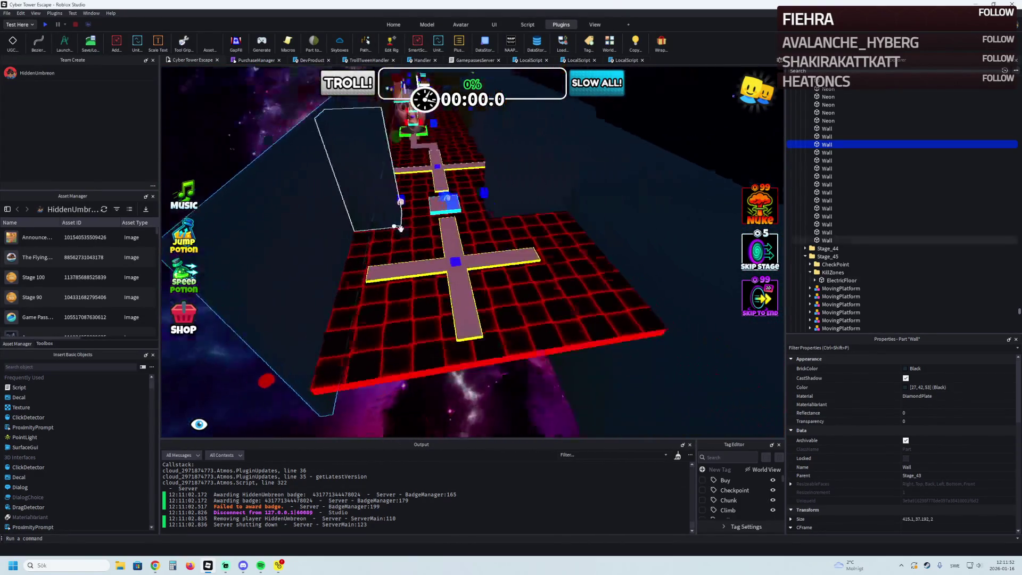
{"action": "key", "text": "a"}
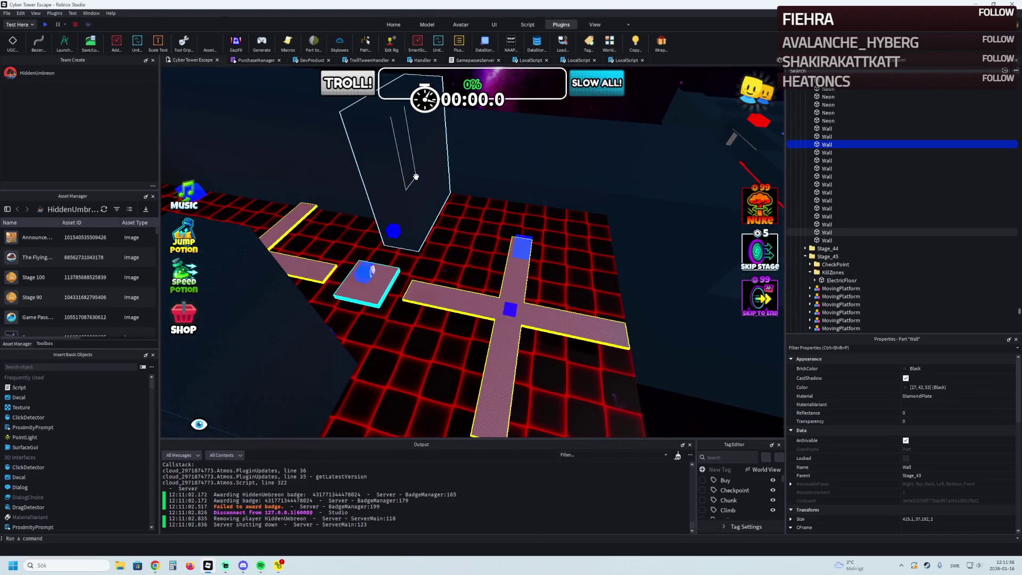
{"action": "key", "text": "d"}
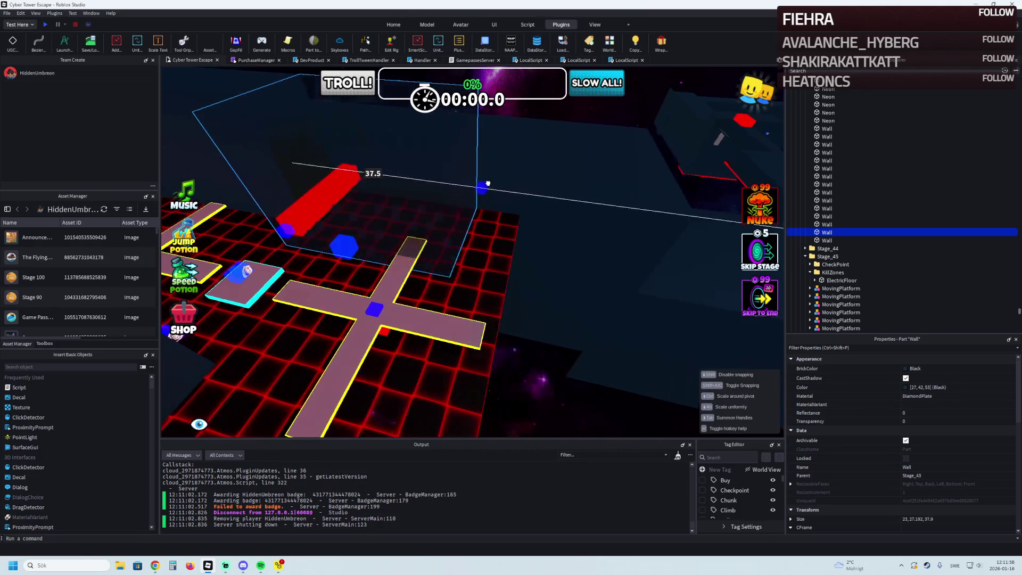
{"action": "left_click", "coordinate": [365, 171]}
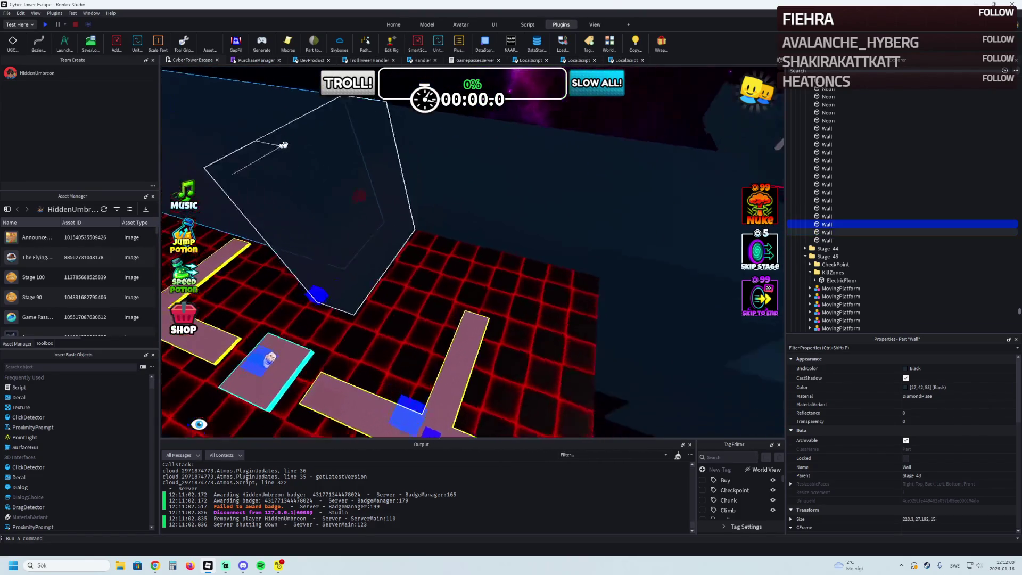
{"action": "mouse_move", "coordinate": [384, 226]}
{"action": "left_mouse_down"}
{"action": "mouse_move", "coordinate": [404, 177]}
{"action": "mouse_move", "coordinate": [410, 228]}
{"action": "mouse_move", "coordinate": [430, 228]}
{"action": "left_mouse_up"}
{"action": "scroll", "coordinate": [432, 228], "scroll_direction": "down", "scroll_amount": 5}
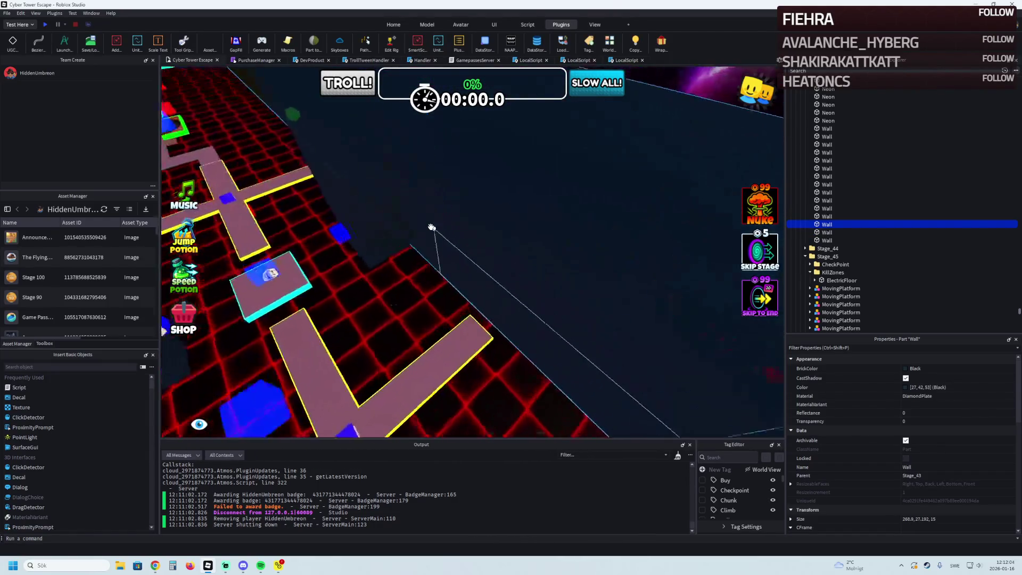
{"action": "scroll", "coordinate": [419, 214], "scroll_direction": "up", "scroll_amount": 3}
{"action": "left_click", "coordinate": [632, 277]}
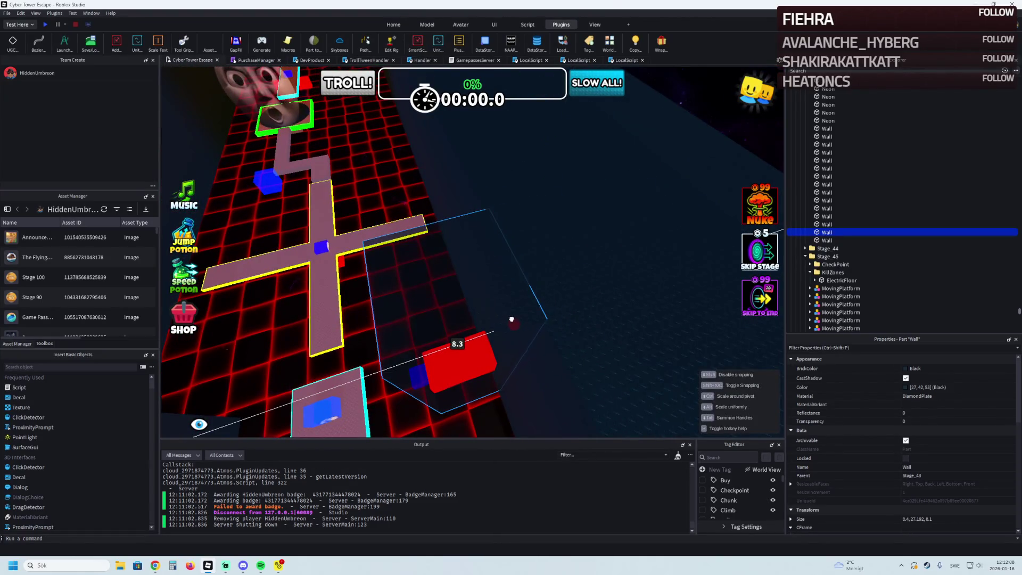
{"action": "left_click_drag", "start_coordinate": [510, 322], "coordinate": [507, 321]}
{"action": "scroll", "coordinate": [507, 321], "scroll_direction": "down", "scroll_amount": 10}
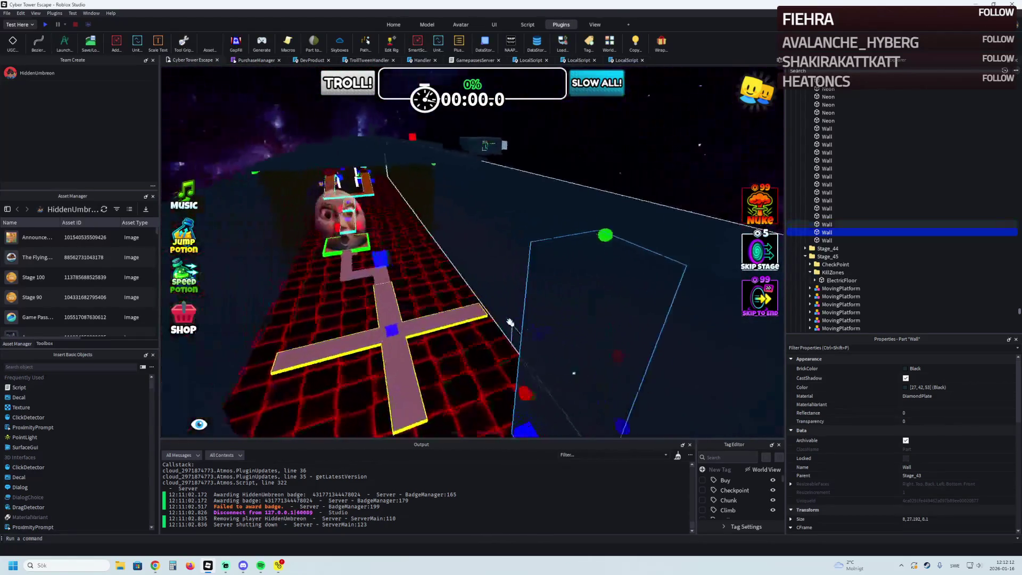
{"action": "scroll", "coordinate": [500, 215], "scroll_direction": "up", "scroll_amount": 3}
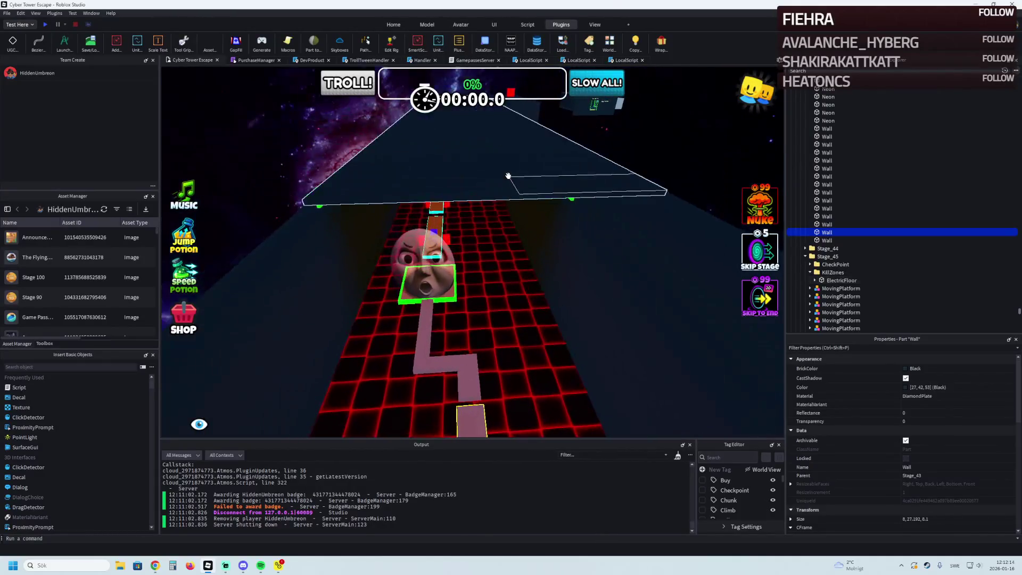
{"action": "mouse_move", "coordinate": [501, 202]}
{"action": "left_mouse_down"}
{"action": "mouse_move", "coordinate": [508, 233]}
{"action": "mouse_move", "coordinate": [512, 171]}
{"action": "left_mouse_up"}
{"action": "scroll", "coordinate": [507, 229], "scroll_direction": "down", "scroll_amount": 5}
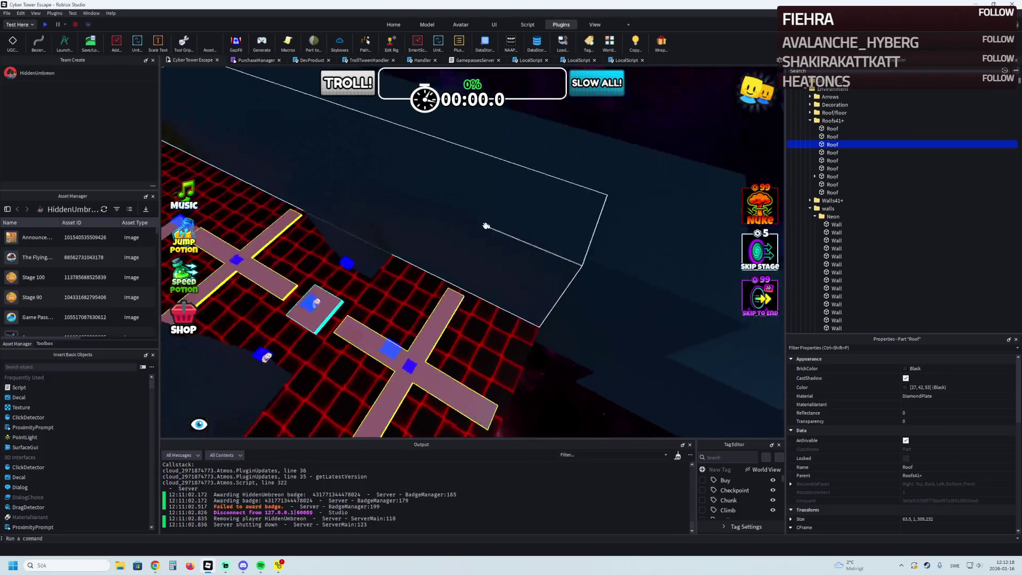
Shorten the diamond-plate Roof part slightly along its length.
{"action": "key", "text": "a"}
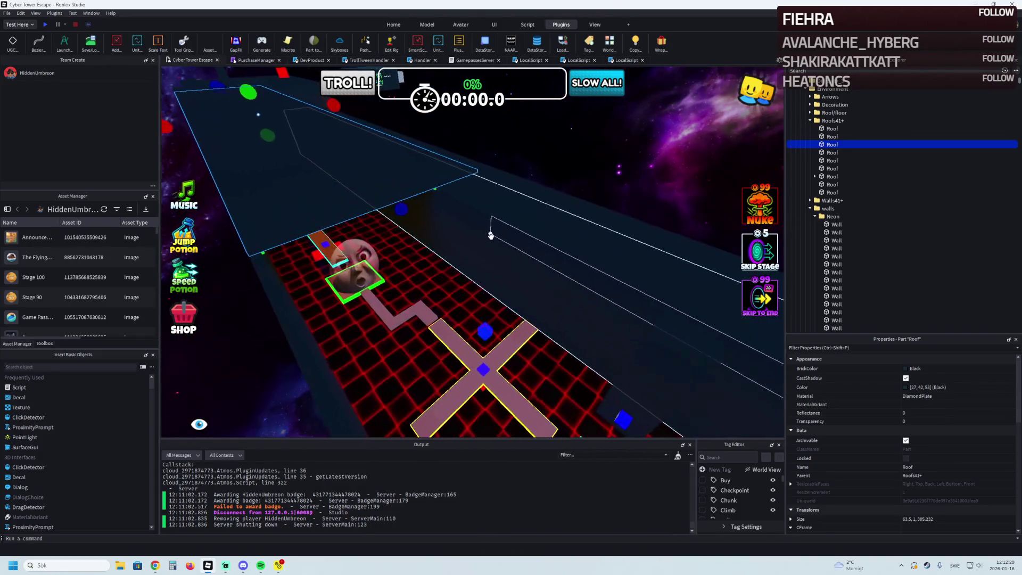
{"action": "key", "text": "a"}
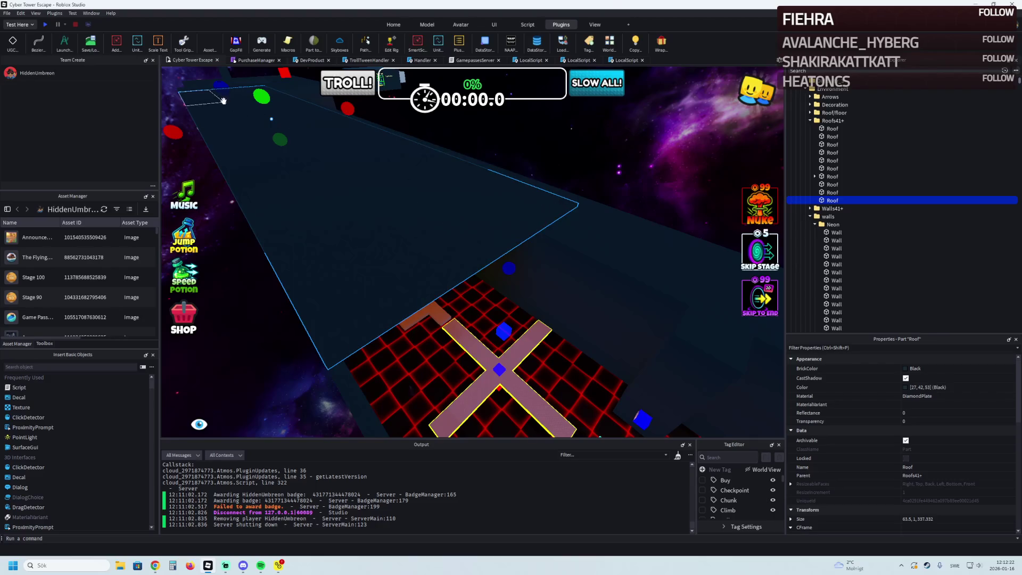
{"action": "key", "text": "w"}
{"action": "mouse_move", "coordinate": [355, 168]}
{"action": "left_mouse_down"}
{"action": "mouse_move", "coordinate": [343, 194]}
{"action": "mouse_move", "coordinate": [463, 132]}
{"action": "mouse_move", "coordinate": [401, 205]}
{"action": "mouse_move", "coordinate": [413, 204]}
{"action": "mouse_move", "coordinate": [468, 65]}
{"action": "mouse_move", "coordinate": [514, 65]}
{"action": "mouse_move", "coordinate": [598, 129]}
{"action": "mouse_move", "coordinate": [578, 91]}
{"action": "left_mouse_up"}
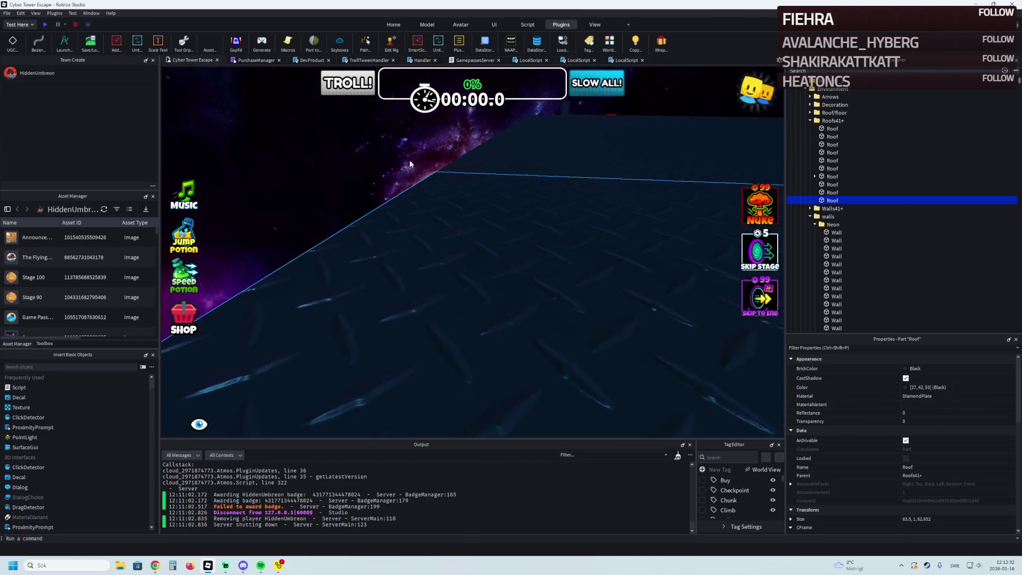
Narrow the roof to 47.6 studs wide and stretch it to about 110 long.
{"action": "right_click", "coordinate": [410, 159]}
{"action": "left_click_drag", "start_coordinate": [410, 160], "coordinate": [449, 262]}
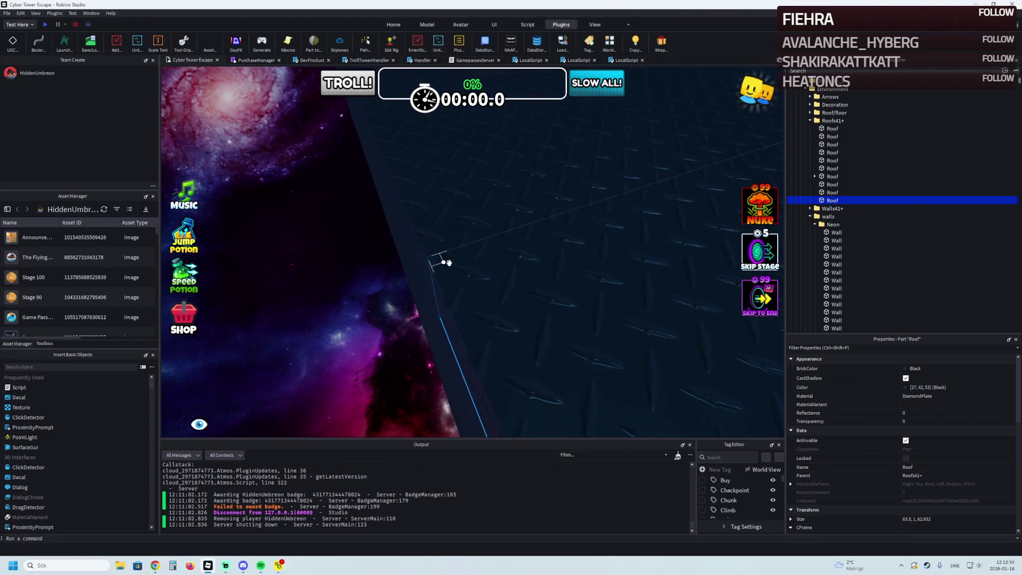
{"action": "right_click", "coordinate": [443, 257]}
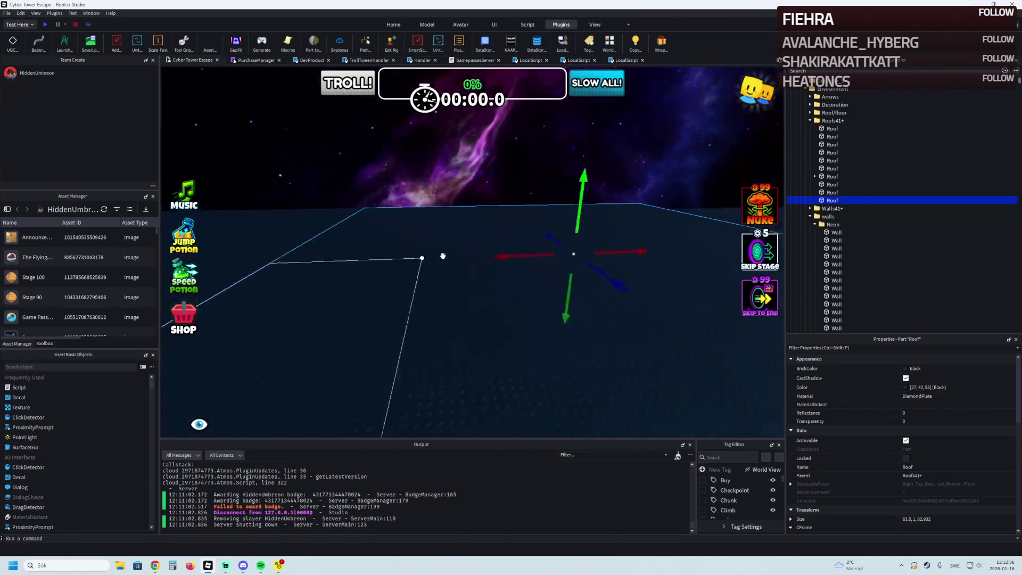
{"action": "right_click", "coordinate": [442, 256]}
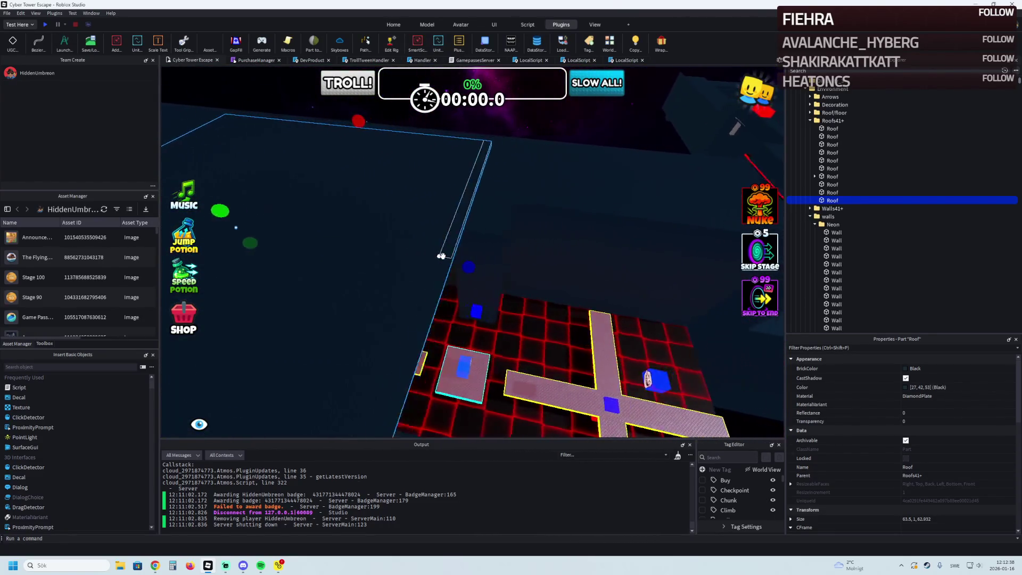
{"action": "right_click", "coordinate": [502, 173]}
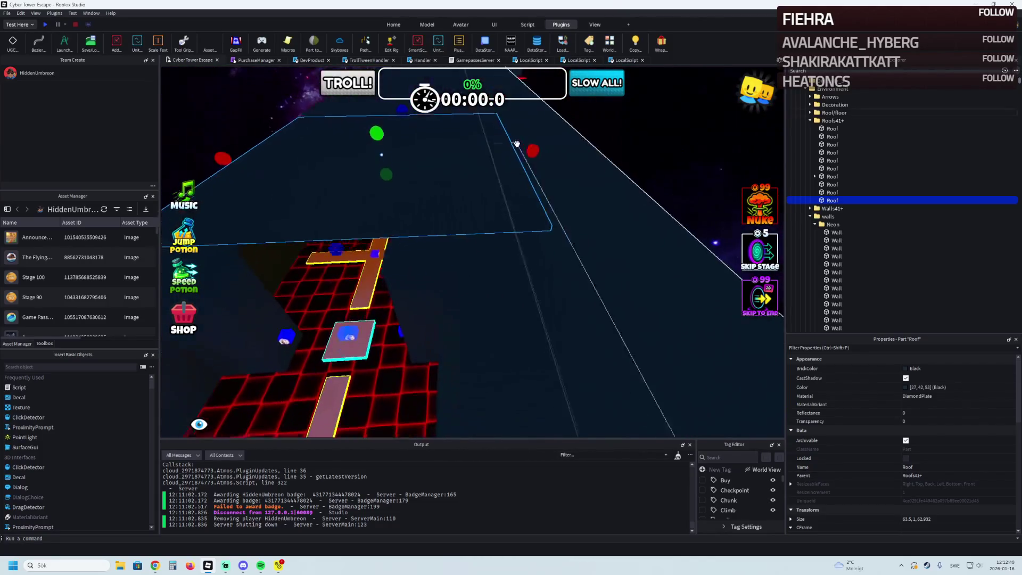
{"action": "left_click_drag", "start_coordinate": [537, 149], "coordinate": [478, 158]}
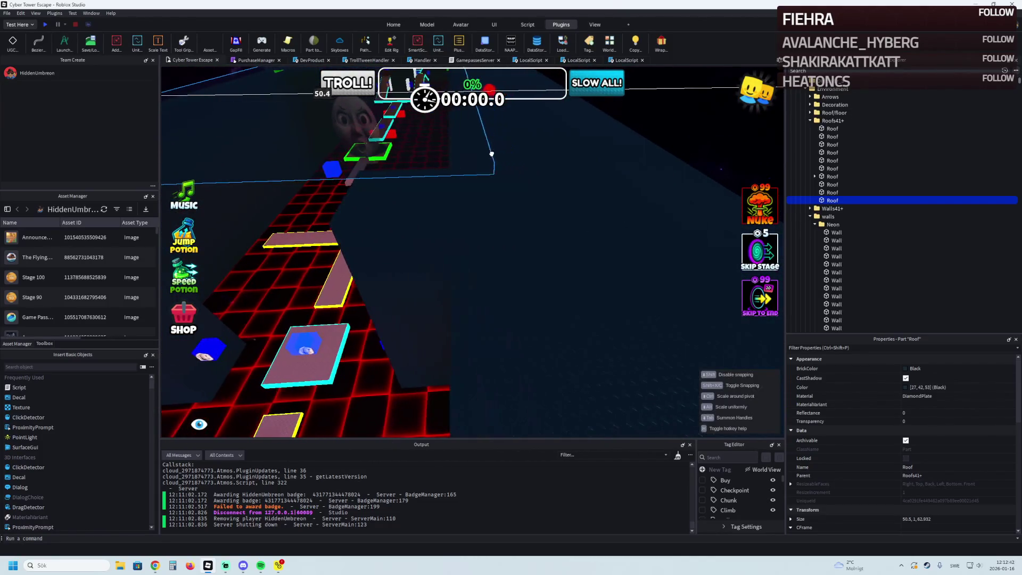
{"action": "scroll", "coordinate": [478, 158], "scroll_direction": "down", "scroll_amount": 5}
{"action": "left_click_drag", "start_coordinate": [407, 176], "coordinate": [406, 176]}
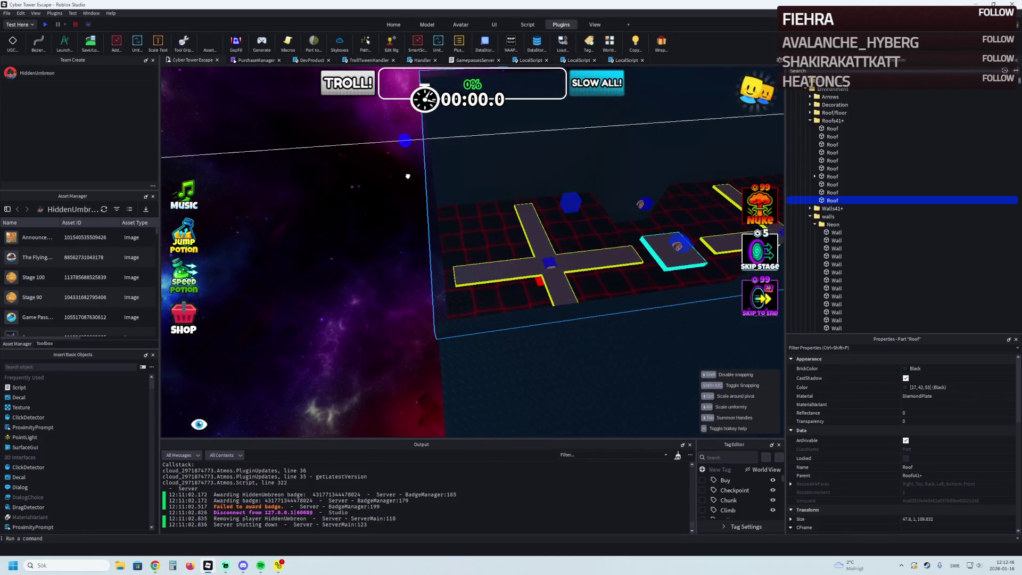
{"action": "right_click", "coordinate": [408, 176]}
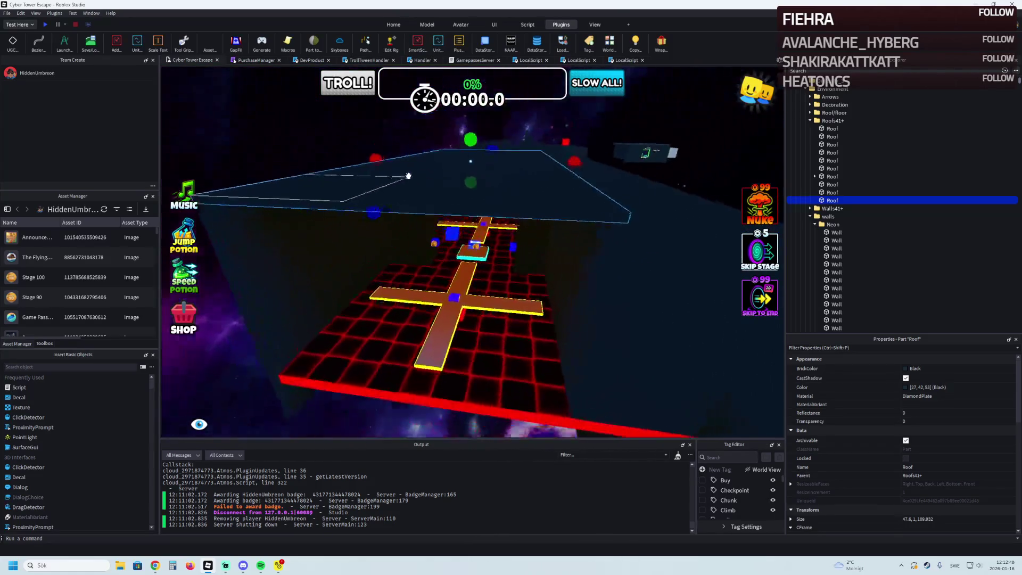
{"action": "scroll", "coordinate": [464, 208], "scroll_direction": "up", "scroll_amount": 3}
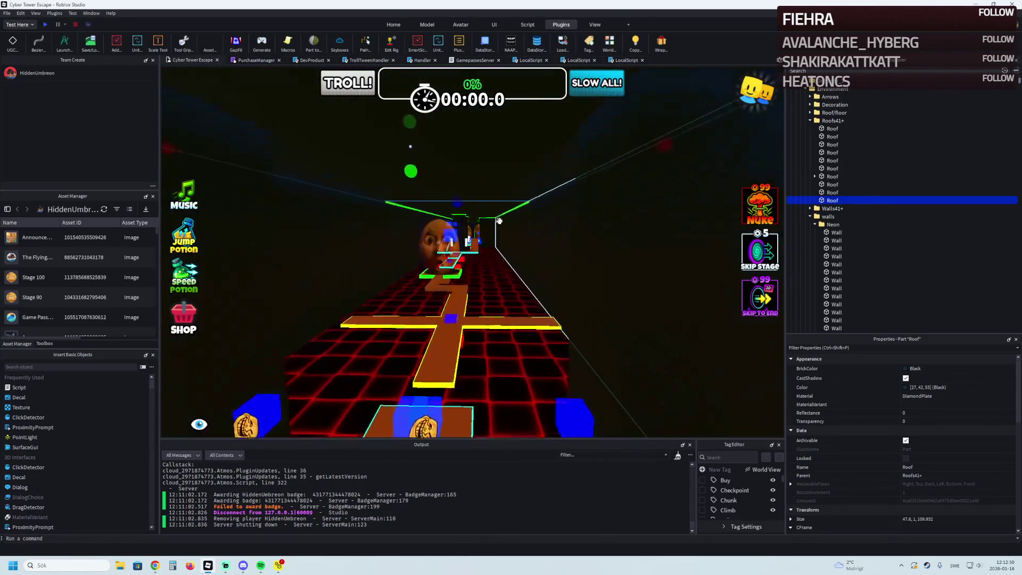
{"action": "scroll", "coordinate": [479, 220], "scroll_direction": "up", "scroll_amount": 10}
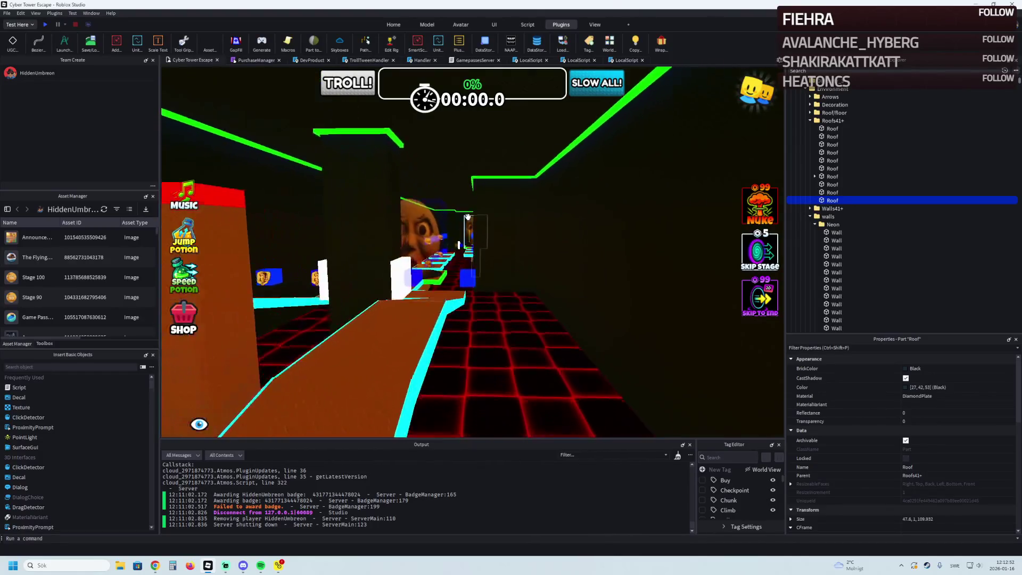
{"action": "scroll", "coordinate": [431, 235], "scroll_direction": "down", "scroll_amount": 10}
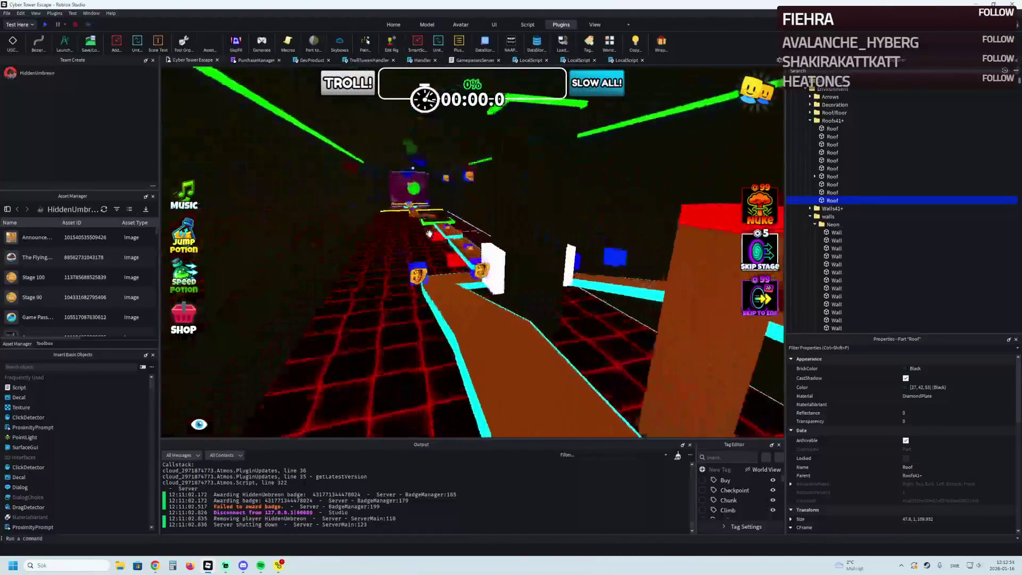
{"action": "scroll", "coordinate": [426, 229], "scroll_direction": "up", "scroll_amount": 10}
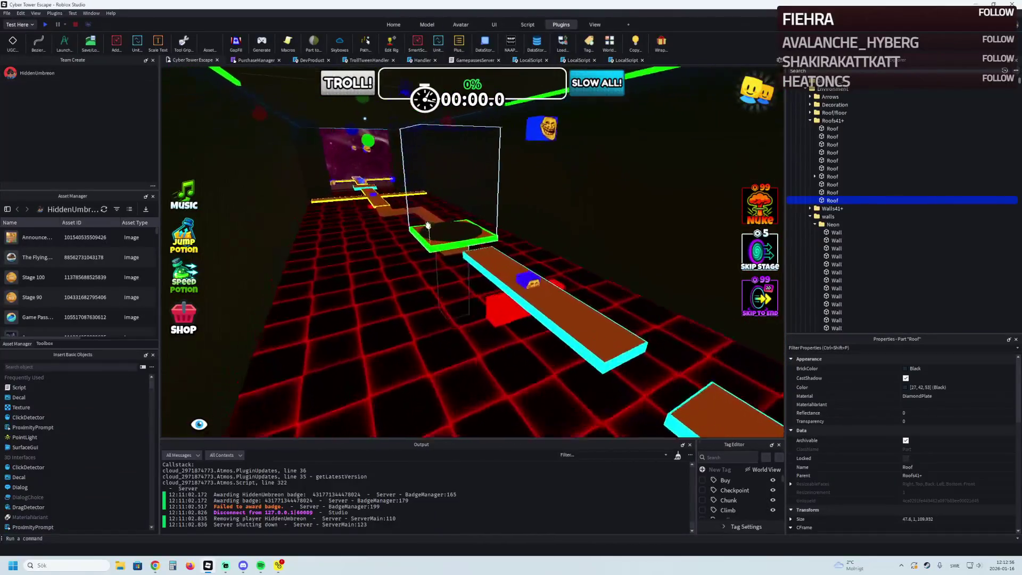
{"action": "scroll", "coordinate": [427, 225], "scroll_direction": "up", "scroll_amount": 5}
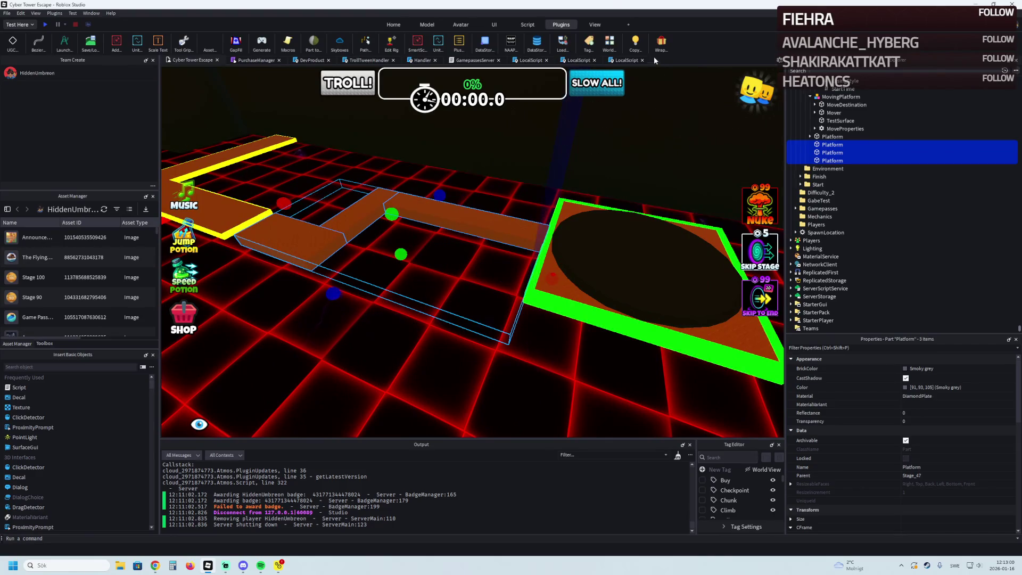
Wrap the chosen platforms with cyan edge strips, restoring a platform deleted by mistake.
{"action": "left_click", "coordinate": [660, 41]}
{"action": "scroll", "coordinate": [527, 154], "scroll_direction": "up", "scroll_amount": 5}
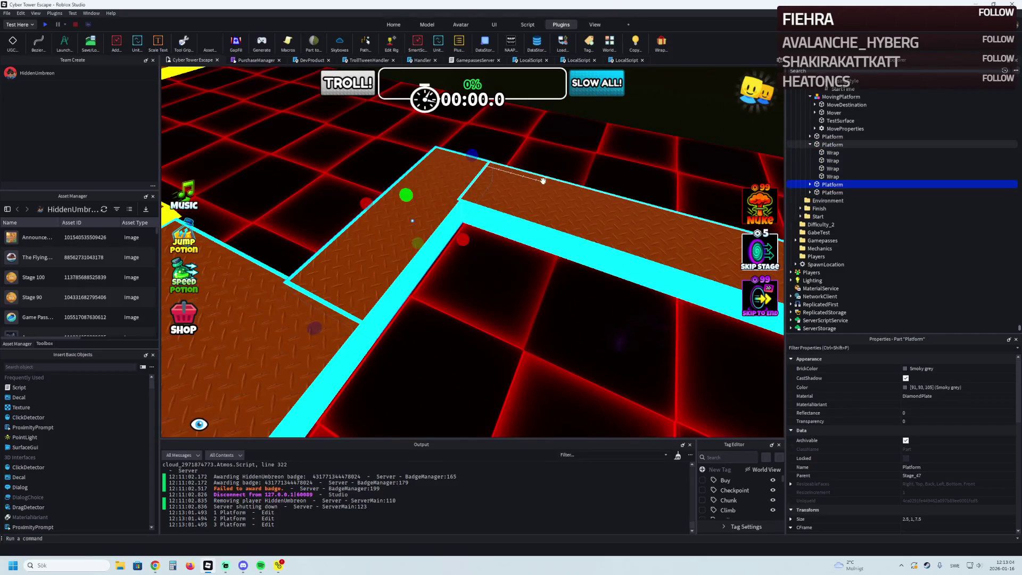
{"action": "key", "text": "Delete"}
{"action": "key", "text": "ctrl+z"}
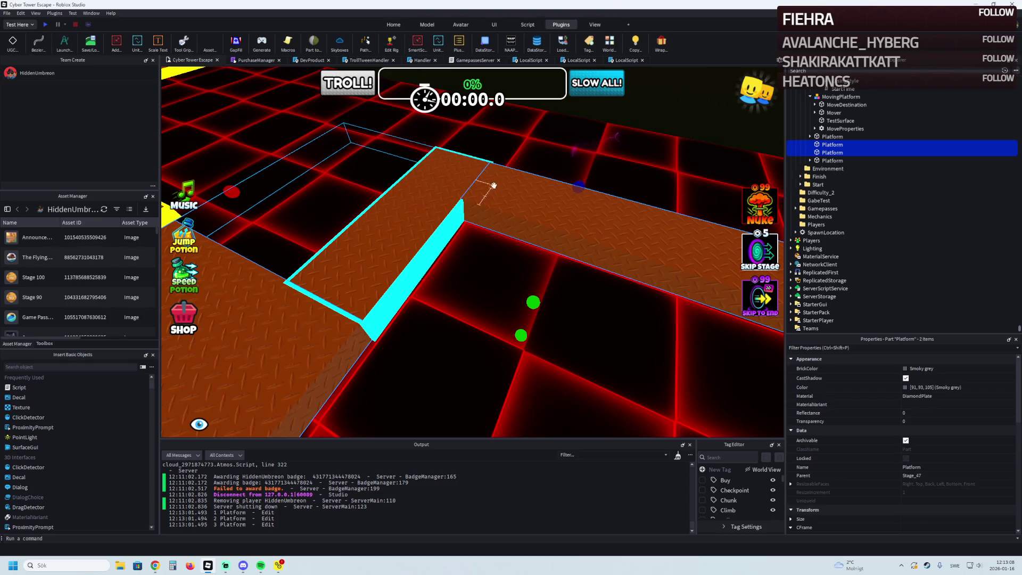
{"action": "left_click", "coordinate": [661, 41]}
{"action": "scroll", "coordinate": [424, 189], "scroll_direction": "up", "scroll_amount": 10}
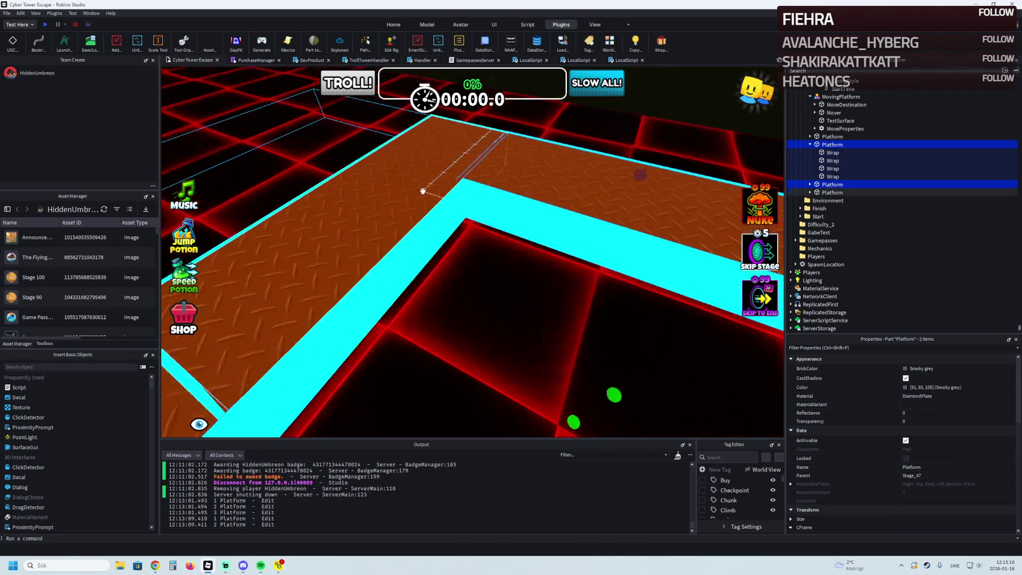
{"action": "scroll", "coordinate": [424, 189], "scroll_direction": "down", "scroll_amount": 5}
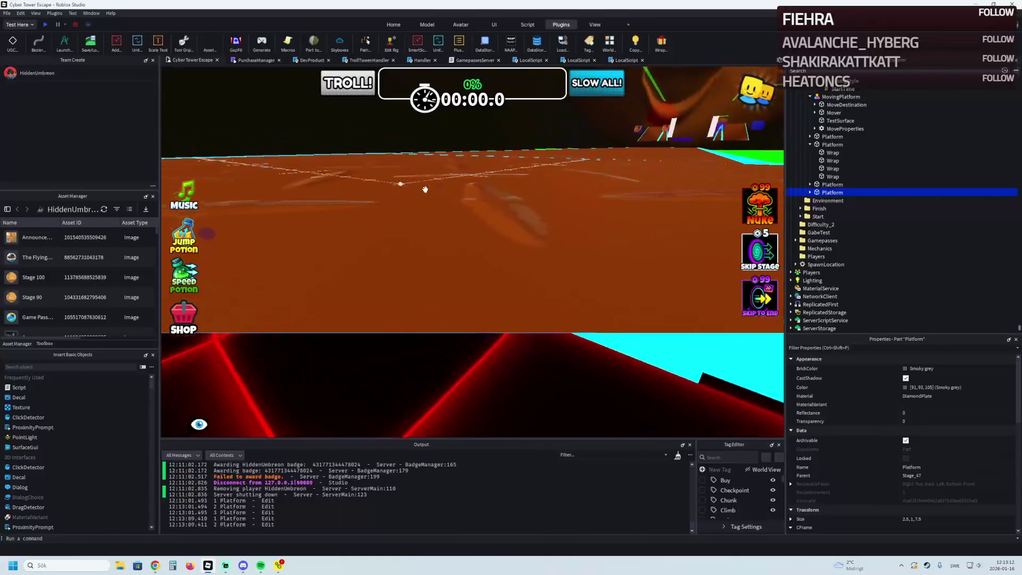
{"action": "scroll", "coordinate": [425, 189], "scroll_direction": "down", "scroll_amount": 5}
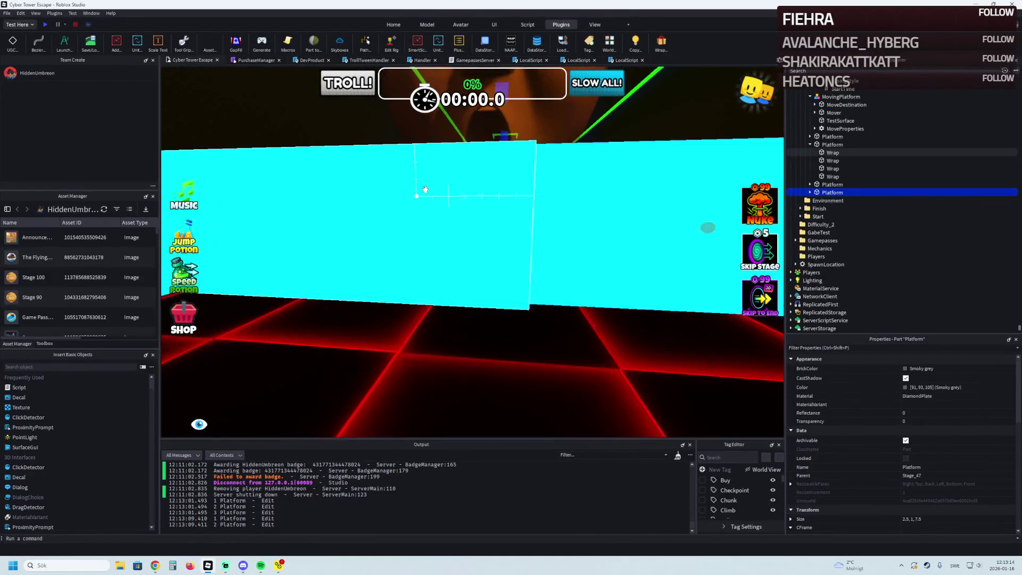
{"action": "scroll", "coordinate": [424, 189], "scroll_direction": "up", "scroll_amount": 5}
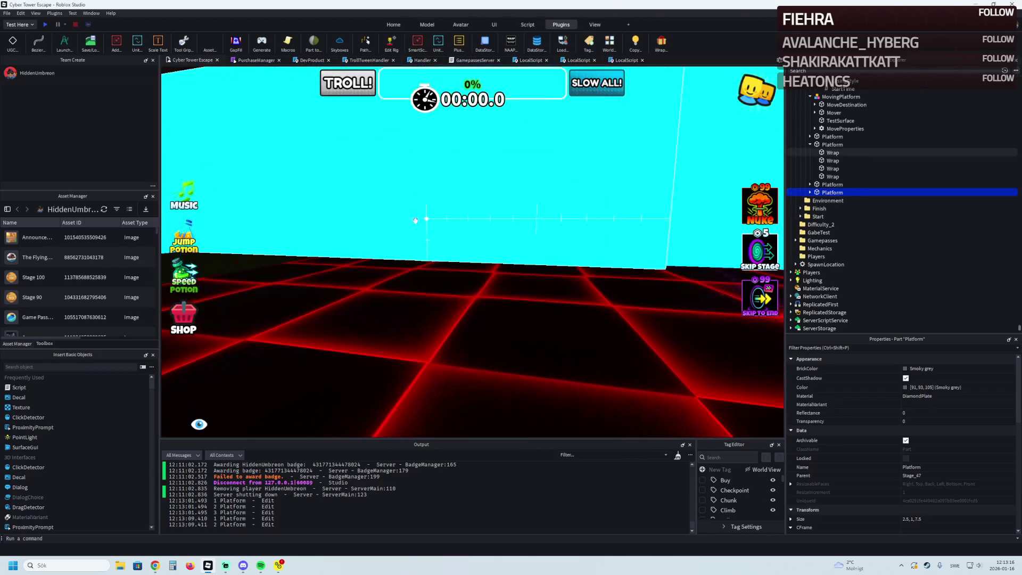
{"action": "scroll", "coordinate": [420, 207], "scroll_direction": "up", "scroll_amount": 5}
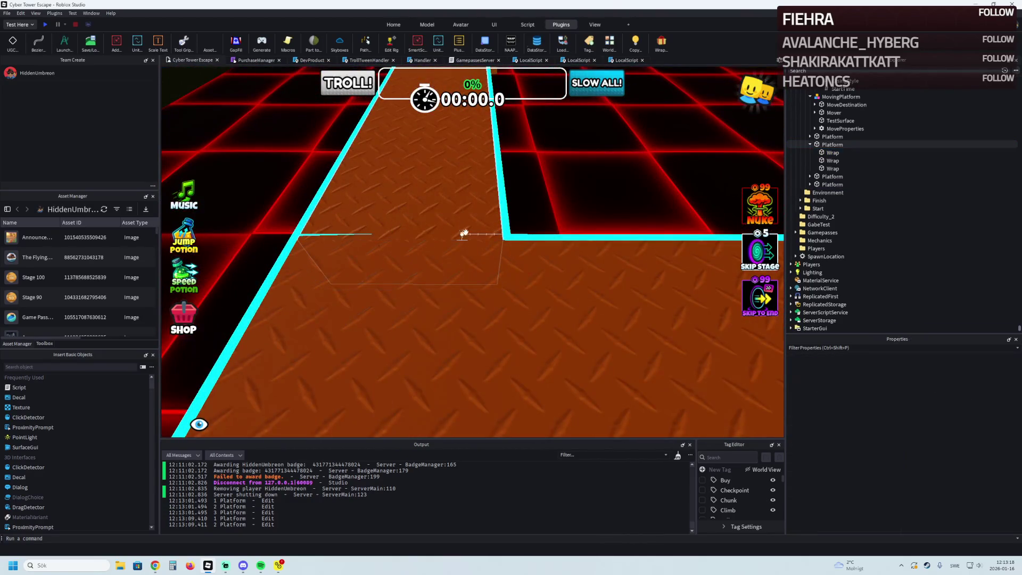
{"action": "scroll", "coordinate": [465, 167], "scroll_direction": "down", "scroll_amount": 10}
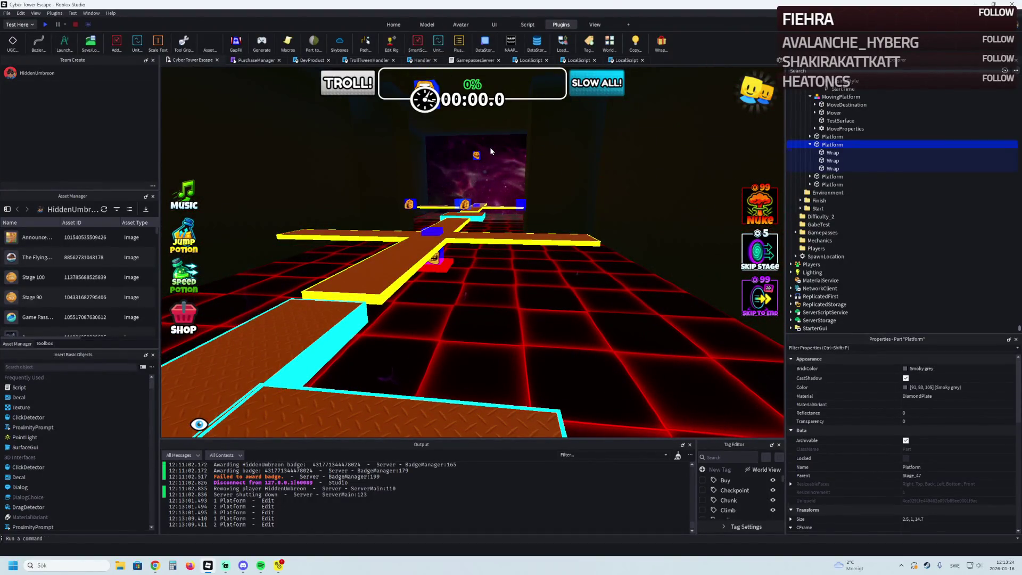
{"action": "scroll", "coordinate": [526, 256], "scroll_direction": "up", "scroll_amount": 10}
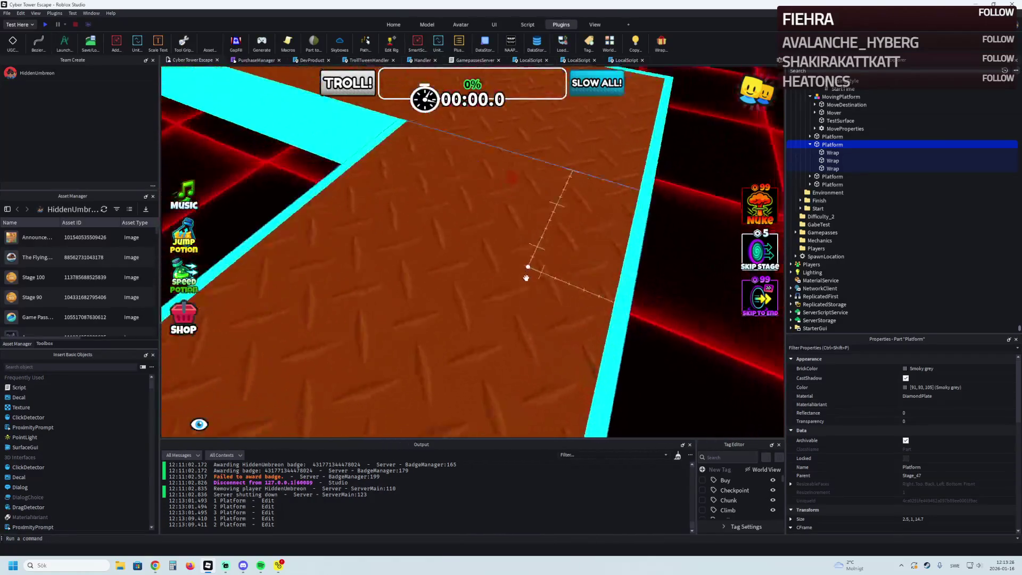
{"action": "scroll", "coordinate": [526, 277], "scroll_direction": "up", "scroll_amount": 5}
Delete the cyan Wrap strips from the platform, leaving it bare orange.
{"action": "left_click", "coordinate": [543, 288]}
{"action": "scroll", "coordinate": [543, 288], "scroll_direction": "down", "scroll_amount": 8}
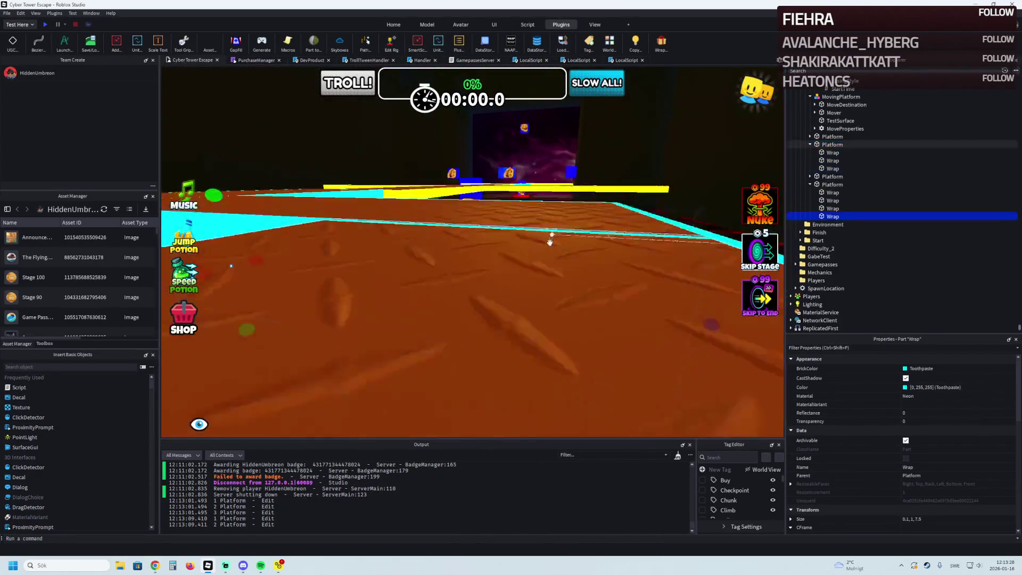
{"action": "key", "text": "Delete"}
{"action": "scroll", "coordinate": [523, 317], "scroll_direction": "up", "scroll_amount": 8}
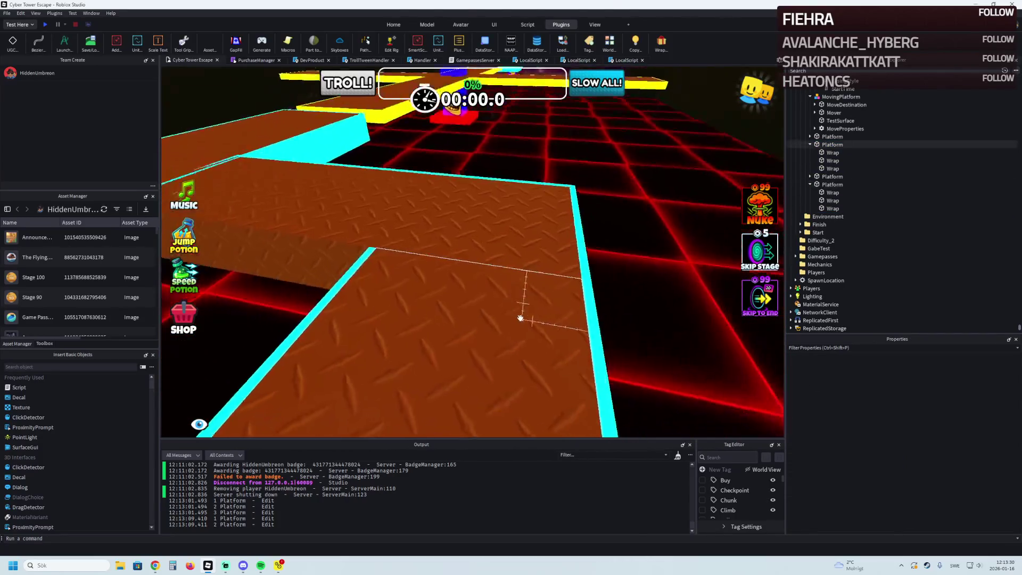
{"action": "key", "text": "Delete"}
{"action": "left_click", "coordinate": [513, 297]}
{"action": "scroll", "coordinate": [512, 298], "scroll_direction": "down", "scroll_amount": 5}
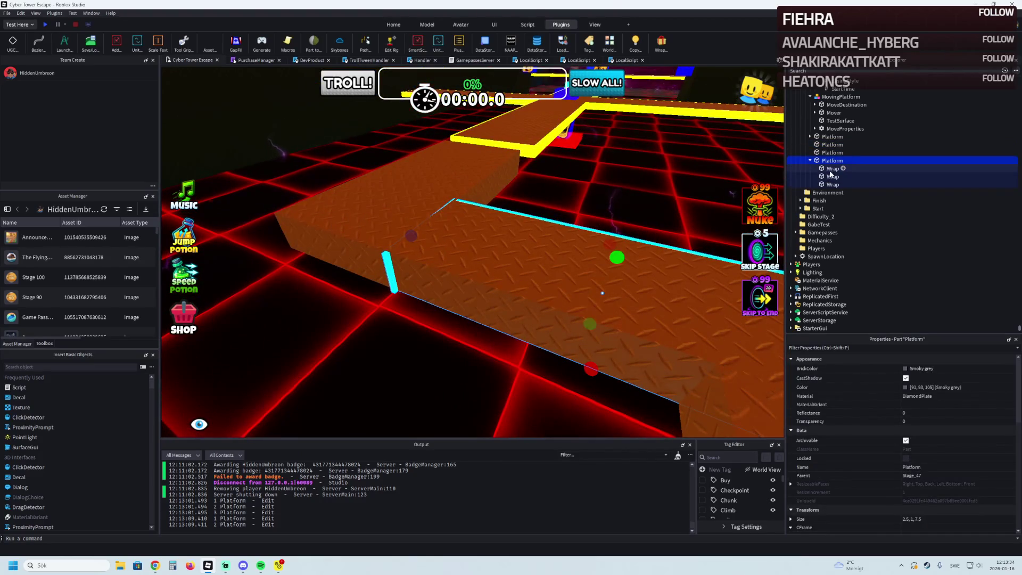
{"action": "key", "text": "Delete"}
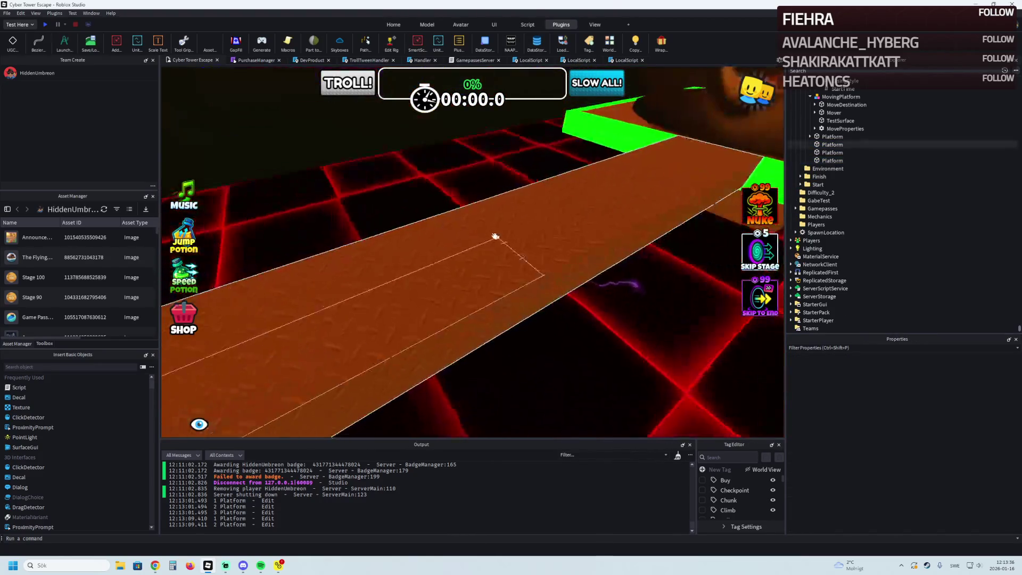
Add new cyan Wrap edge strips to the selected platforms.
{"action": "left_click", "coordinate": [427, 230]}
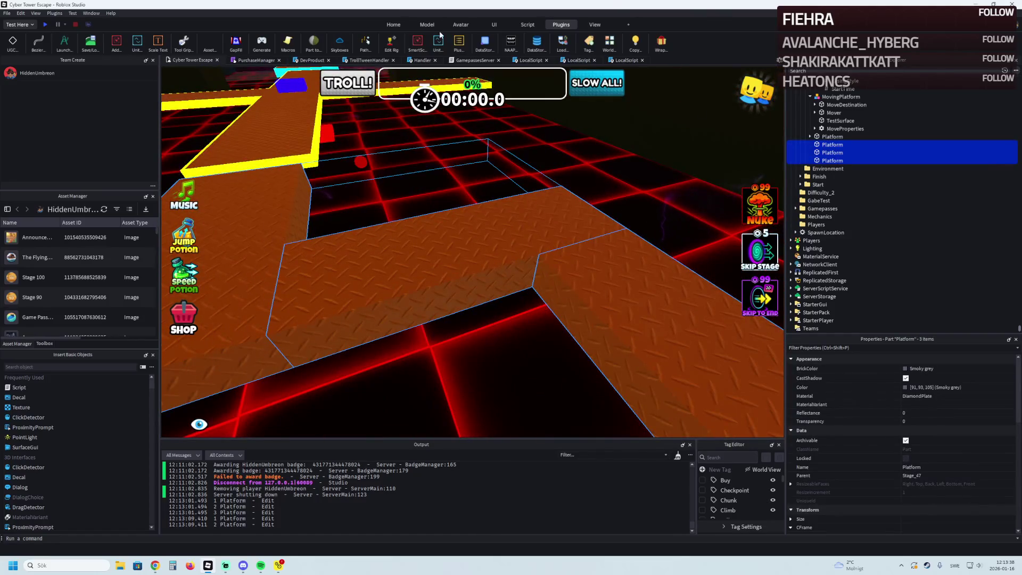
{"action": "left_click", "coordinate": [660, 43]}
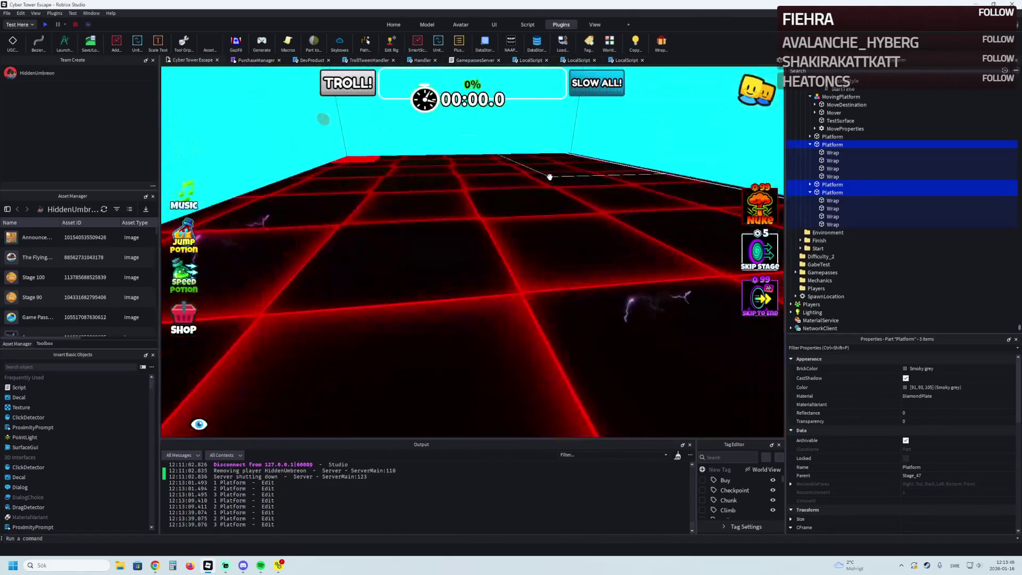
{"action": "left_click", "coordinate": [551, 176]}
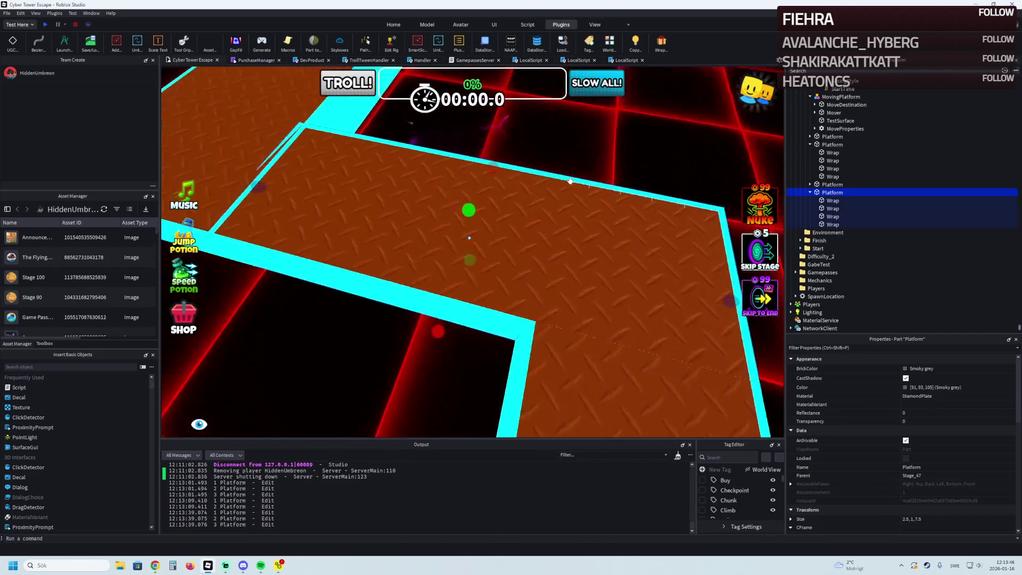
Shorten one platform's Wrap strip from 7.7 to 5.6 so it fits the corner.
{"action": "left_click", "coordinate": [497, 208]}
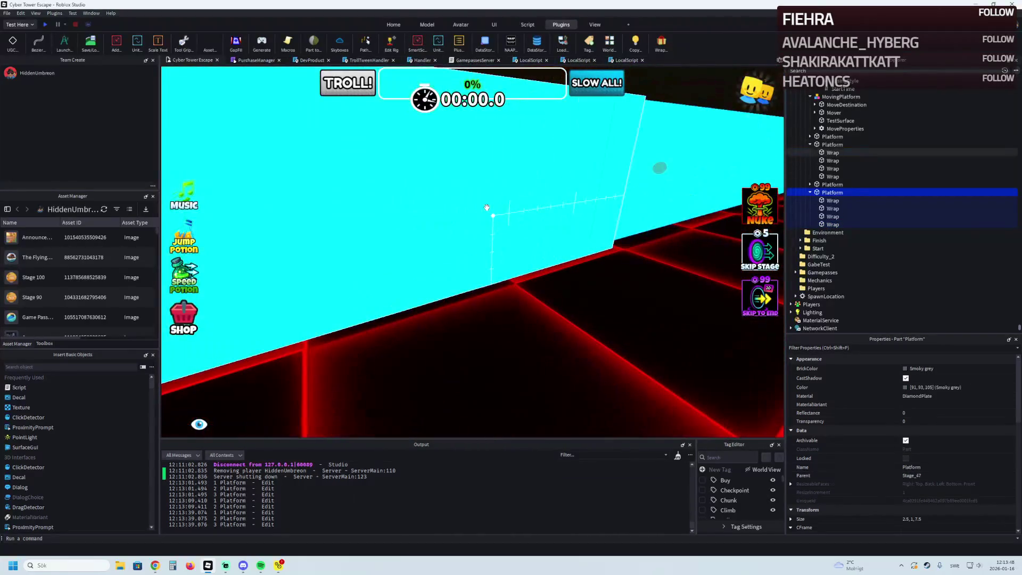
{"action": "left_click", "coordinate": [486, 207]}
{"action": "key", "text": "f"}
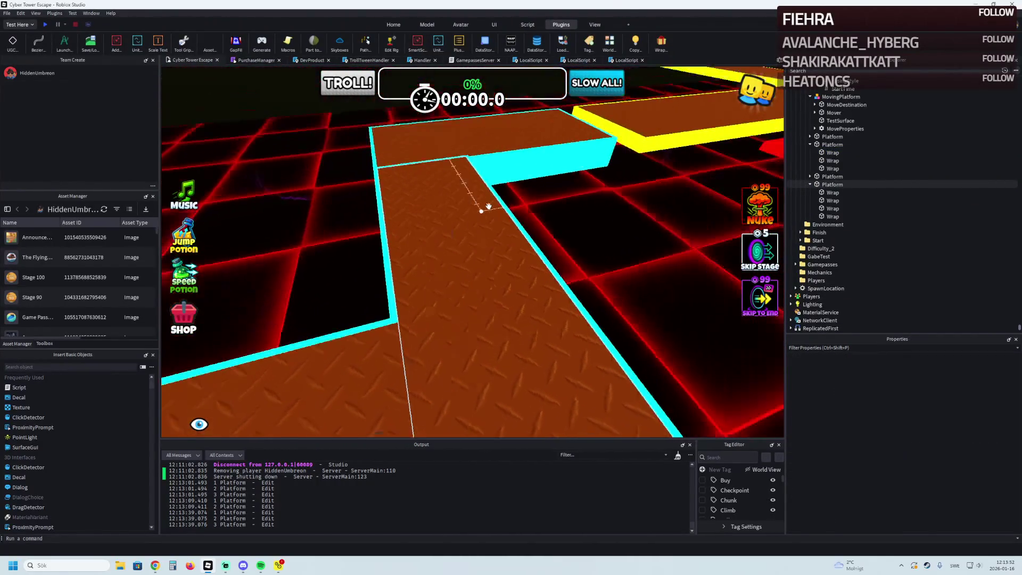
{"action": "left_click", "coordinate": [535, 257]}
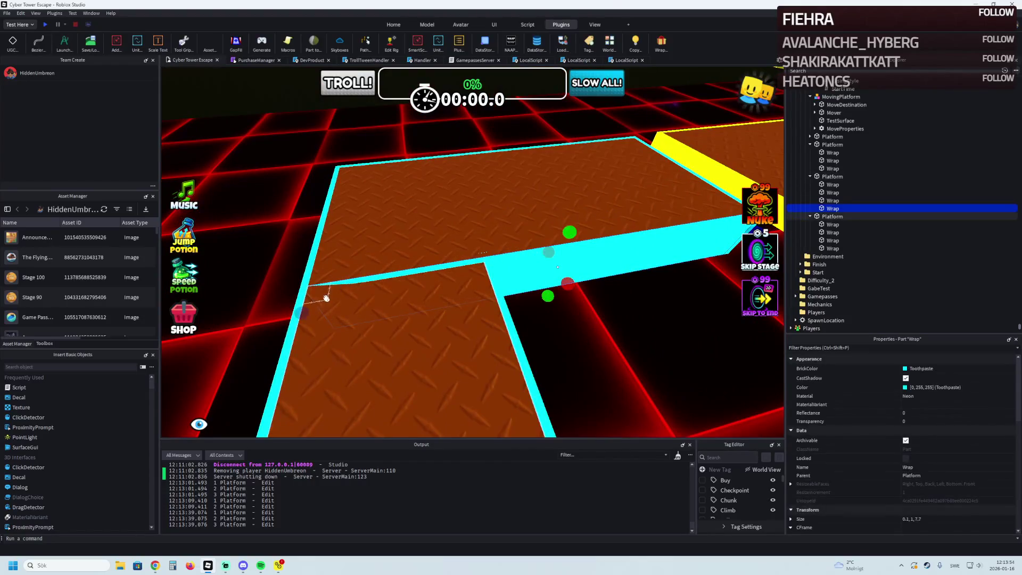
{"action": "left_click_drag", "start_coordinate": [307, 311], "coordinate": [370, 318]}
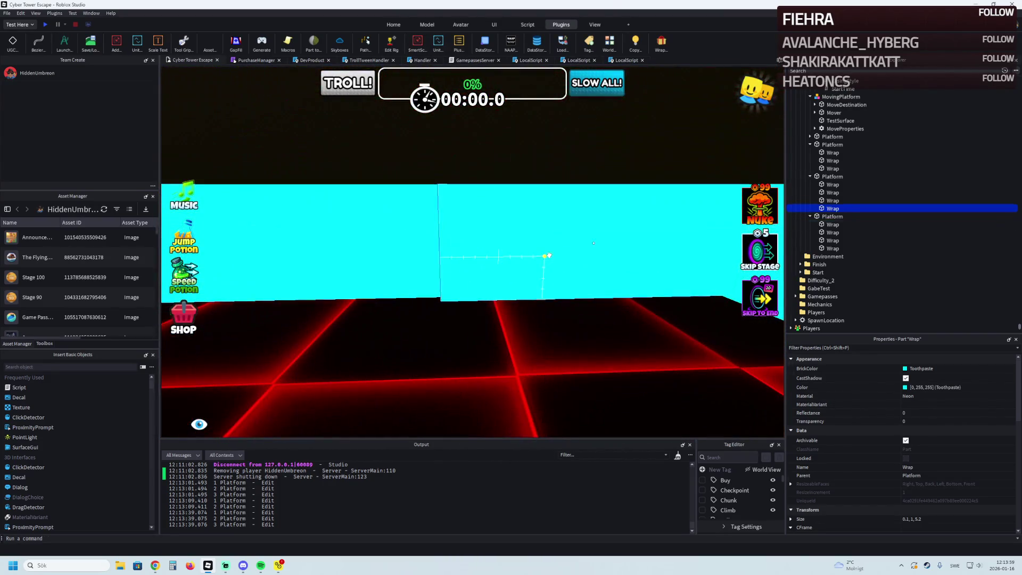
{"action": "left_click", "coordinate": [549, 256]}
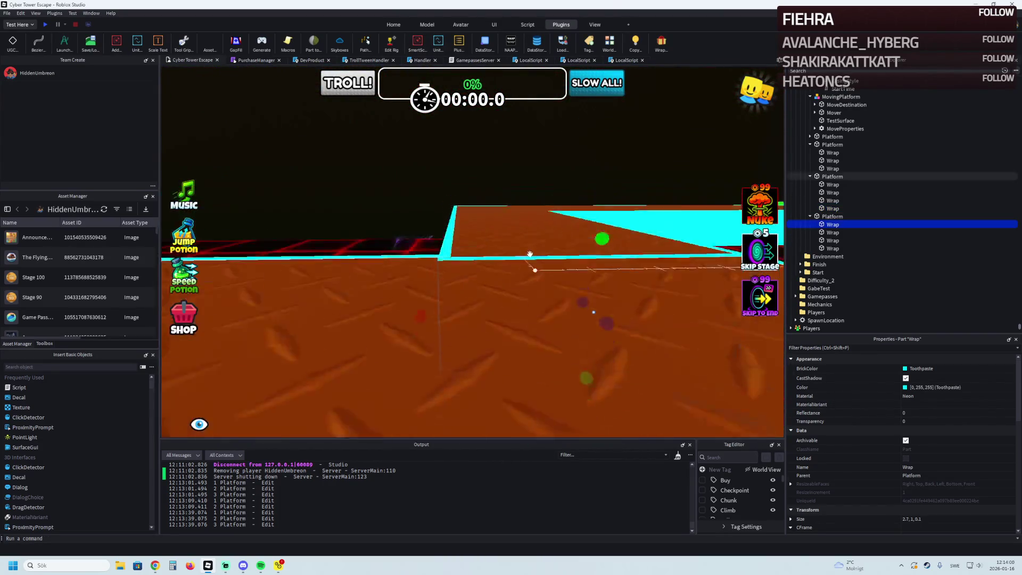
{"action": "left_click", "coordinate": [526, 250]}
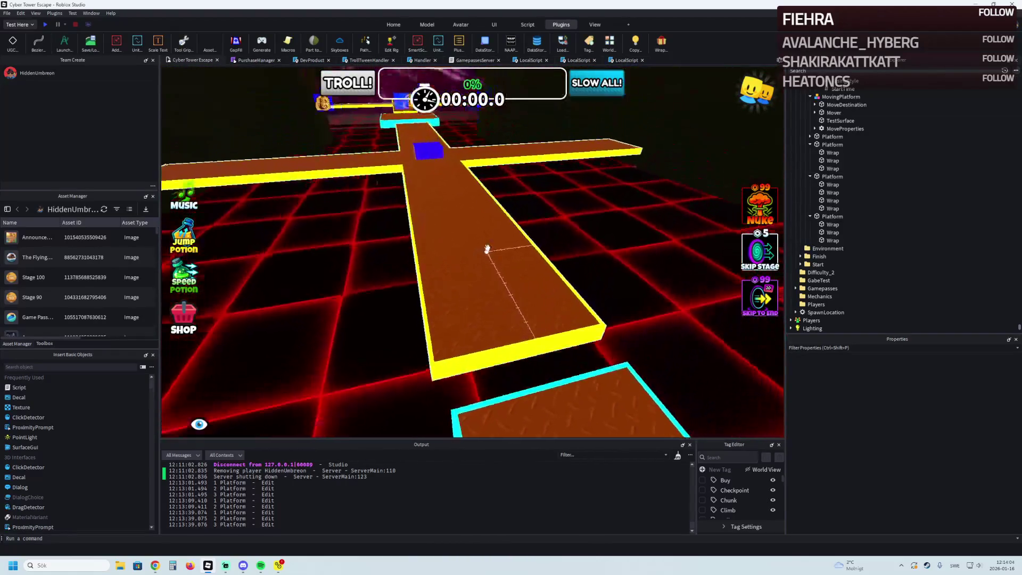
{"action": "scroll", "coordinate": [487, 248], "scroll_direction": "up", "scroll_amount": 5}
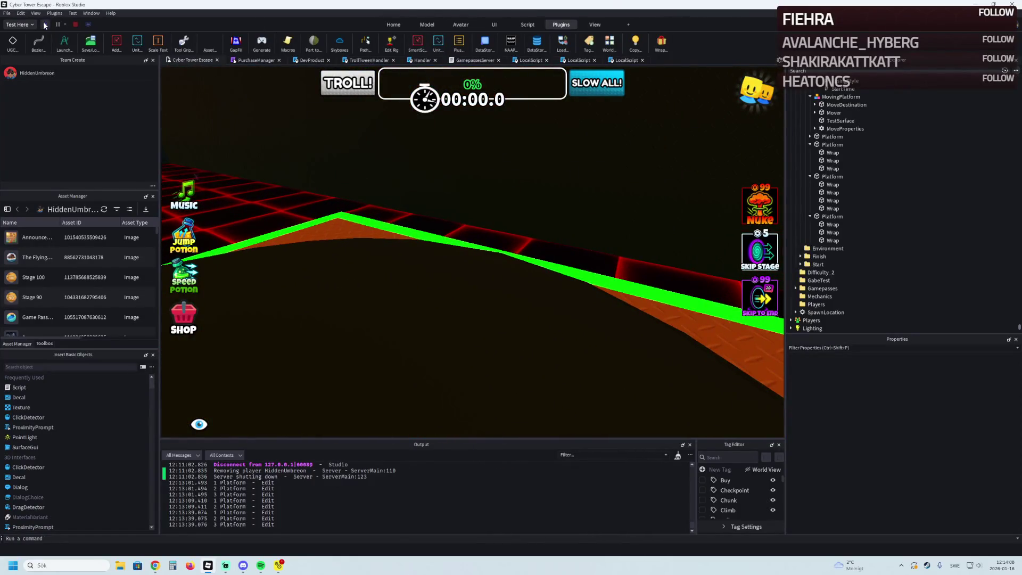
Playtest, walking the character from the start pad past the crosses to the T-junction, then stop.
{"action": "left_click", "coordinate": [43, 22]}
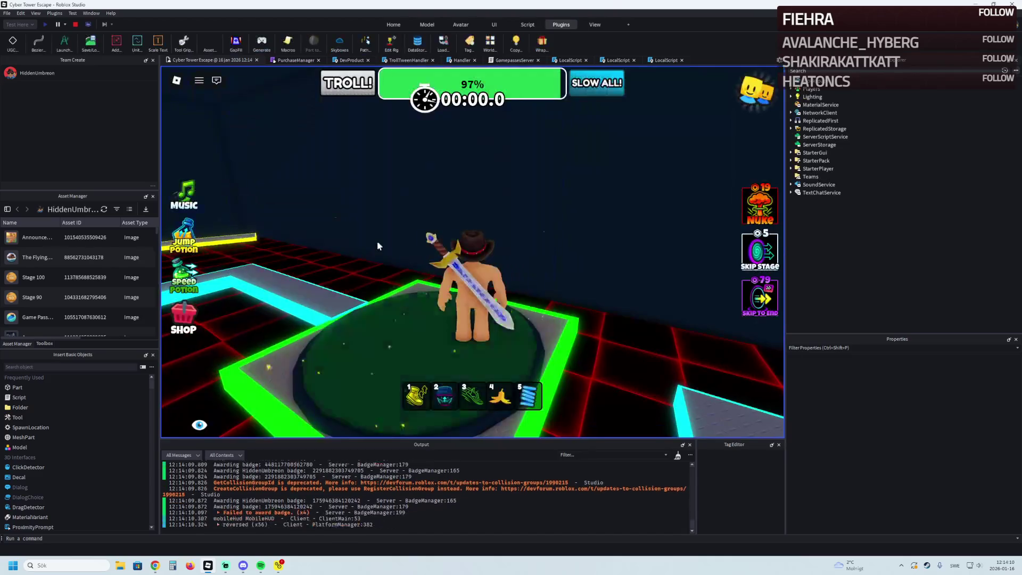
{"action": "key", "text": "w"}
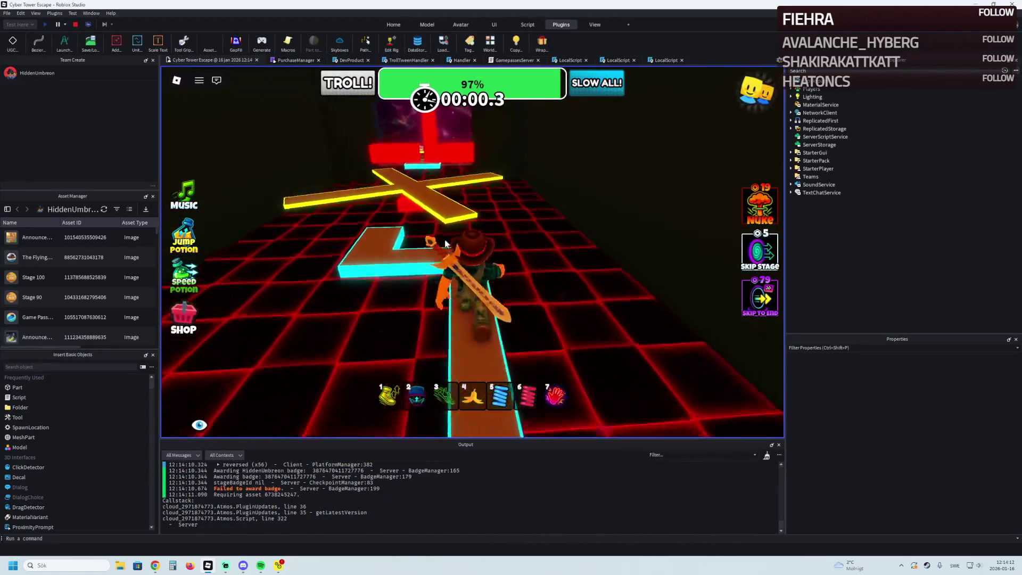
{"action": "key", "text": "w"}
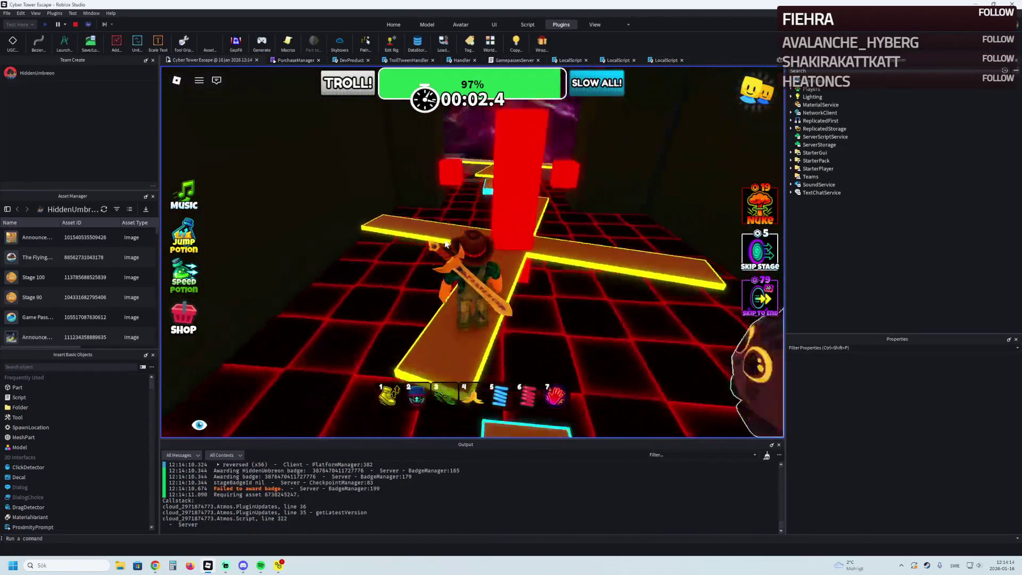
{"action": "key", "text": "w"}
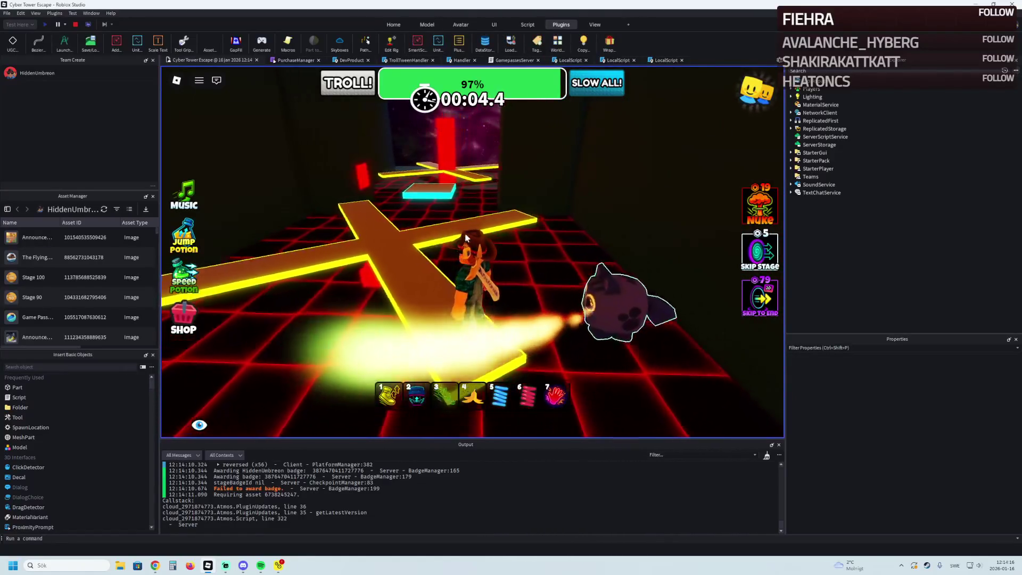
{"action": "key", "text": "w"}
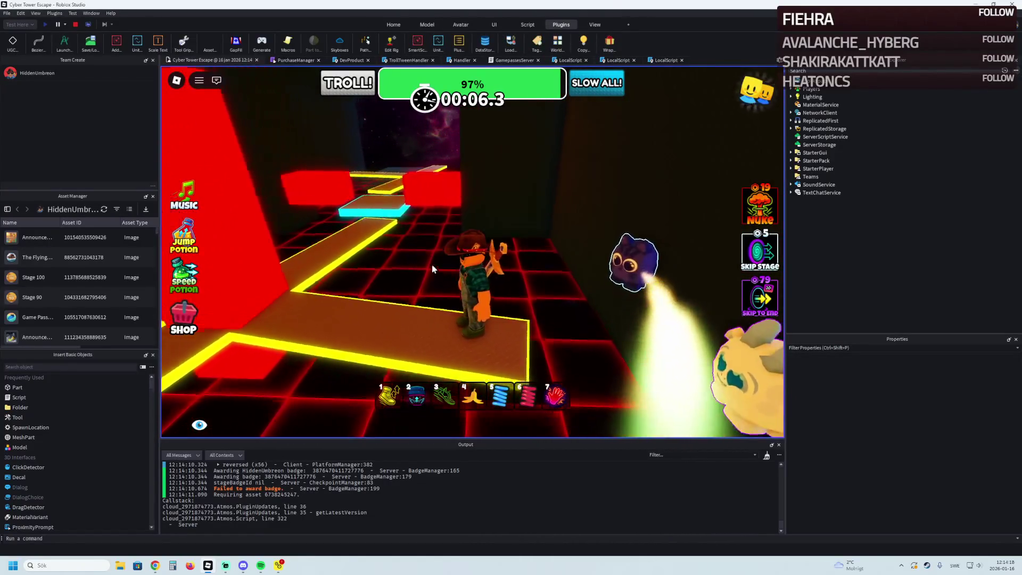
{"action": "key", "text": "w"}
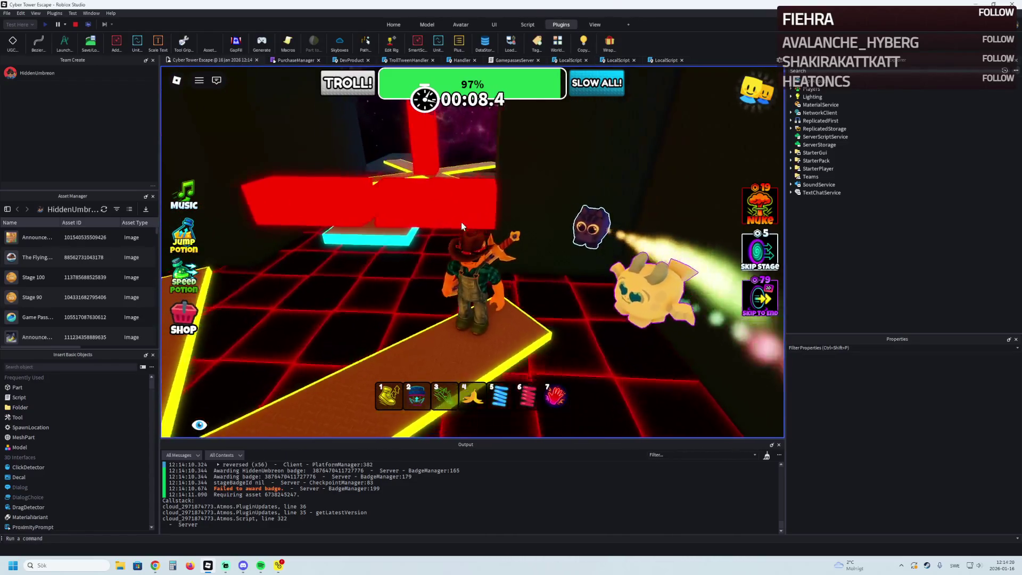
{"action": "key", "text": "w"}
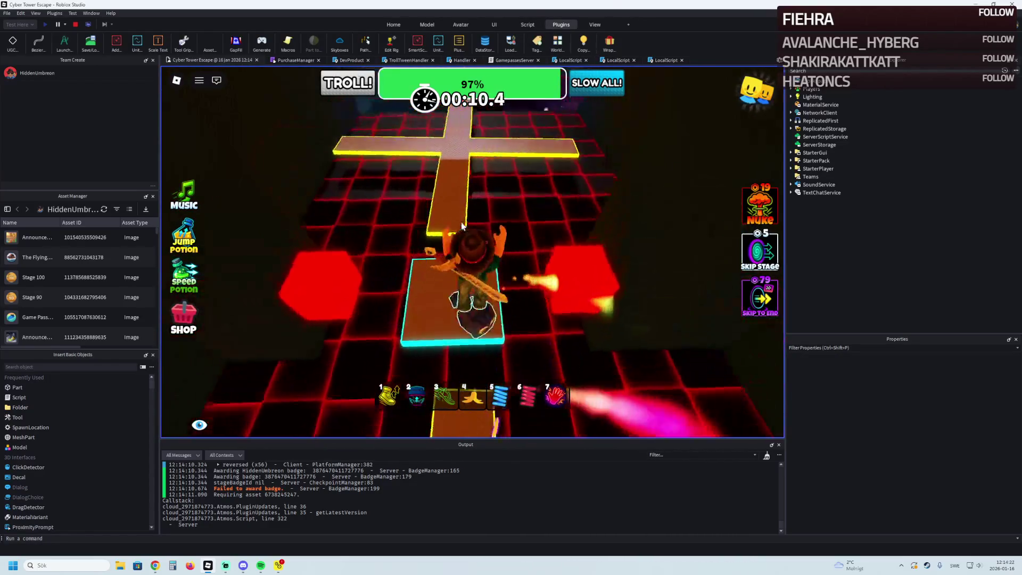
{"action": "key", "text": "w"}
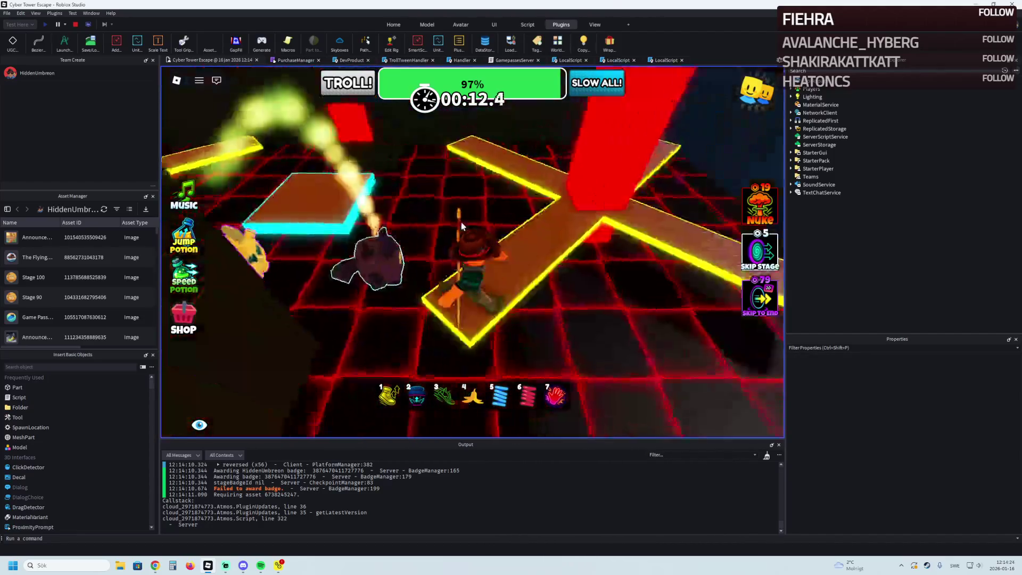
{"action": "key", "text": "w"}
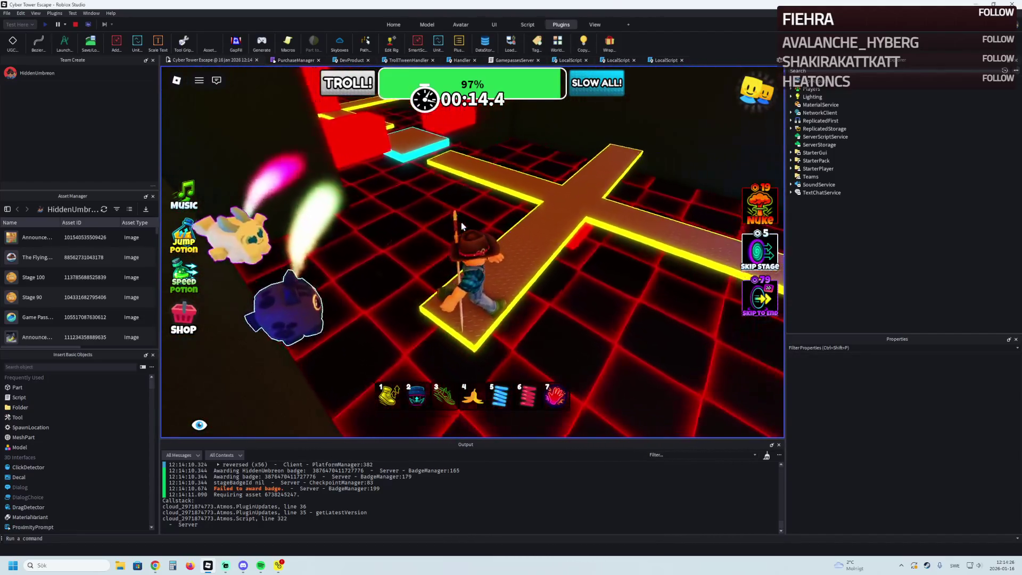
{"action": "left_click", "coordinate": [75, 24]}
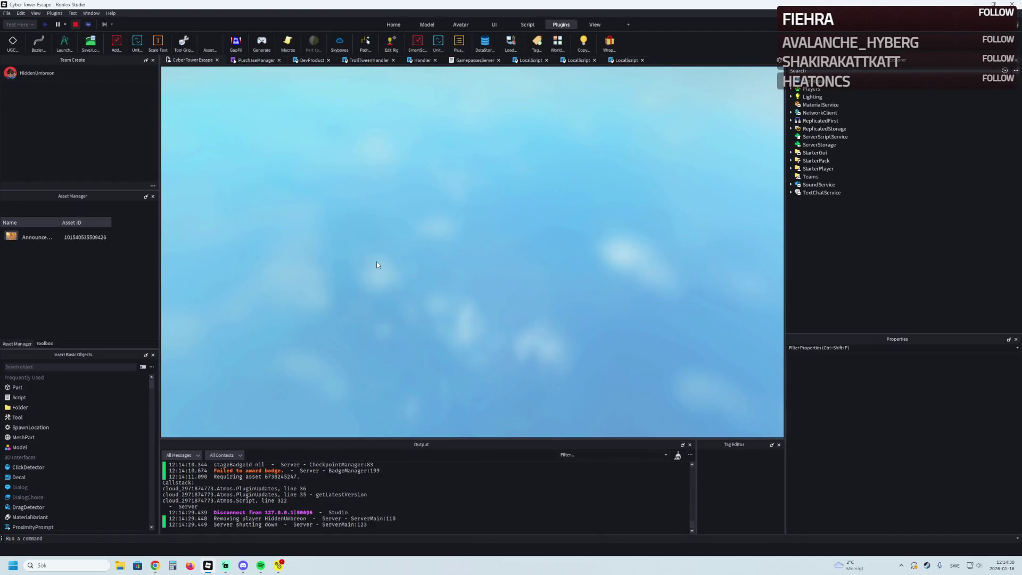
Fly the editor camera back and along the course, then launch a new playtest.
{"action": "key", "text": "s"}
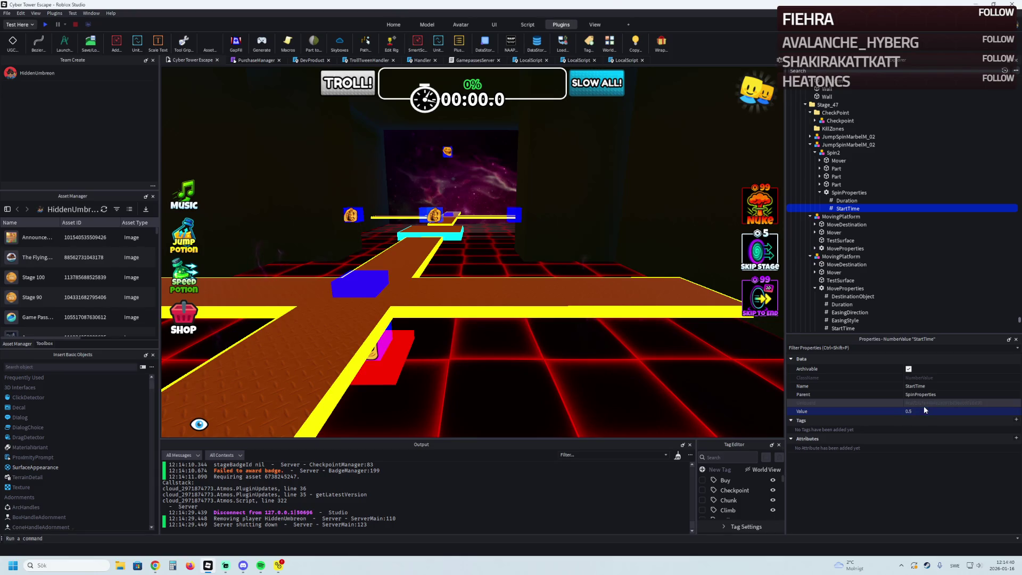
{"action": "key", "text": "w"}
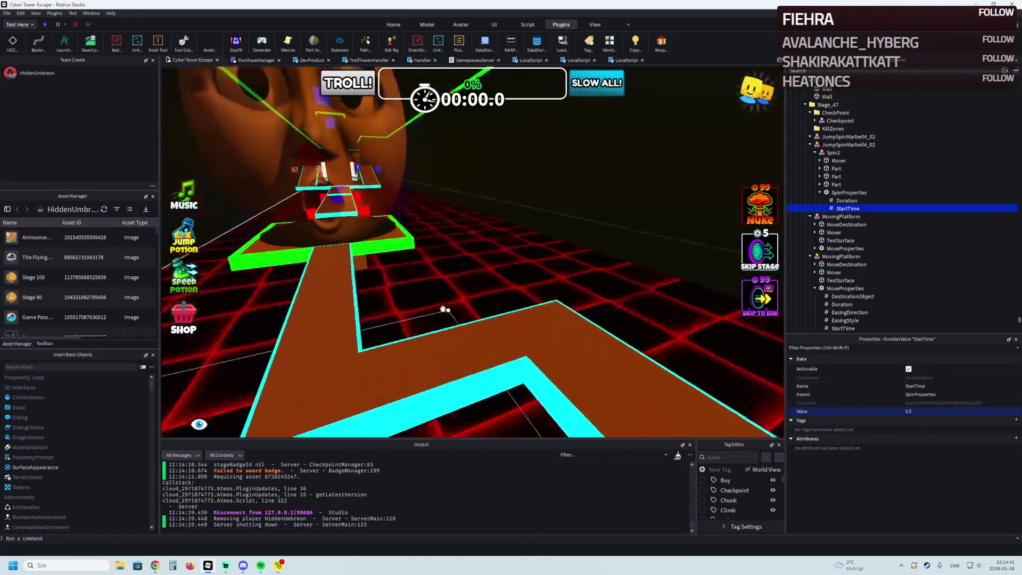
{"action": "key", "text": "w"}
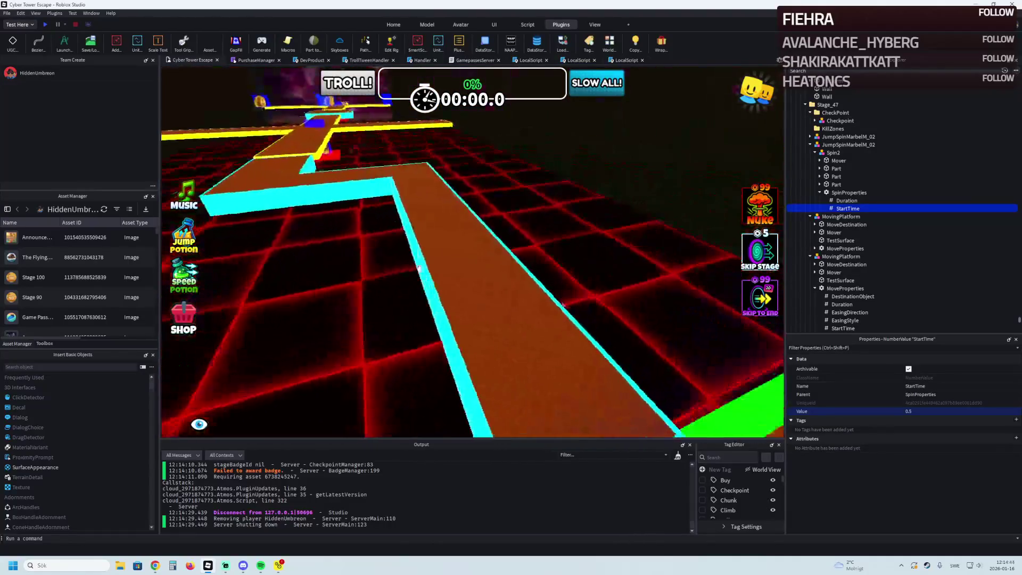
{"action": "left_click", "coordinate": [47, 25]}
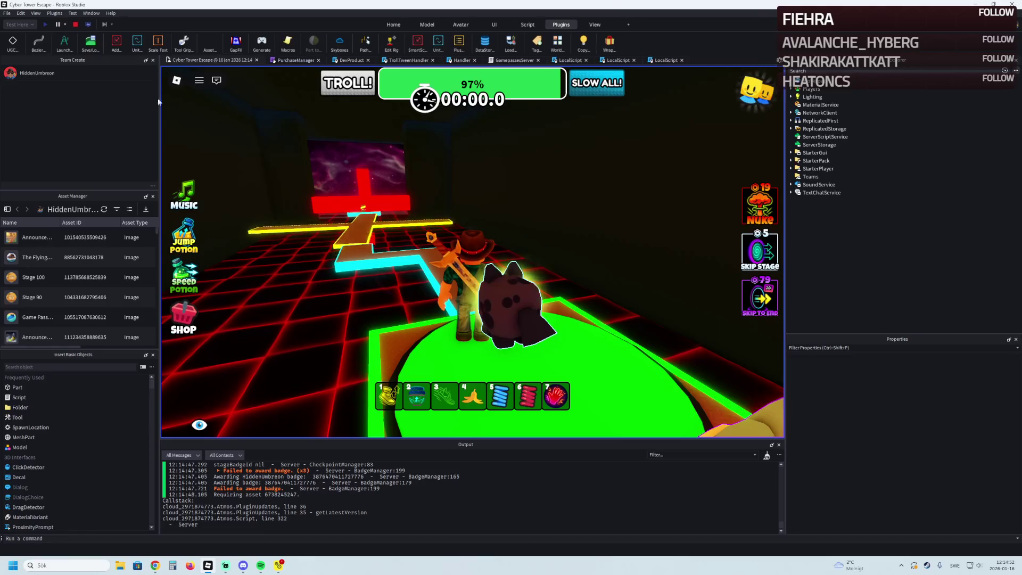
Run onto the first yellow cross, jump across the cyan platform, and reach the cross corner.
{"action": "key", "text": "w"}
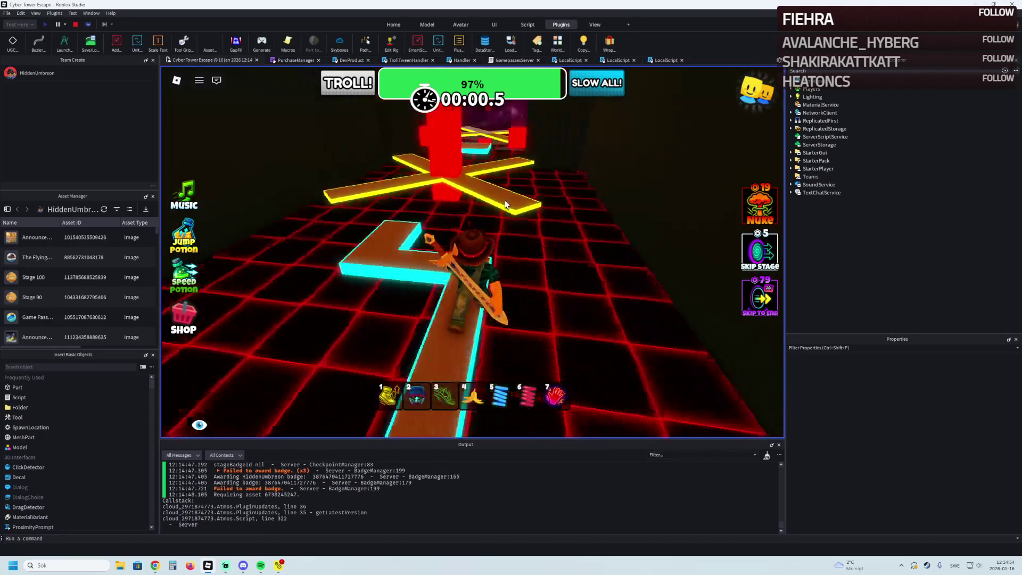
{"action": "key", "text": "w"}
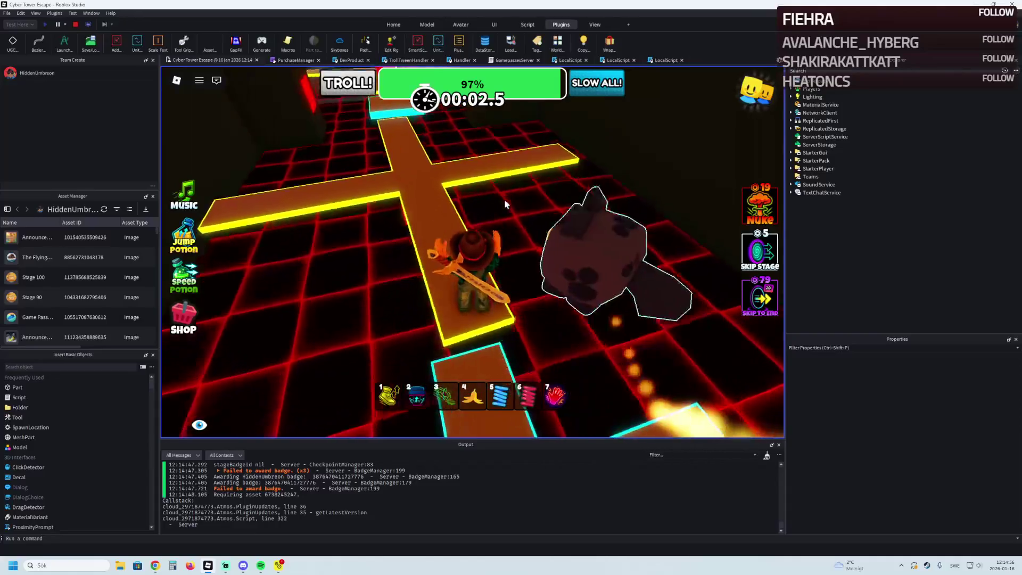
{"action": "key", "text": "w"}
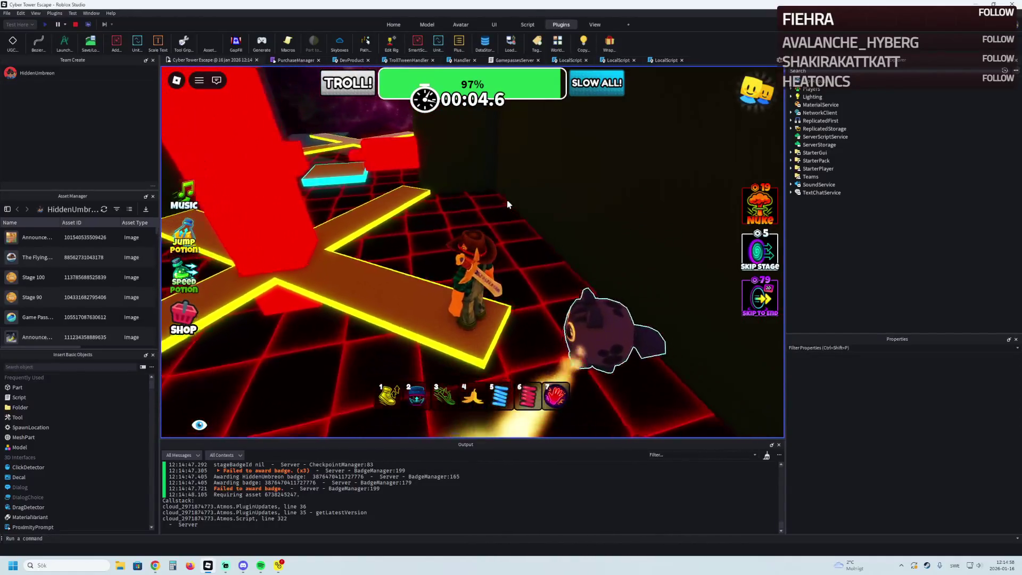
{"action": "key", "text": "w"}
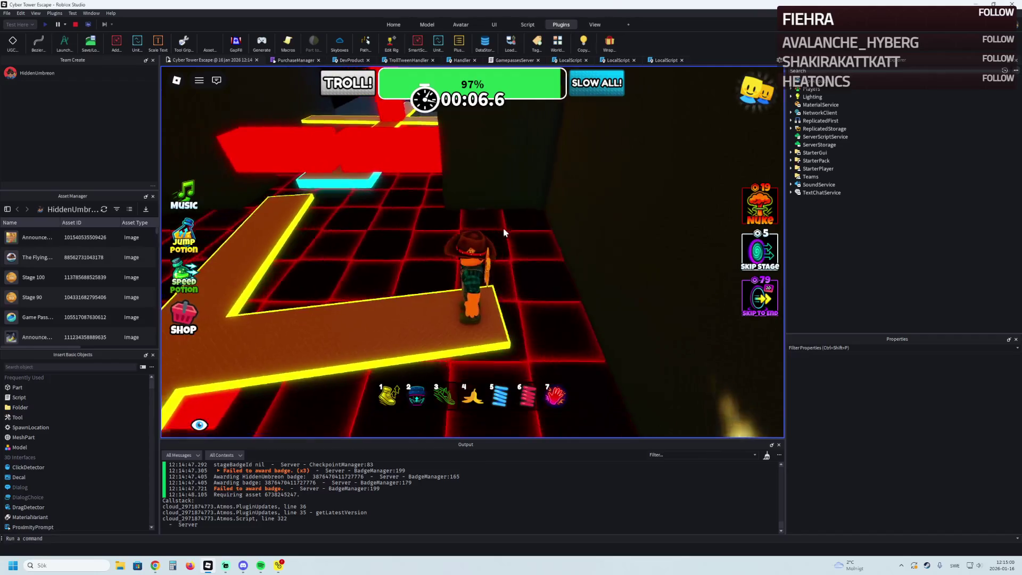
{"action": "key", "text": "w"}
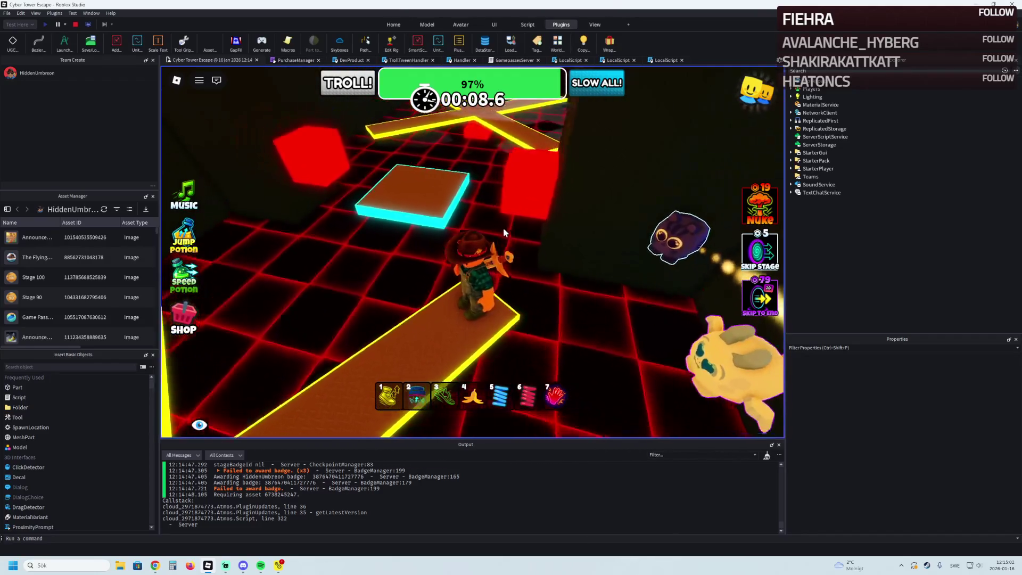
{"action": "key", "text": "w"}
{"action": "key", "text": "space"}
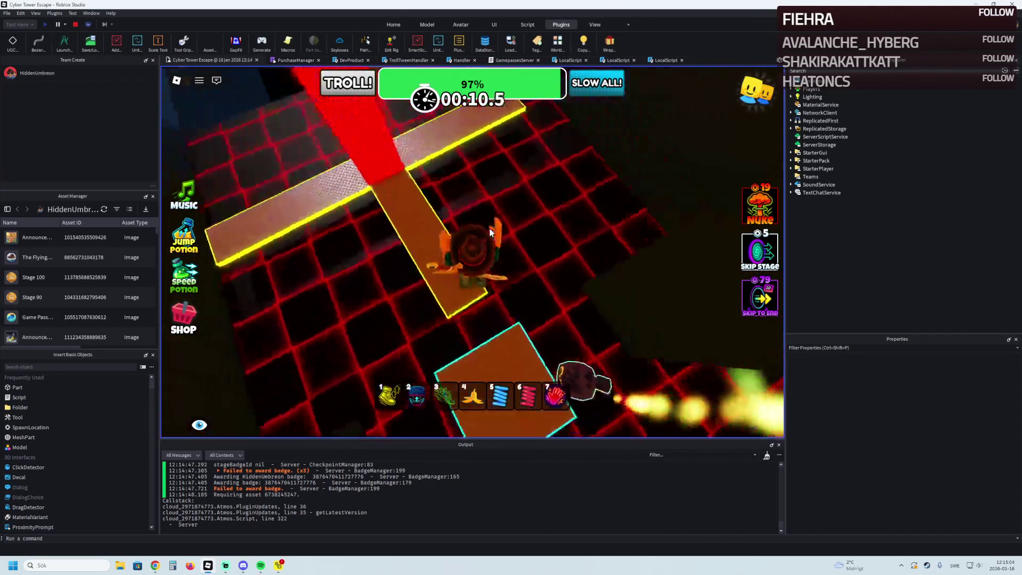
{"action": "key", "text": "w"}
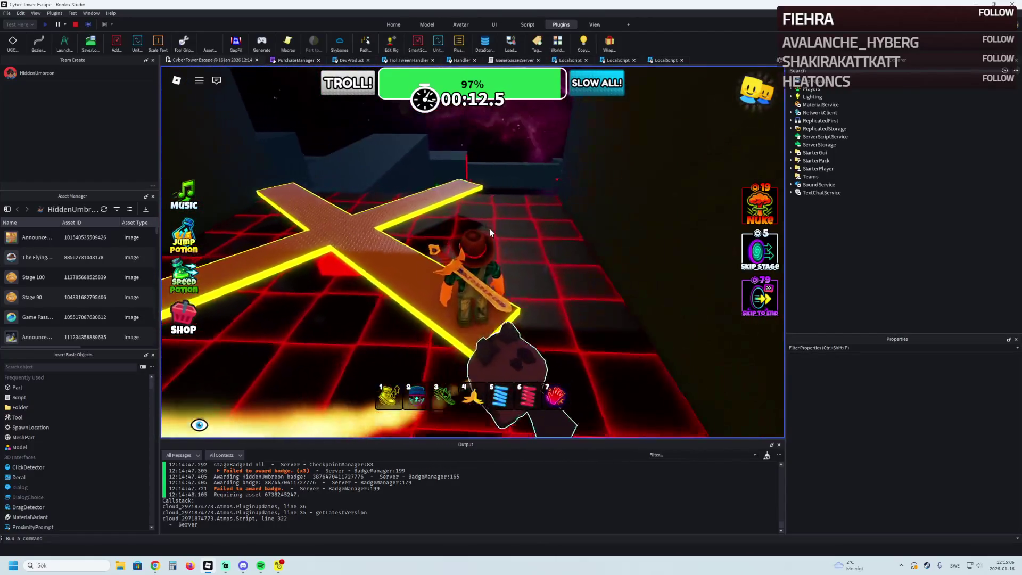
{"action": "key", "text": "w"}
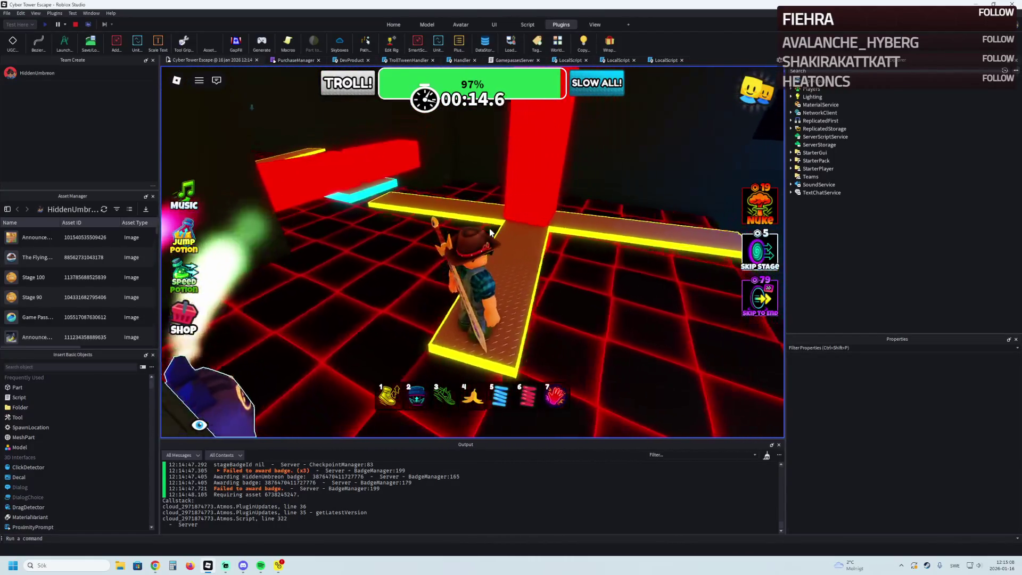
{"action": "key", "text": "w"}
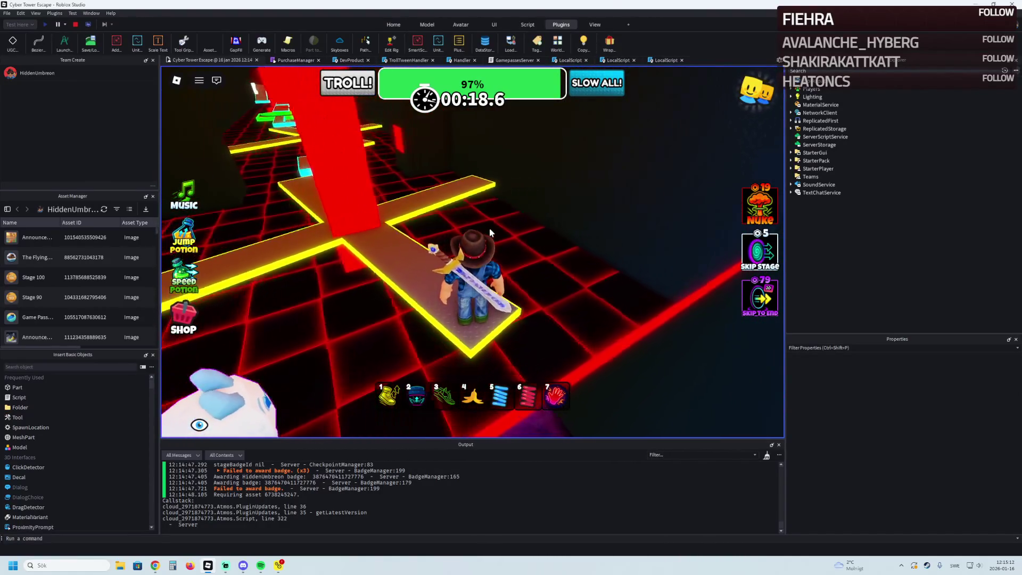
{"action": "key", "text": "w"}
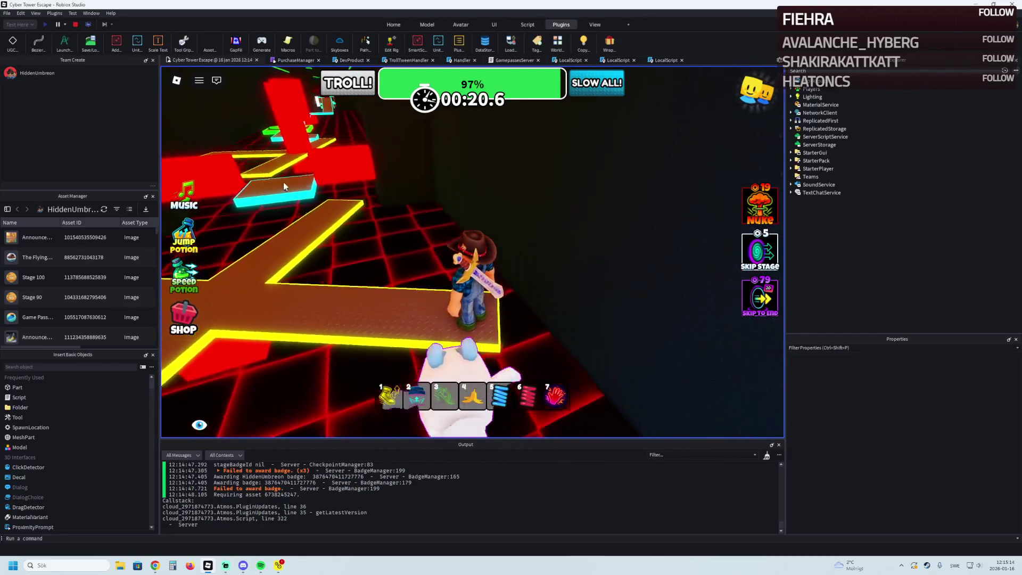
Run the yellow path past the red pillar onto the cyan and orange platforms.
{"action": "key", "text": "w"}
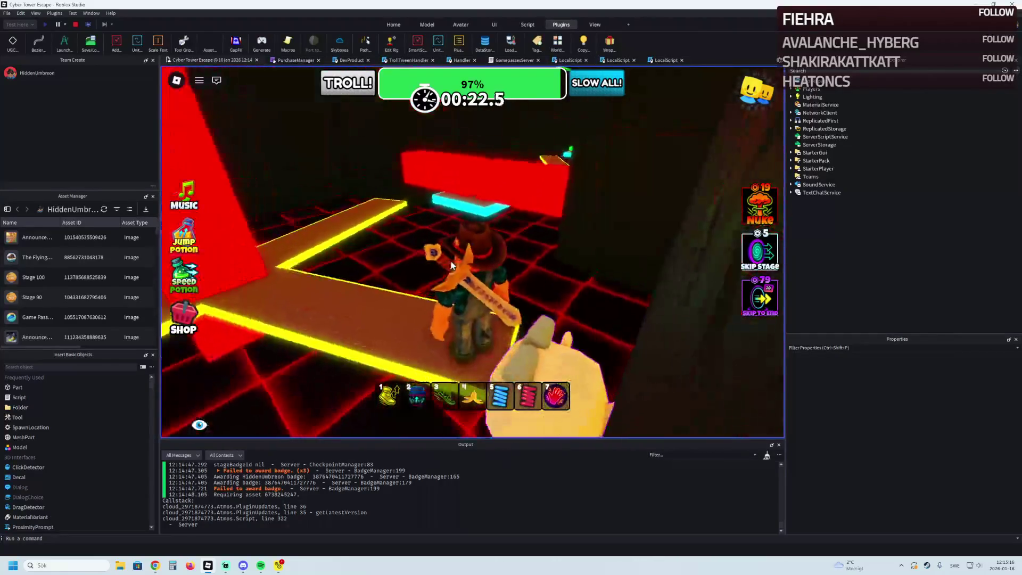
{"action": "key", "text": "w"}
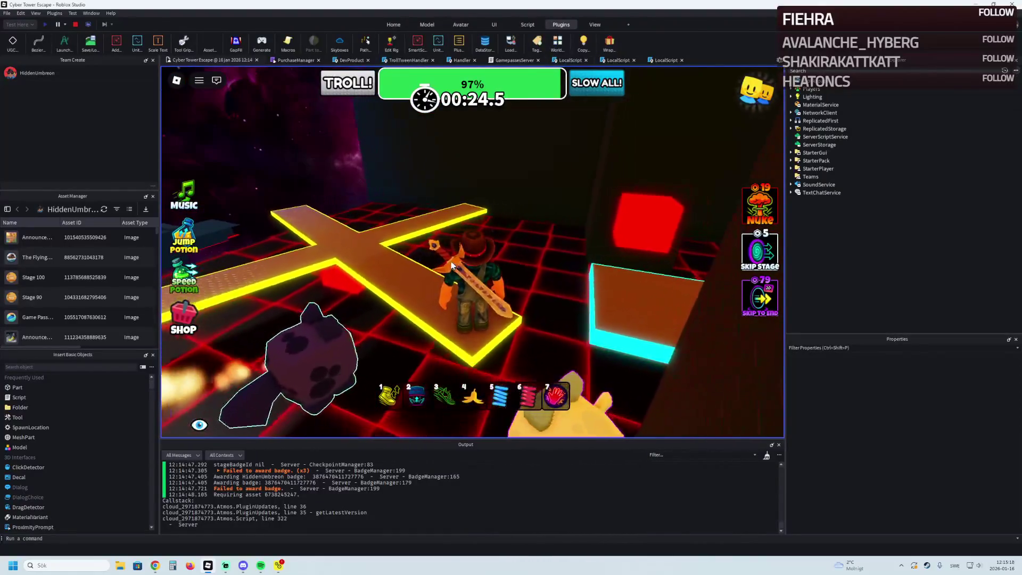
{"action": "key", "text": "w"}
{"action": "key", "text": "7"}
{"action": "key", "text": "7"}
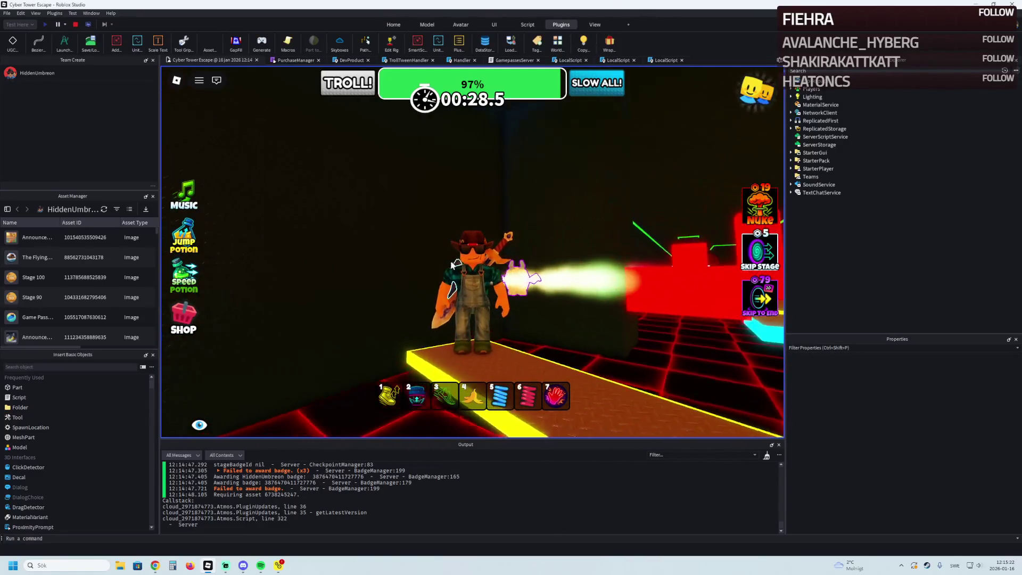
{"action": "key", "text": "7"}
{"action": "key", "text": "w"}
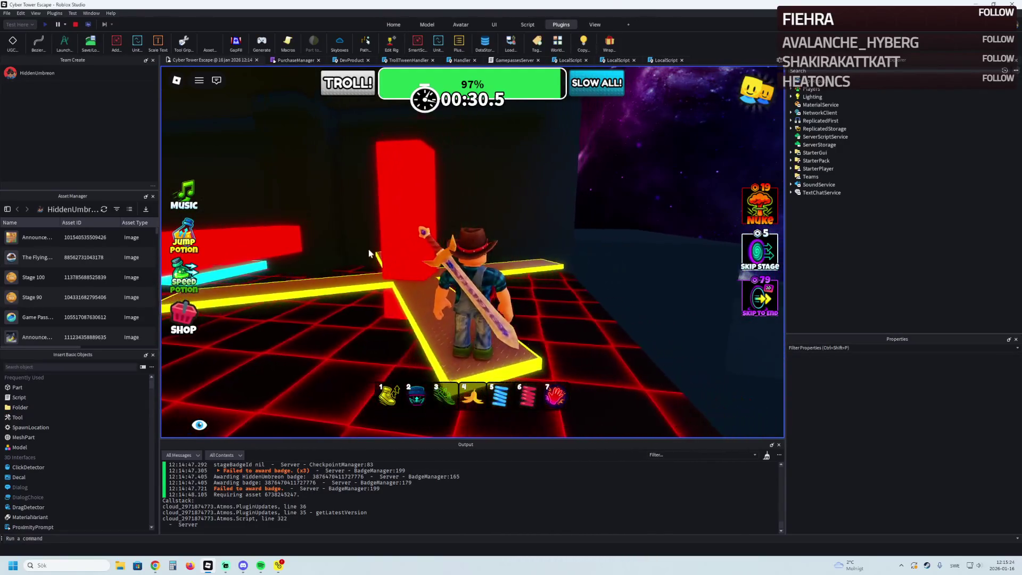
{"action": "key", "text": "w"}
{"action": "key", "text": "w"}
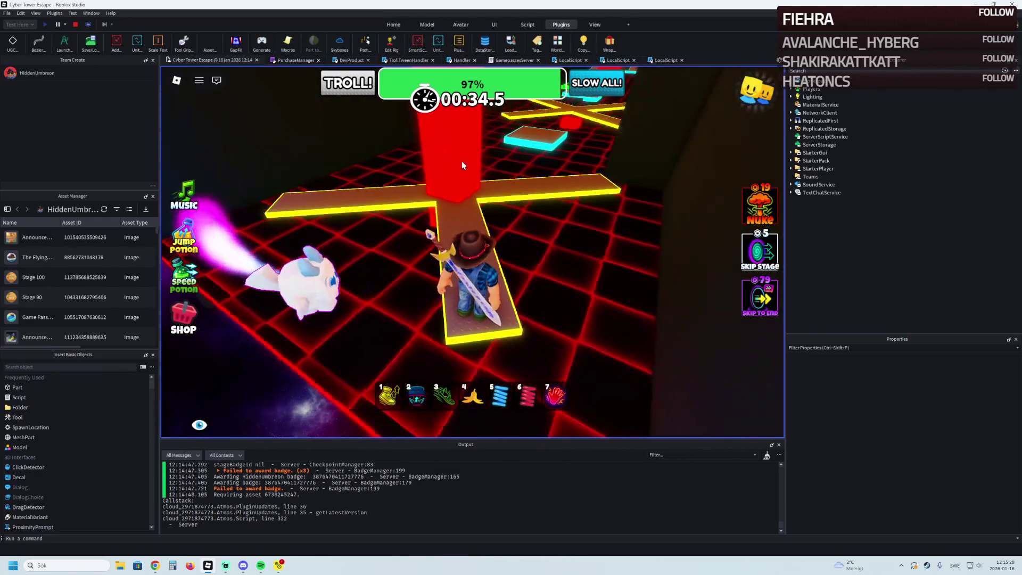
{"action": "key", "text": "w"}
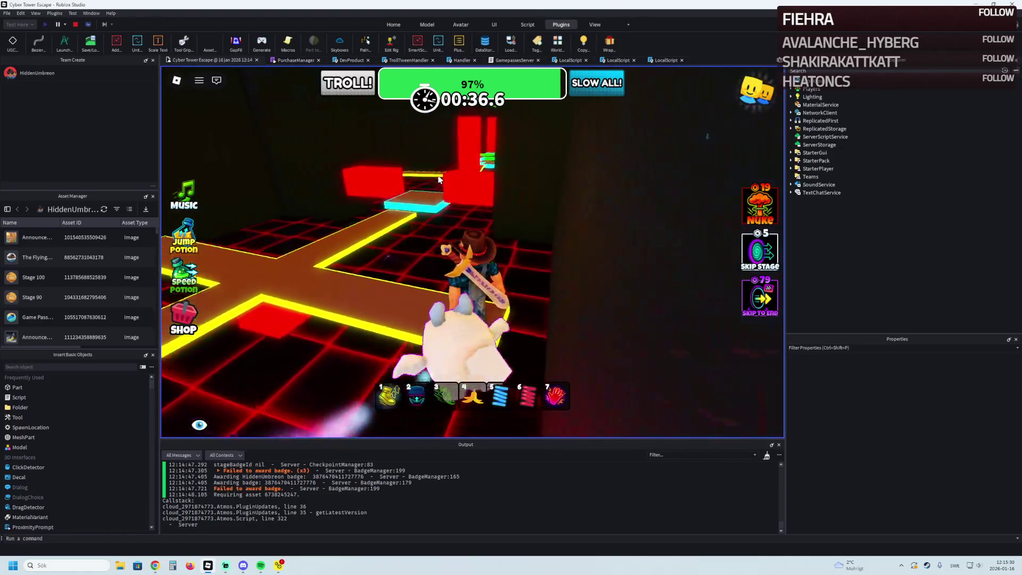
{"action": "key", "text": "w"}
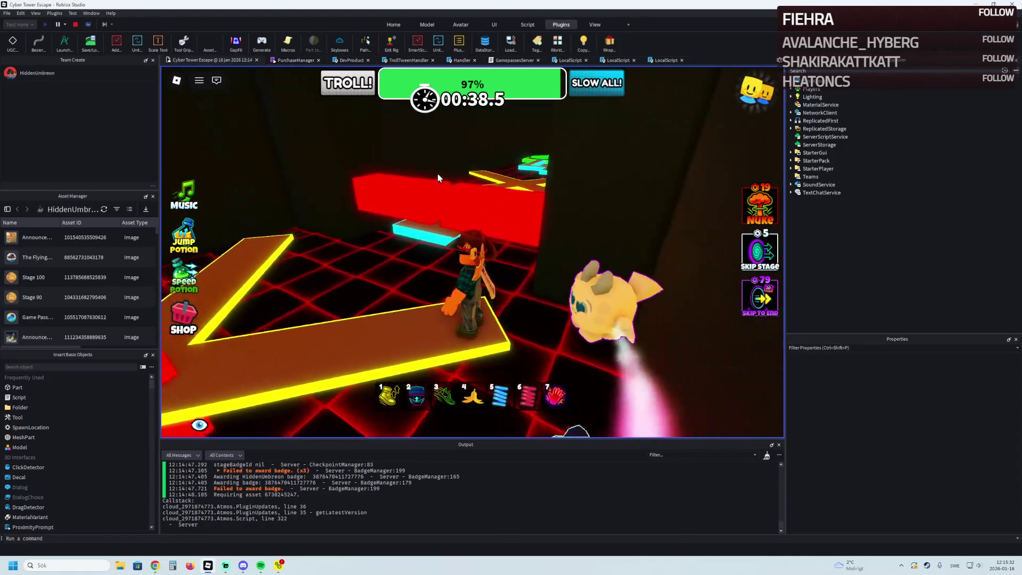
{"action": "key", "text": "w"}
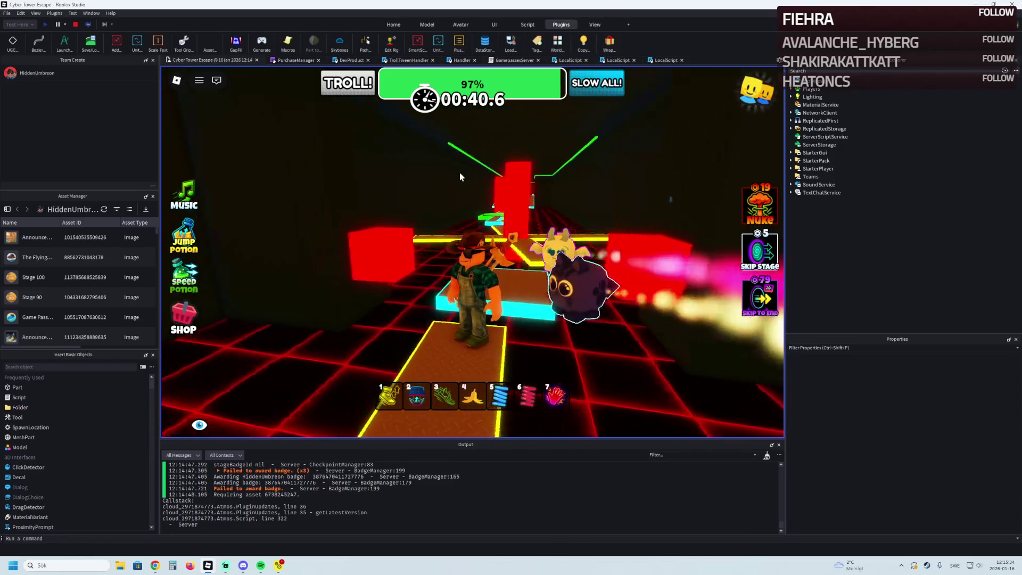
{"action": "key", "text": "w"}
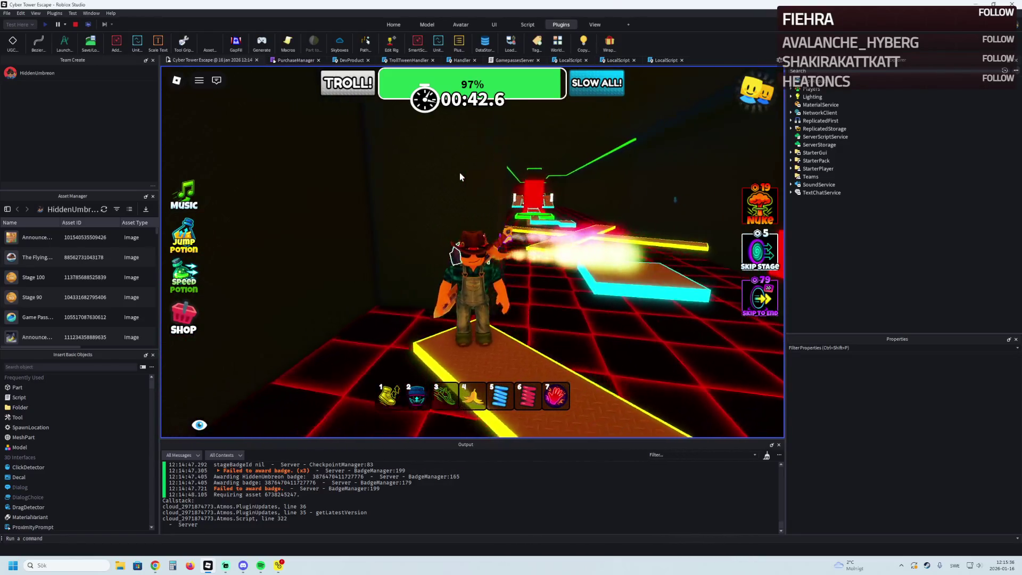
{"action": "key", "text": "w"}
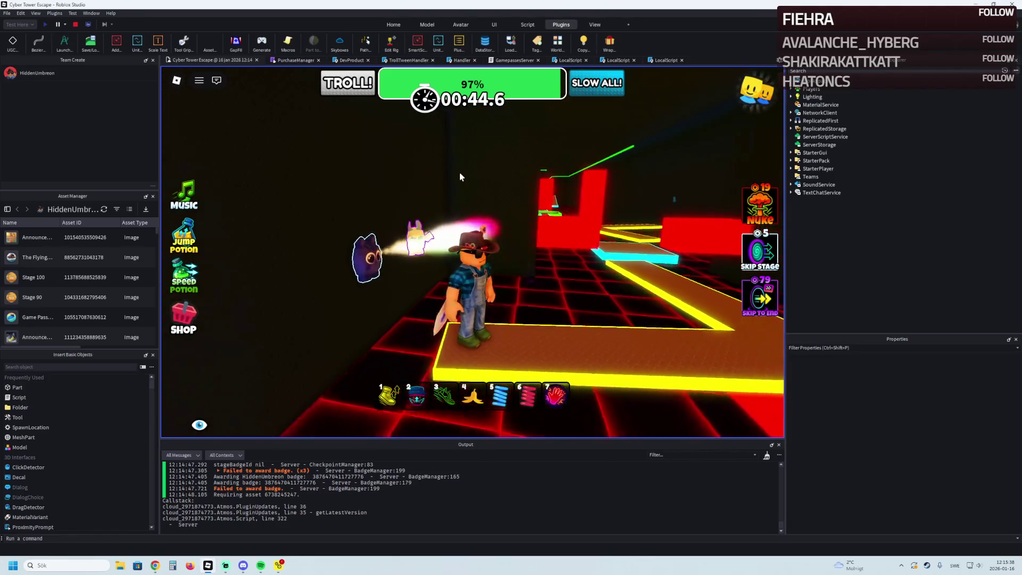
Continue past the red blocks onto the next cross path, turning the camera around the junction.
{"action": "key", "text": "w"}
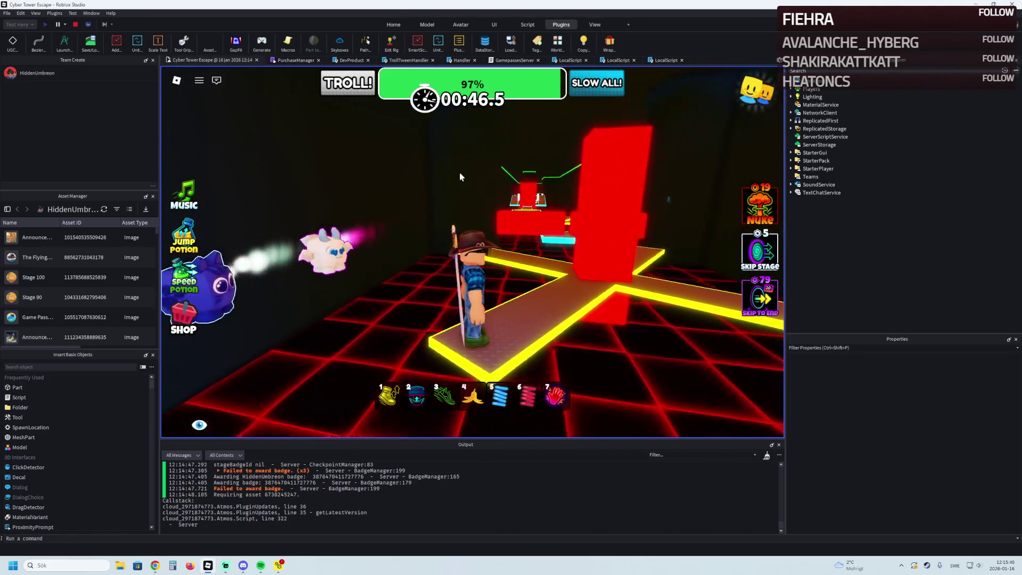
{"action": "key", "text": "w"}
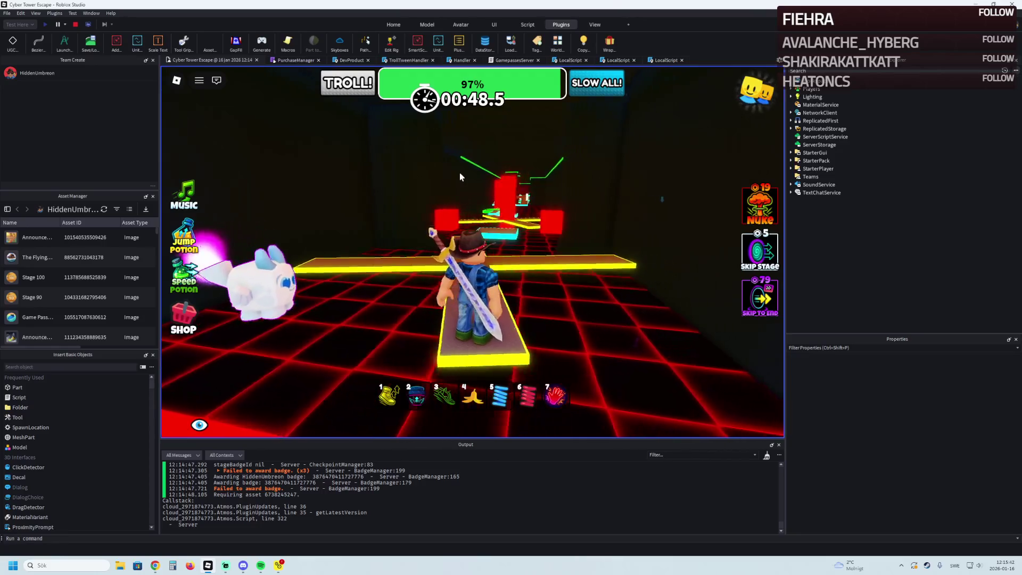
{"action": "key", "text": "w"}
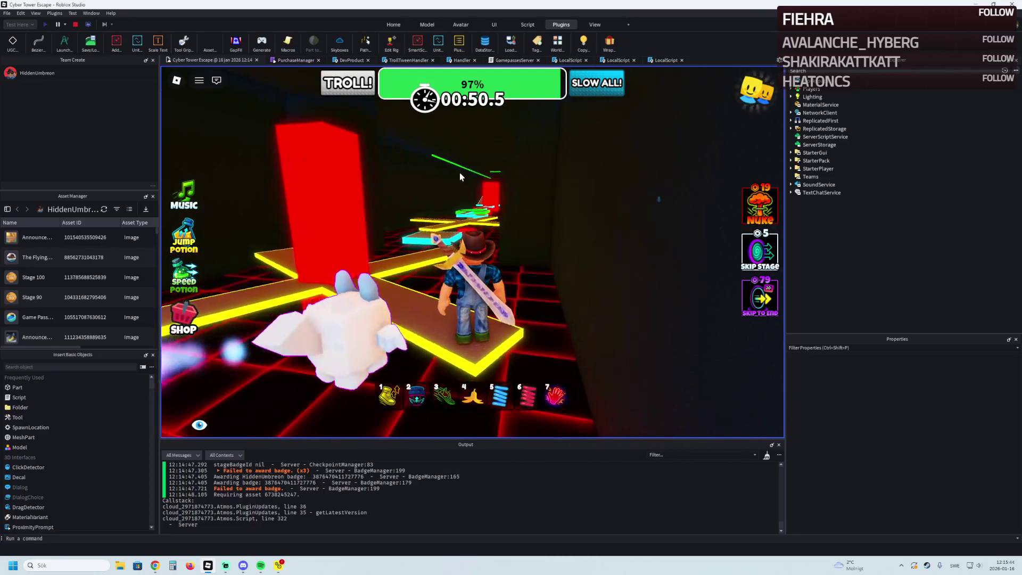
{"action": "key", "text": "w"}
{"action": "key", "text": "7"}
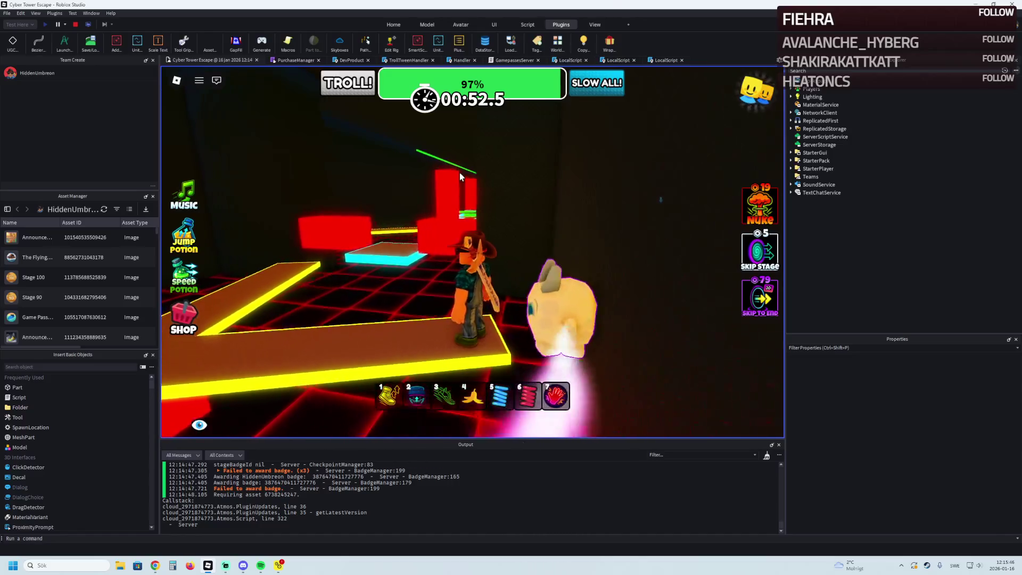
{"action": "key", "text": "w"}
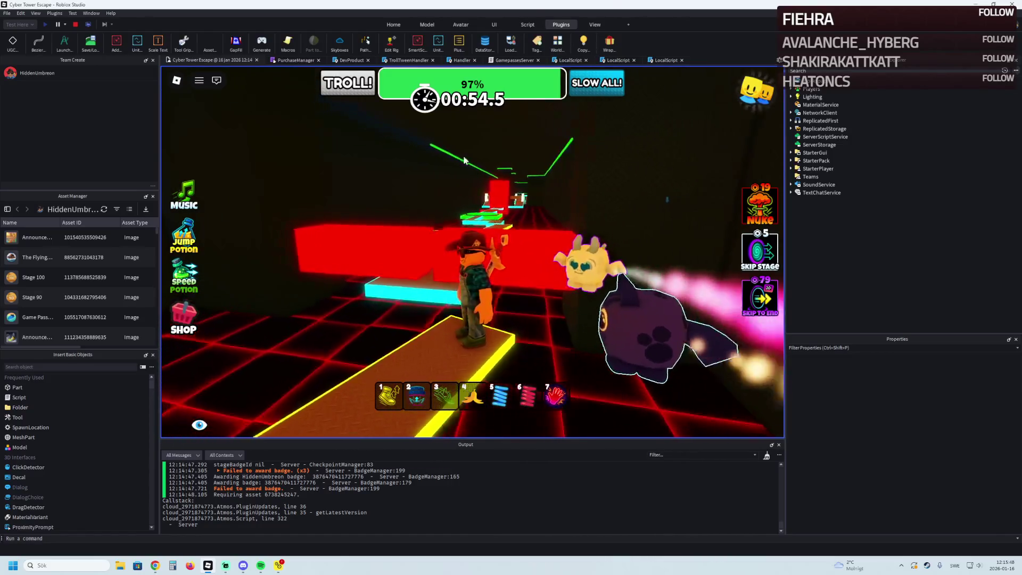
{"action": "key", "text": "w"}
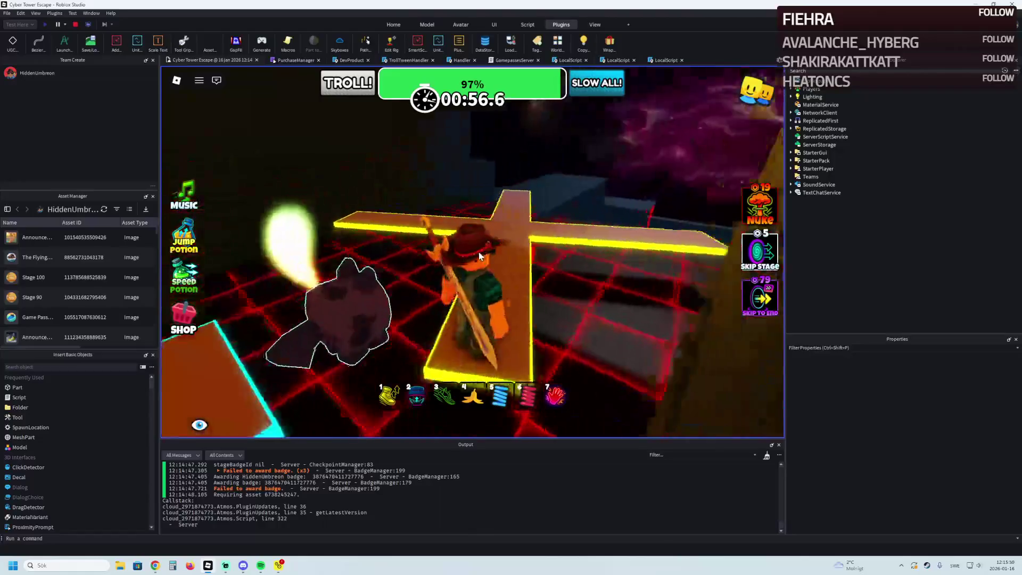
{"action": "key", "text": "w"}
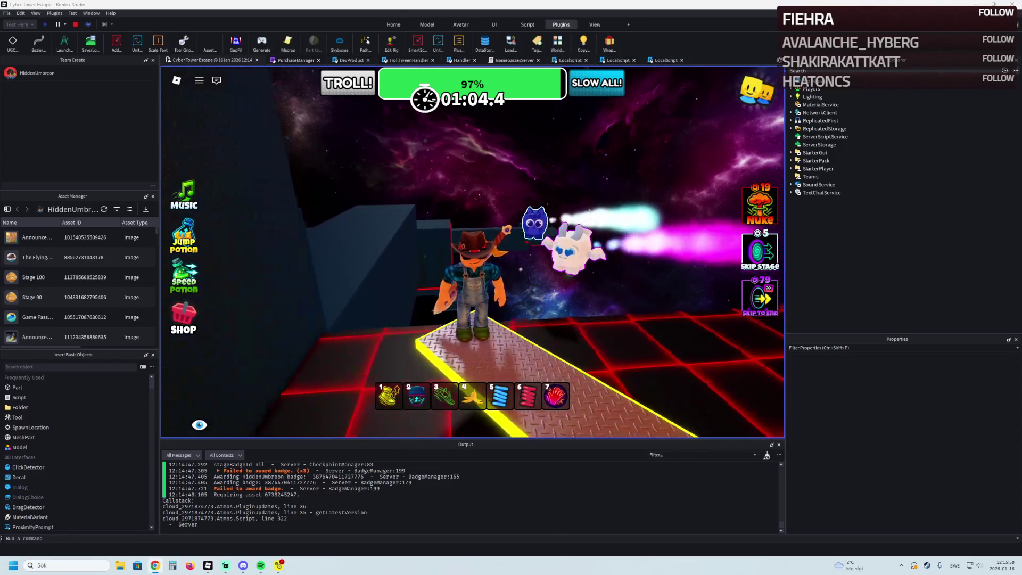
{"action": "key", "text": "Left"}
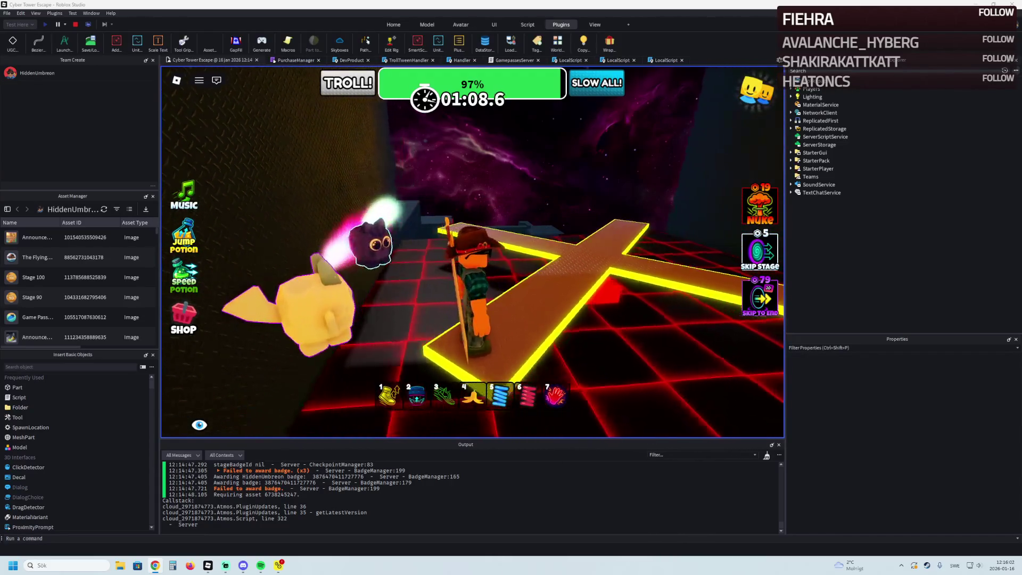
{"action": "key", "text": "w"}
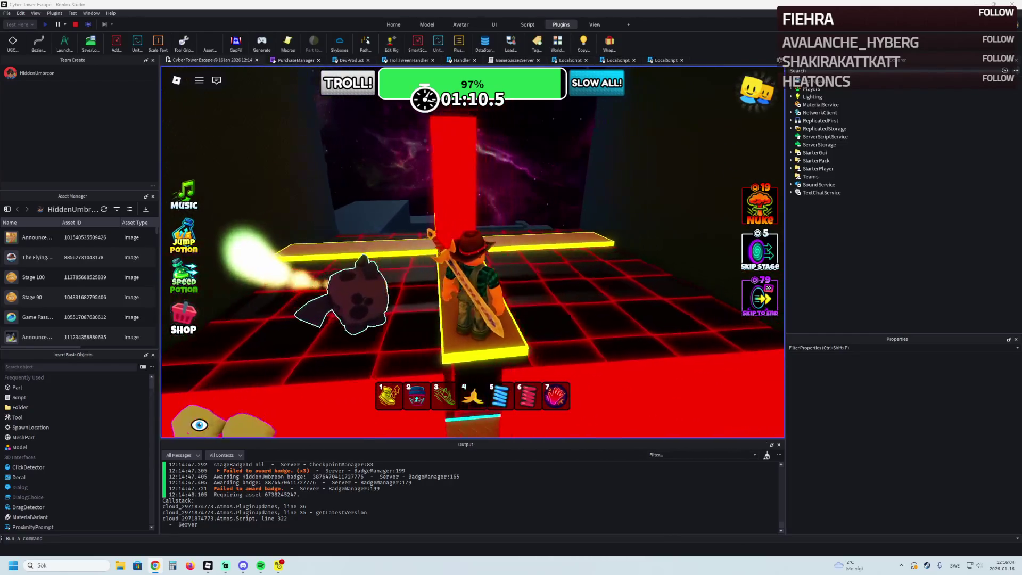
{"action": "key", "text": "Right"}
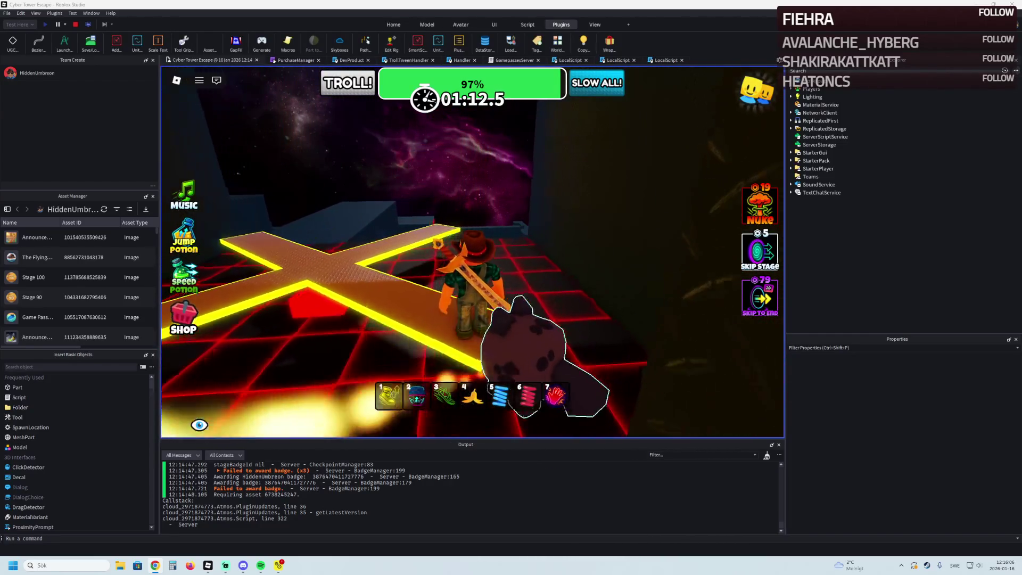
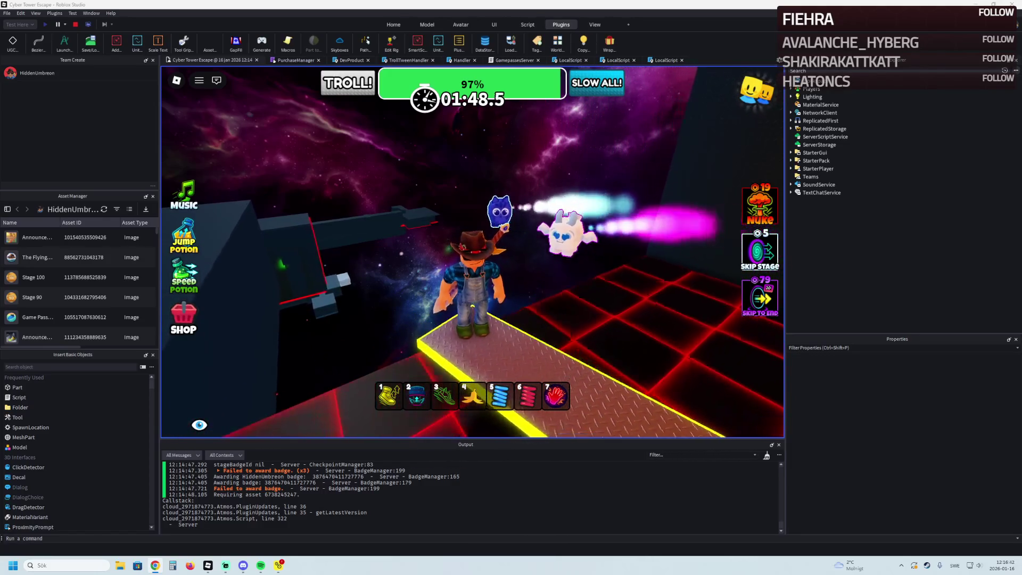
Walk the avatar along the neon platforms past the junctions, then stop the playtest.
{"action": "key", "text": "w"}
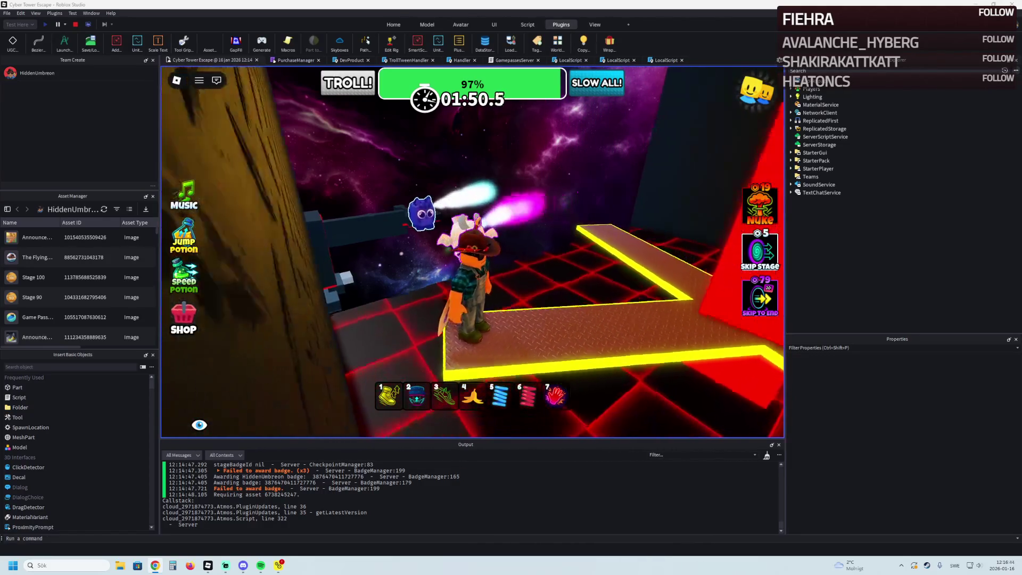
{"action": "key", "text": "w"}
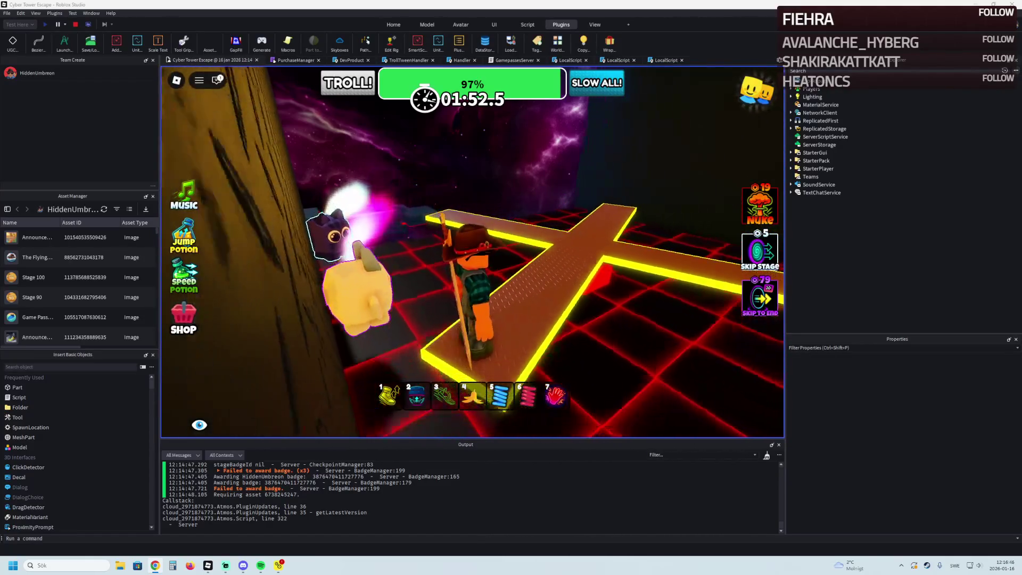
{"action": "key", "text": "w"}
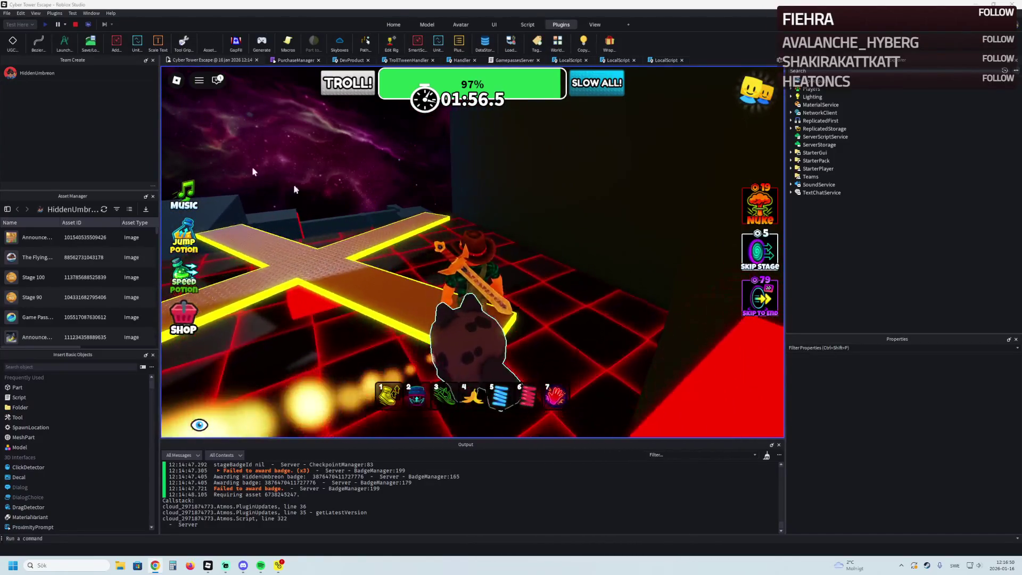
{"action": "key", "text": "w"}
{"action": "key", "text": "w"}
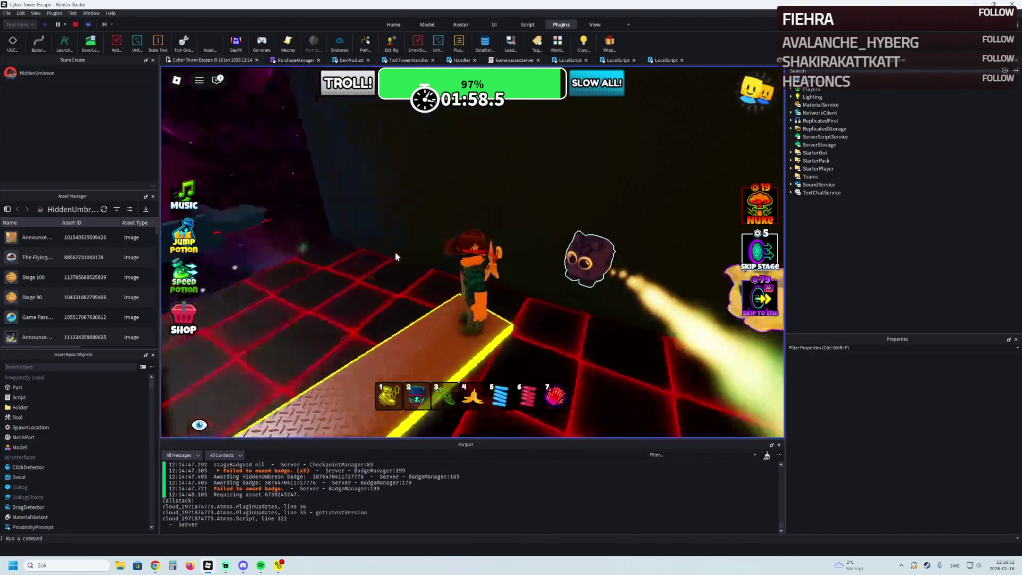
{"action": "key", "text": "w"}
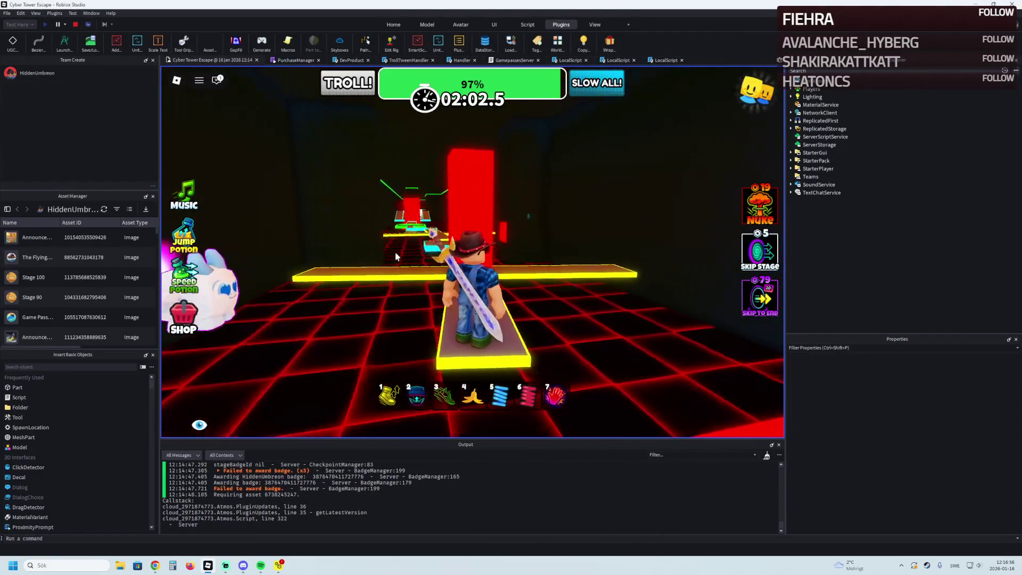
{"action": "left_click", "coordinate": [75, 24]}
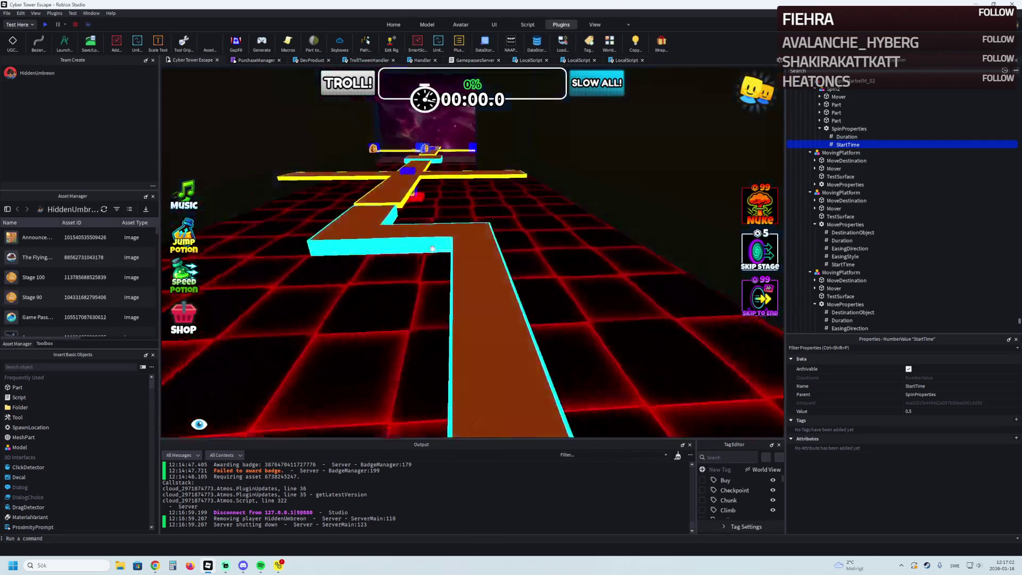
Select the three Platform parts, duplicate them with Ctrl+D and slide the copies along the X axis.
{"action": "left_click", "coordinate": [508, 302]}
{"action": "key", "text": "f"}
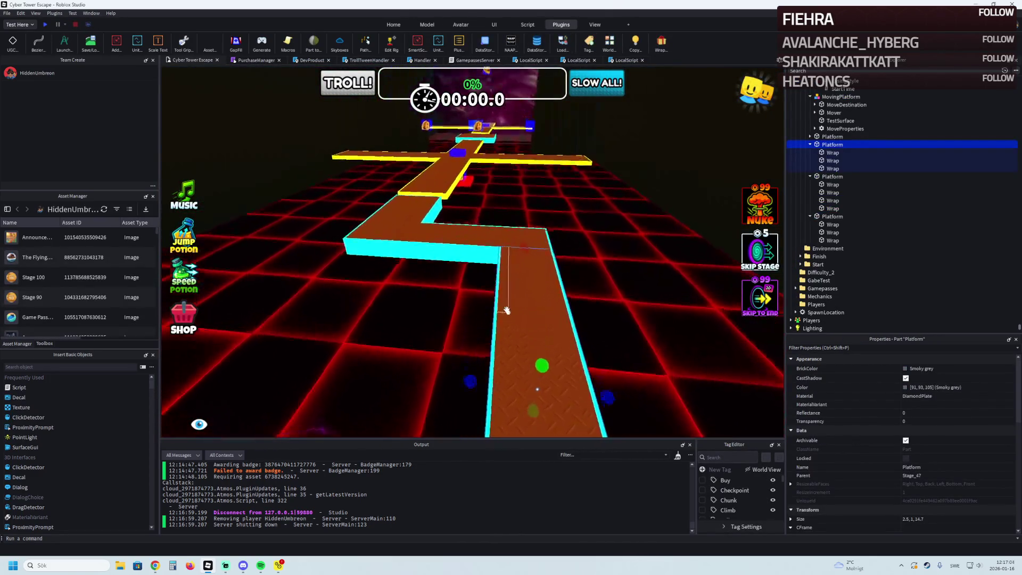
{"action": "key", "text": "ctrl+d"}
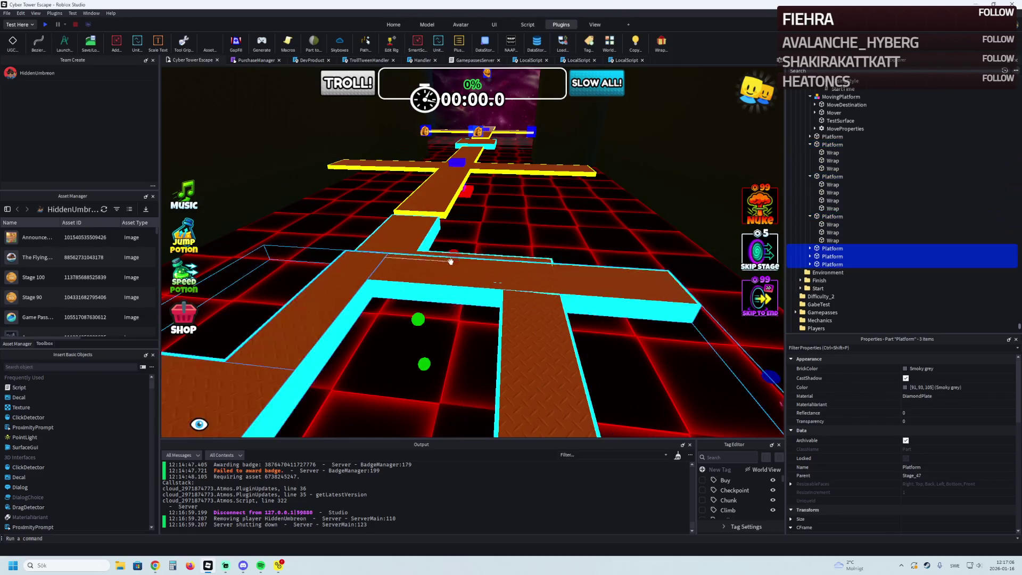
{"action": "scroll", "coordinate": [437, 252], "scroll_direction": "down", "scroll_amount": 5}
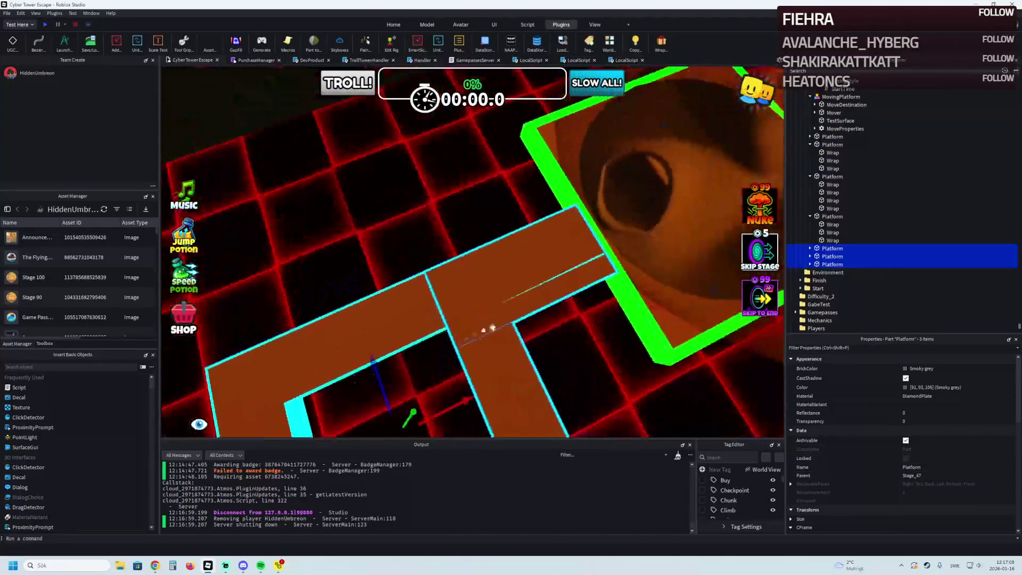
{"action": "mouse_move", "coordinate": [428, 336]}
{"action": "left_mouse_down"}
{"action": "mouse_move", "coordinate": [445, 258]}
{"action": "mouse_move", "coordinate": [439, 167]}
{"action": "mouse_move", "coordinate": [466, 173]}
{"action": "mouse_move", "coordinate": [469, 264]}
{"action": "mouse_move", "coordinate": [400, 212]}
{"action": "mouse_move", "coordinate": [424, 169]}
{"action": "mouse_move", "coordinate": [350, 226]}
{"action": "mouse_move", "coordinate": [470, 140]}
{"action": "mouse_move", "coordinate": [498, 133]}
{"action": "mouse_move", "coordinate": [504, 175]}
{"action": "mouse_move", "coordinate": [389, 233]}
{"action": "mouse_move", "coordinate": [333, 181]}
{"action": "mouse_move", "coordinate": [277, 238]}
{"action": "mouse_move", "coordinate": [519, 201]}
{"action": "mouse_move", "coordinate": [535, 186]}
{"action": "mouse_move", "coordinate": [533, 170]}
{"action": "mouse_move", "coordinate": [466, 186]}
{"action": "left_mouse_up"}
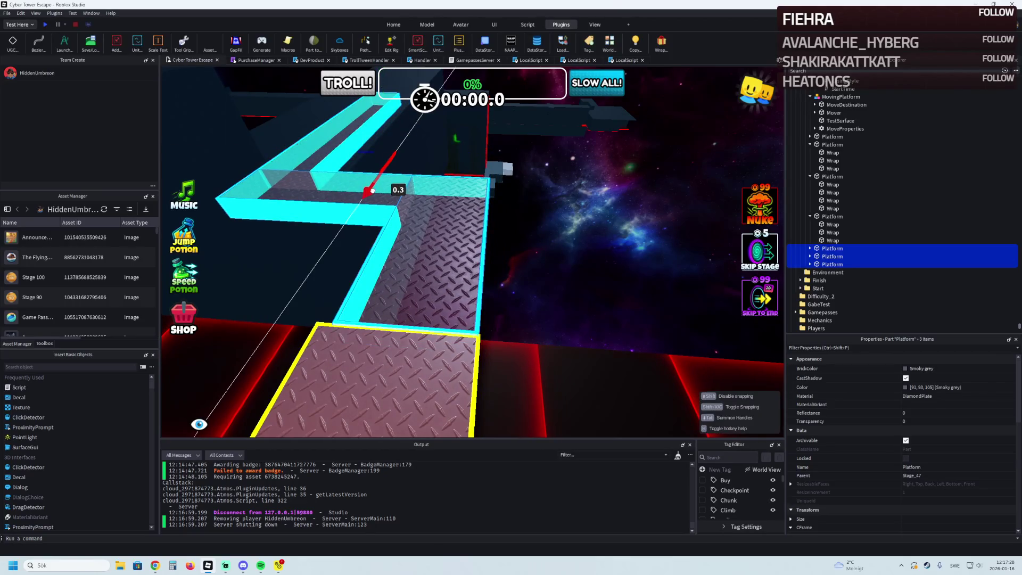
Shift the copied platforms along the blue axis into a zigzag path.
{"action": "scroll", "coordinate": [372, 190], "scroll_direction": "up", "scroll_amount": 10}
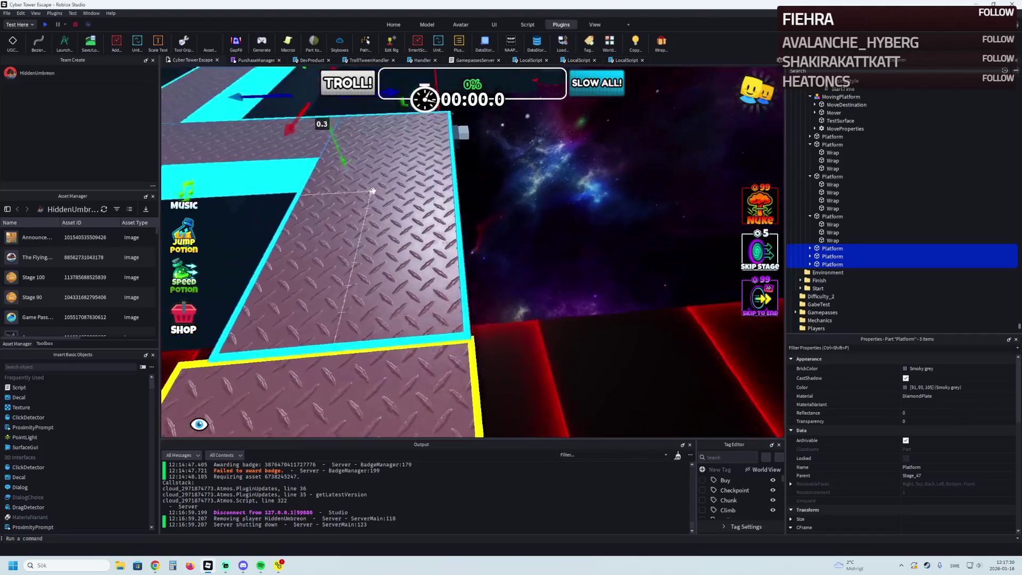
{"action": "scroll", "coordinate": [372, 190], "scroll_direction": "down", "scroll_amount": 5}
{"action": "mouse_move", "coordinate": [407, 140]}
{"action": "left_mouse_down"}
{"action": "mouse_move", "coordinate": [378, 148]}
{"action": "mouse_move", "coordinate": [431, 141]}
{"action": "left_mouse_up"}
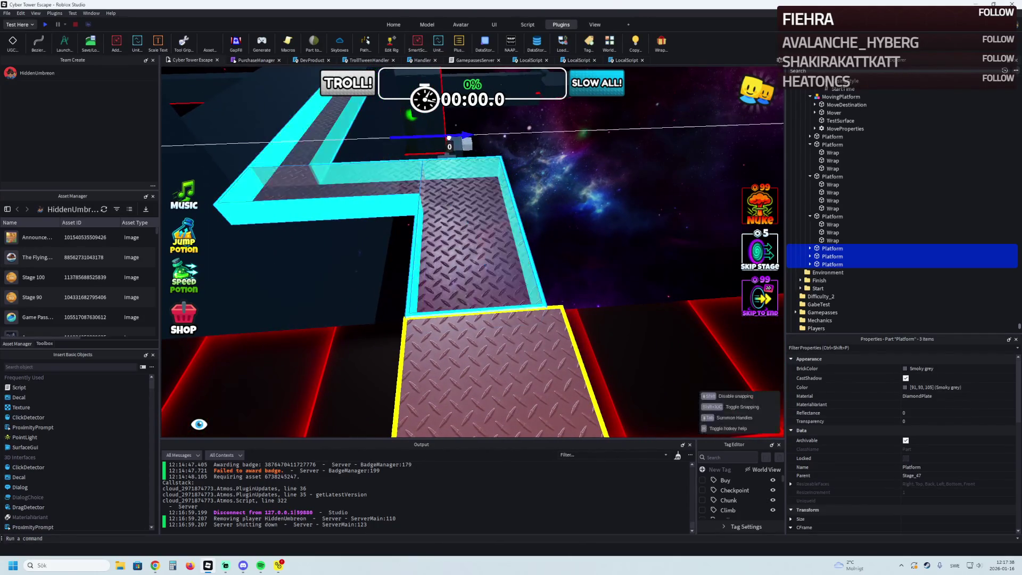
{"action": "mouse_move", "coordinate": [453, 136]}
{"action": "left_mouse_down"}
{"action": "mouse_move", "coordinate": [410, 234]}
{"action": "mouse_move", "coordinate": [399, 230]}
{"action": "left_mouse_up"}
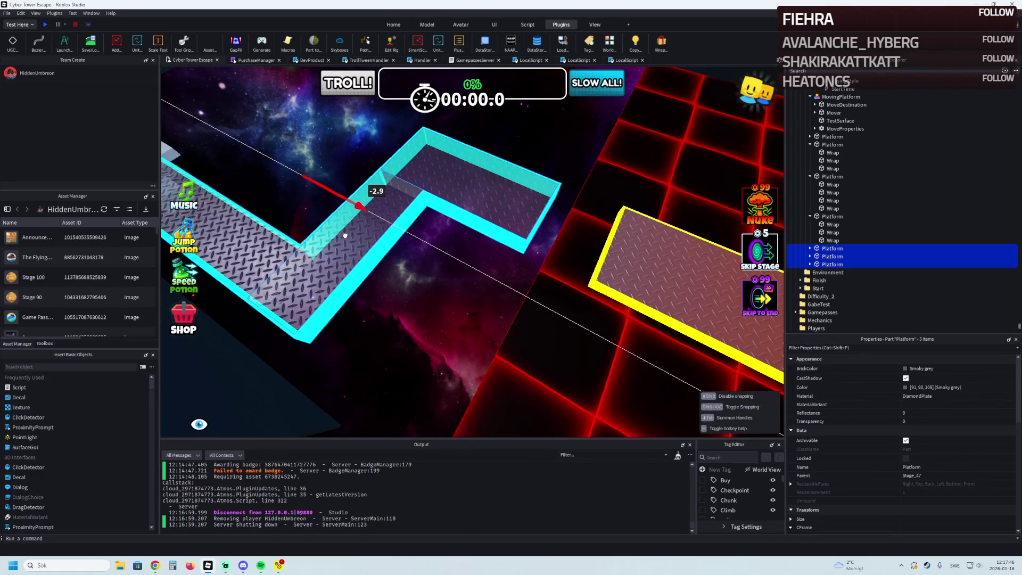
{"action": "left_click_drag", "start_coordinate": [343, 235], "coordinate": [347, 235]}
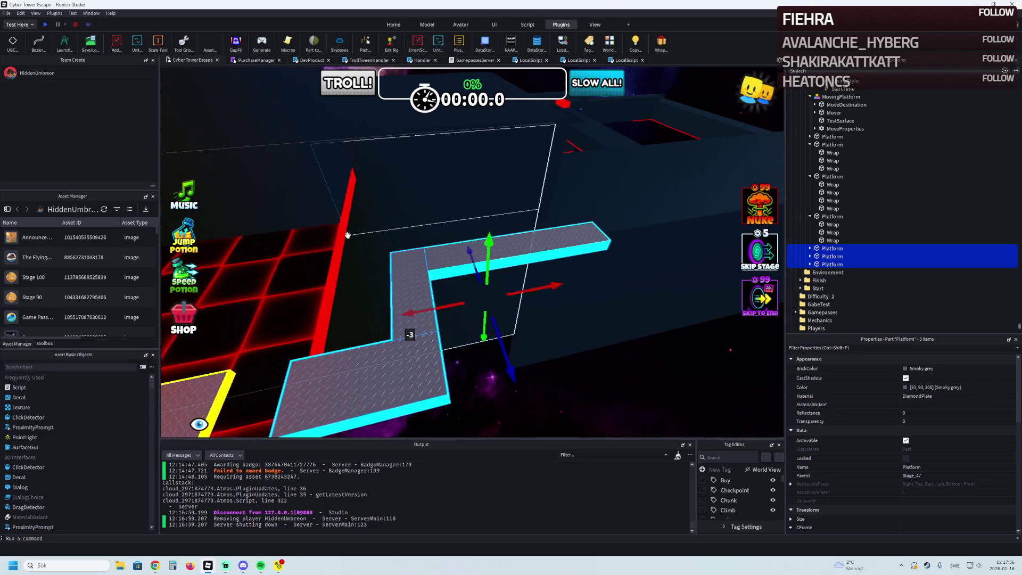
Select the stage's Wall part and stretch it toward 290 studs.
{"action": "left_click", "coordinate": [518, 339]}
{"action": "mouse_move", "coordinate": [503, 310]}
{"action": "left_mouse_down"}
{"action": "mouse_move", "coordinate": [491, 178]}
{"action": "mouse_move", "coordinate": [522, 199]}
{"action": "left_mouse_up"}
{"action": "mouse_move", "coordinate": [451, 172]}
{"action": "left_mouse_down"}
{"action": "mouse_move", "coordinate": [541, 178]}
{"action": "mouse_move", "coordinate": [588, 201]}
{"action": "left_mouse_up"}
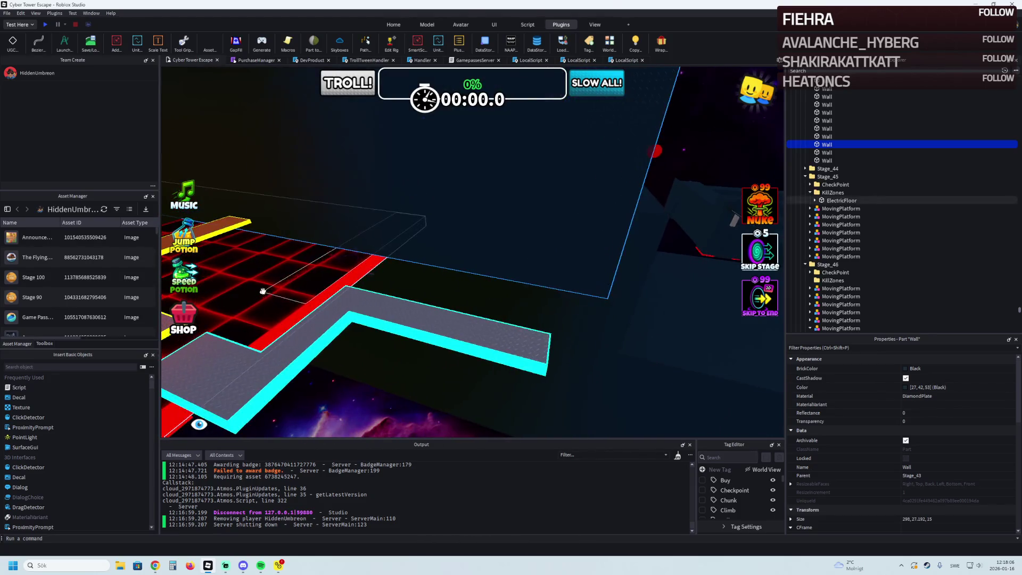
Lengthen the ElectricFloor kill zone and the dark Wall to cover the extended path.
{"action": "left_click", "coordinate": [273, 288]}
{"action": "key", "text": "f"}
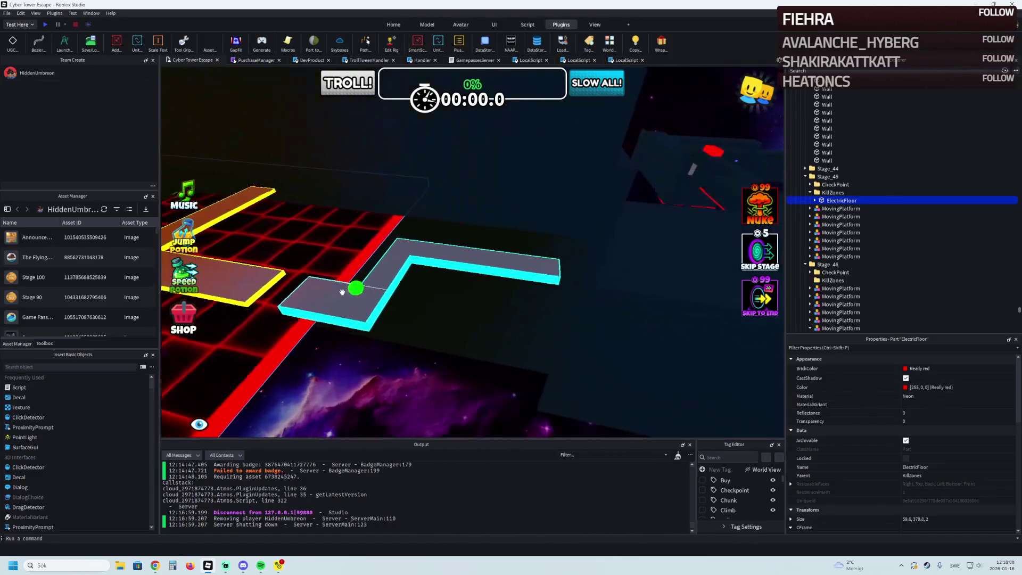
{"action": "left_click_drag", "start_coordinate": [368, 287], "coordinate": [511, 259]}
{"action": "left_click_drag", "start_coordinate": [410, 292], "coordinate": [409, 288]}
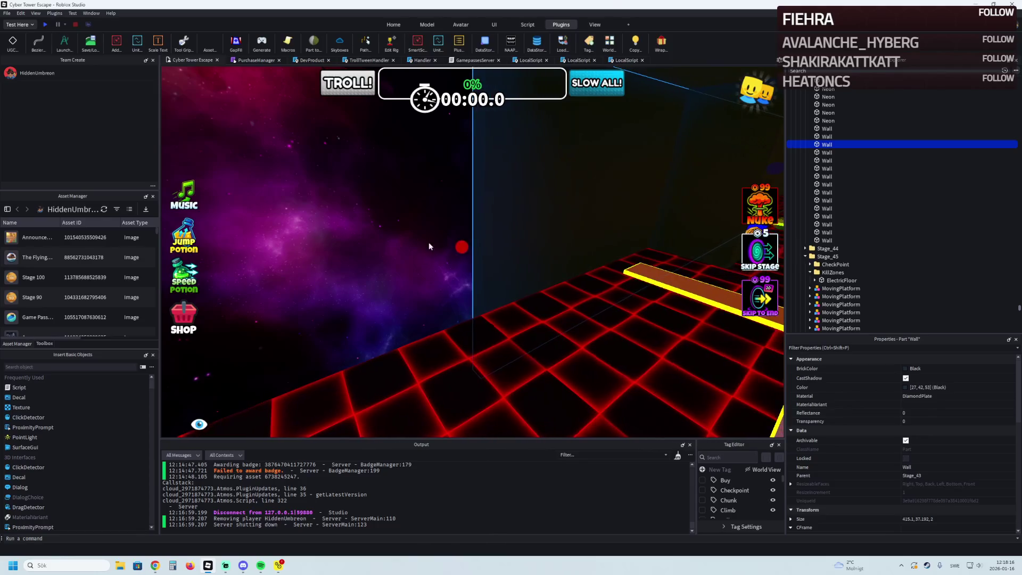
{"action": "left_click_drag", "start_coordinate": [459, 248], "coordinate": [405, 322]}
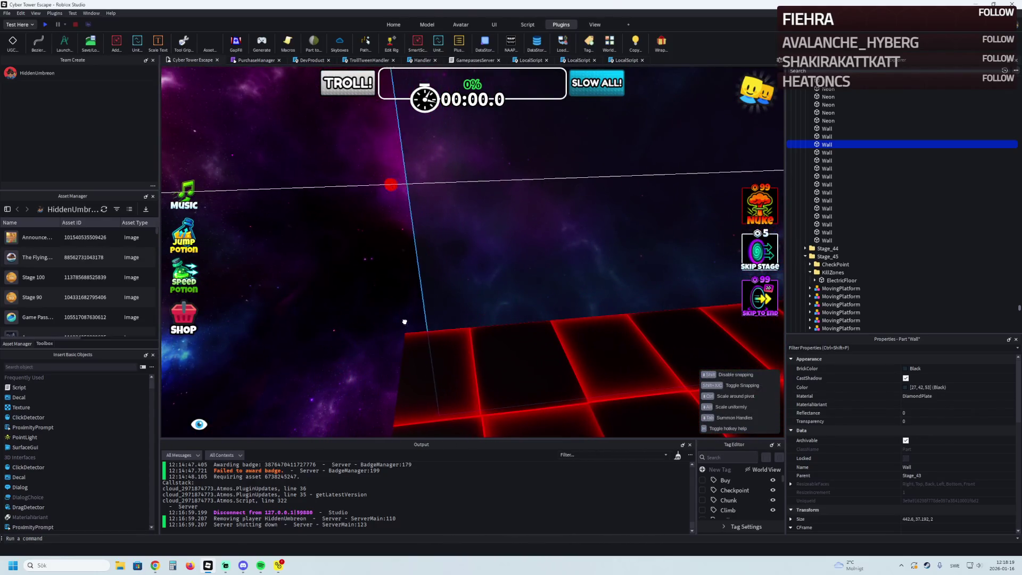
Resize the dark Wall along its length and select the Wall part at the corner.
{"action": "left_click", "coordinate": [382, 348]}
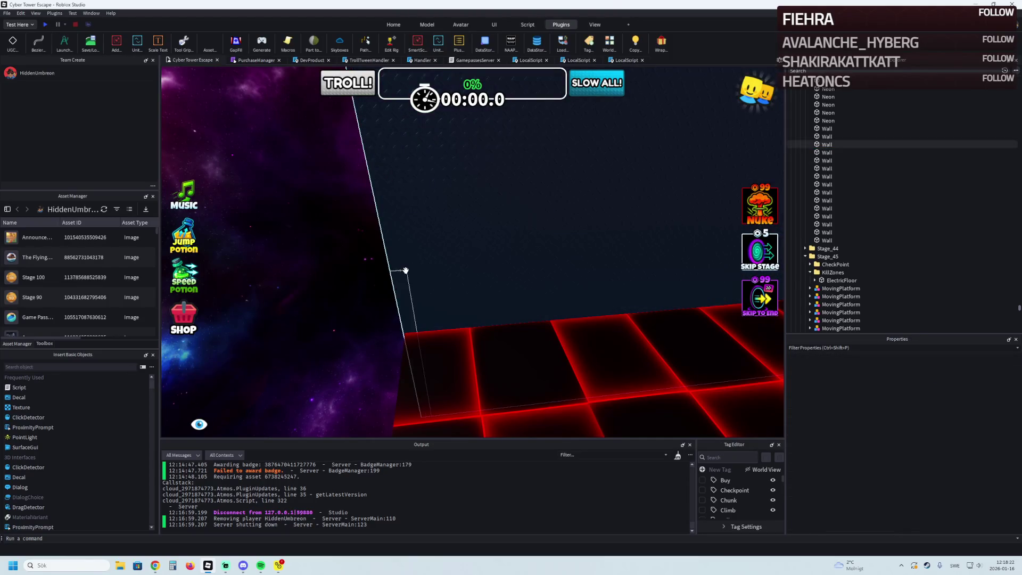
{"action": "left_click_drag", "start_coordinate": [367, 187], "coordinate": [337, 225]}
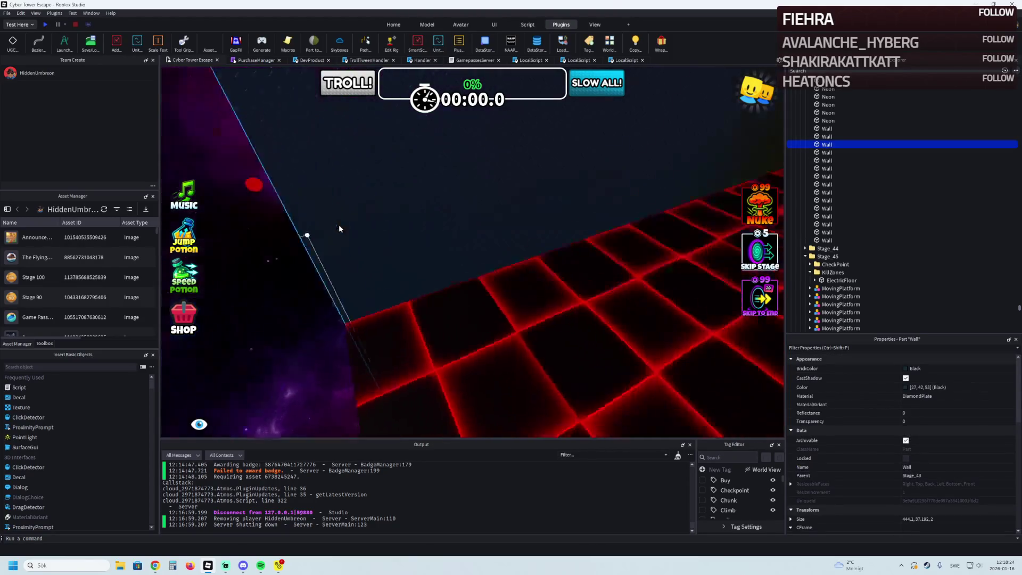
{"action": "scroll", "coordinate": [338, 225], "scroll_direction": "down", "scroll_amount": 5}
{"action": "scroll", "coordinate": [337, 224], "scroll_direction": "up", "scroll_amount": 6}
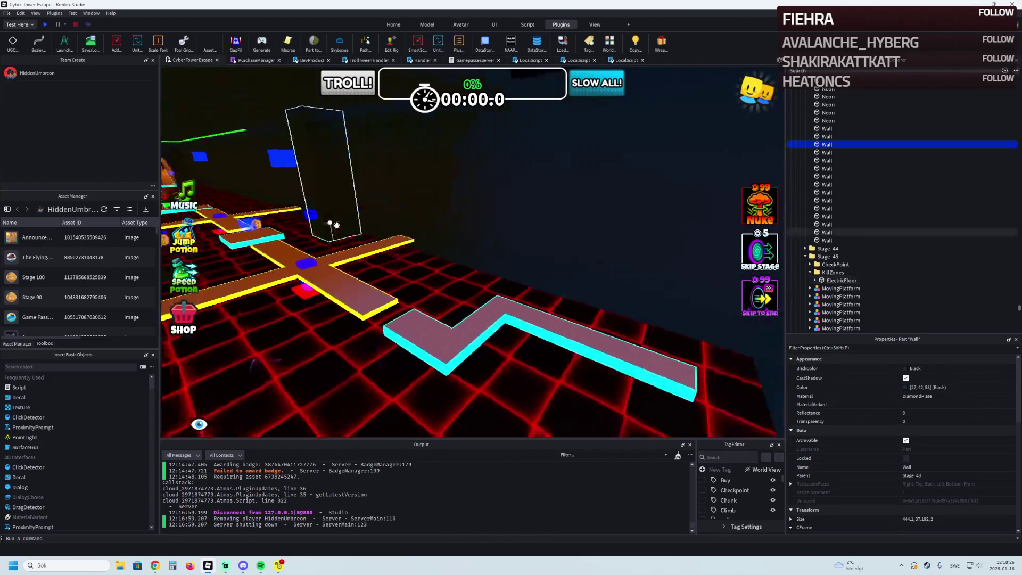
{"action": "scroll", "coordinate": [316, 206], "scroll_direction": "up", "scroll_amount": 6}
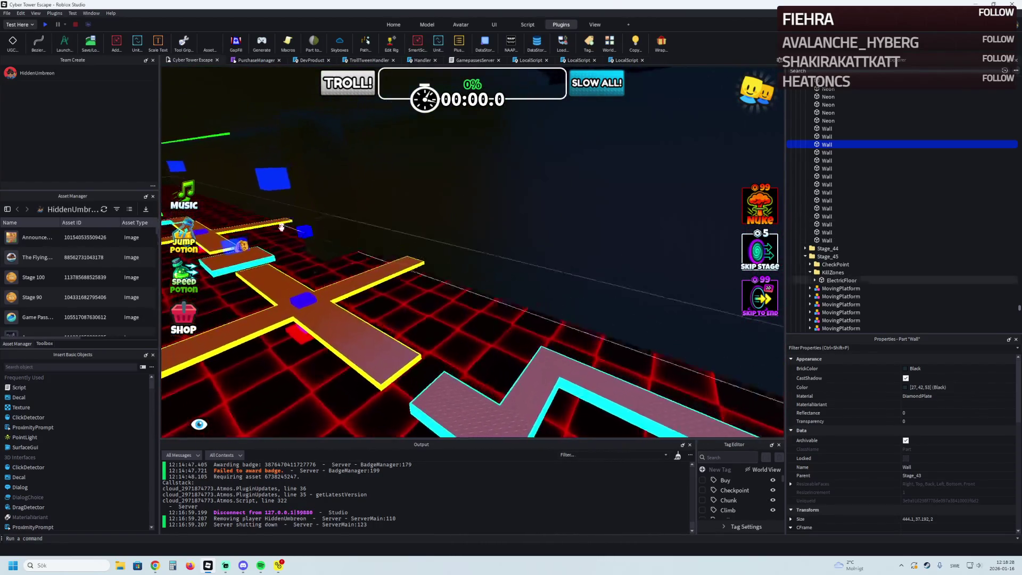
{"action": "scroll", "coordinate": [320, 260], "scroll_direction": "down", "scroll_amount": 8}
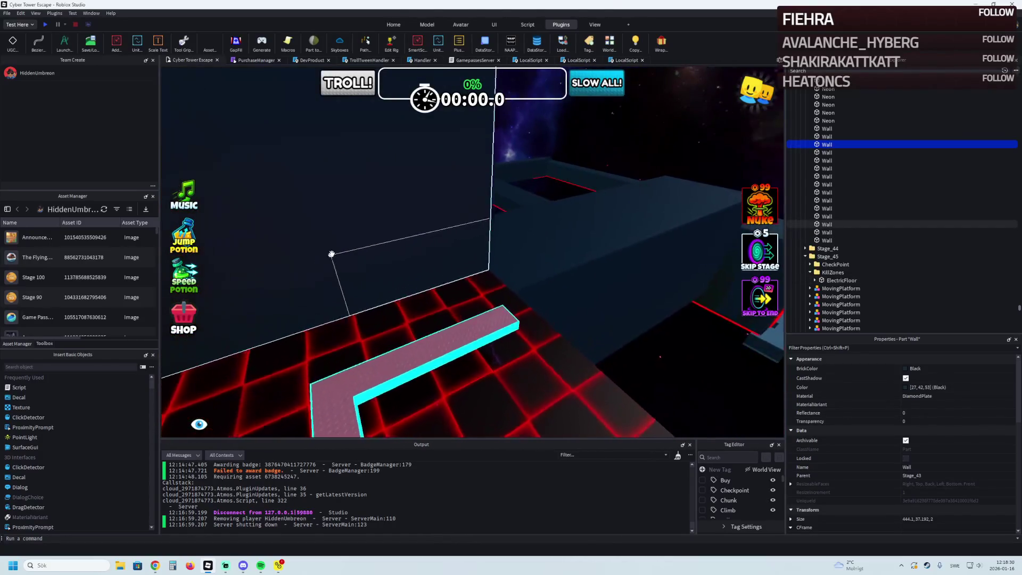
{"action": "scroll", "coordinate": [328, 253], "scroll_direction": "up", "scroll_amount": 10}
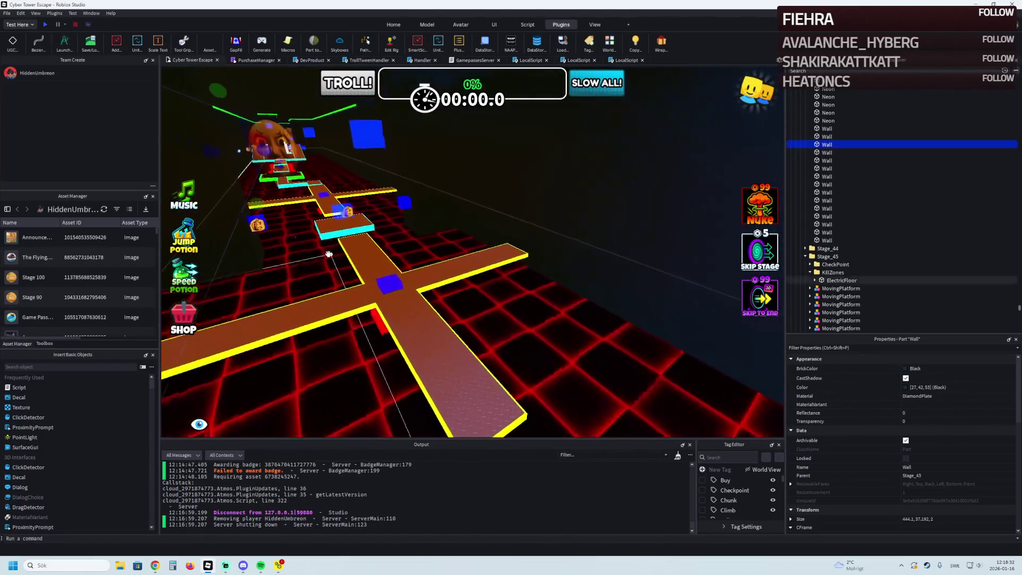
{"action": "scroll", "coordinate": [329, 253], "scroll_direction": "up", "scroll_amount": 5}
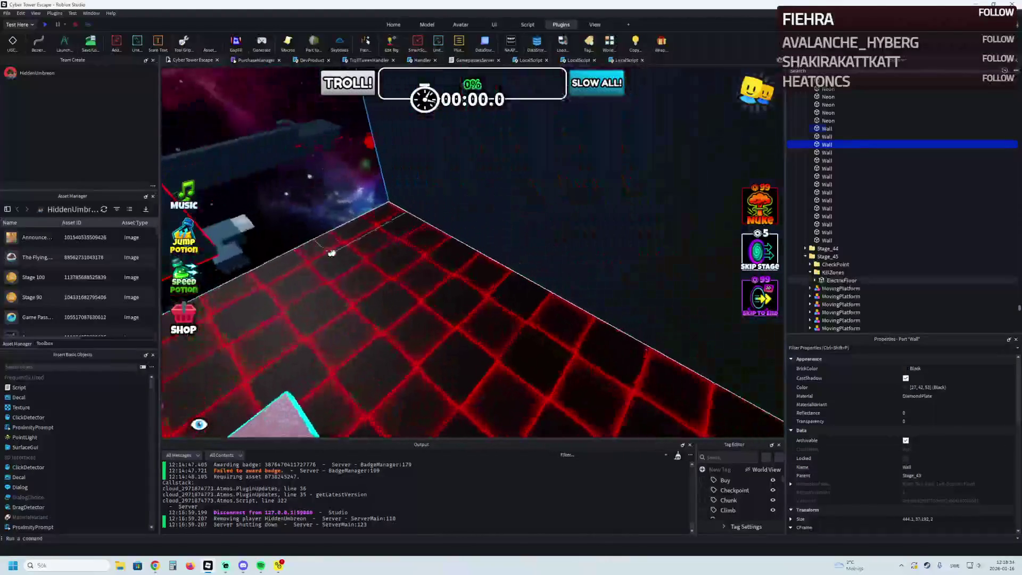
{"action": "scroll", "coordinate": [448, 199], "scroll_direction": "down", "scroll_amount": 5}
{"action": "scroll", "coordinate": [447, 199], "scroll_direction": "up", "scroll_amount": 4}
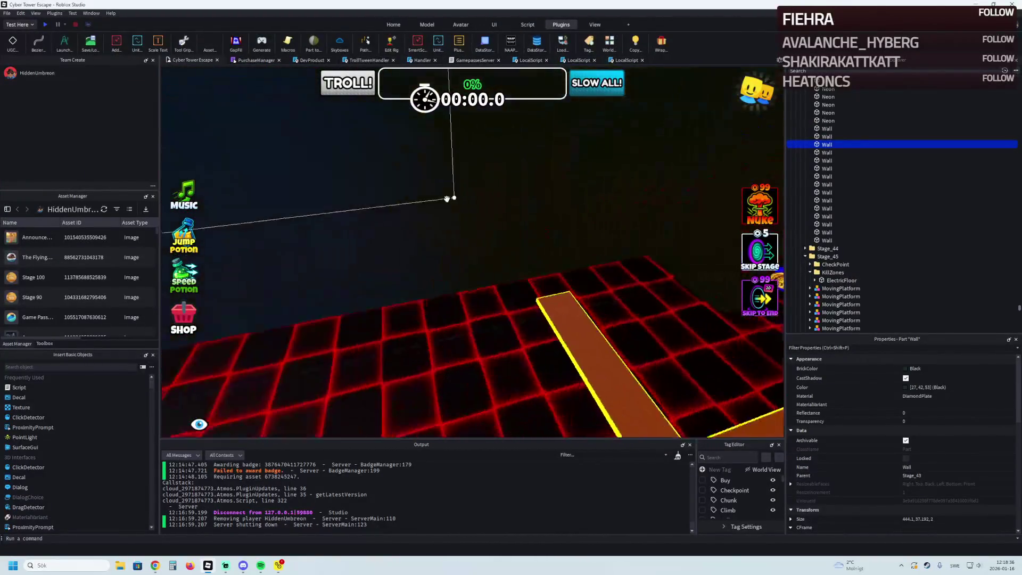
{"action": "scroll", "coordinate": [448, 199], "scroll_direction": "up", "scroll_amount": 5}
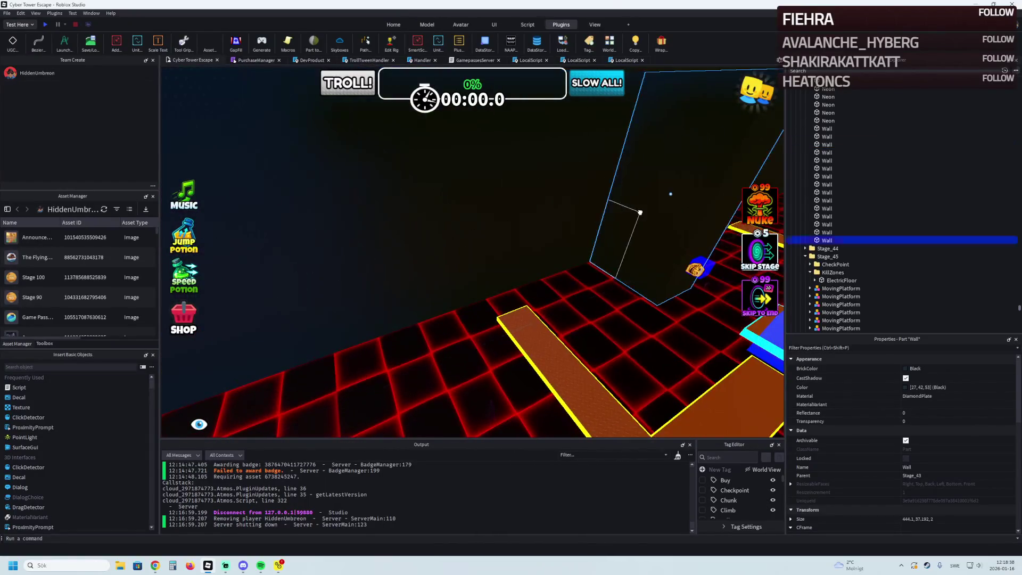
{"action": "left_click", "coordinate": [640, 212]}
{"action": "scroll", "coordinate": [640, 212], "scroll_direction": "up", "scroll_amount": 5}
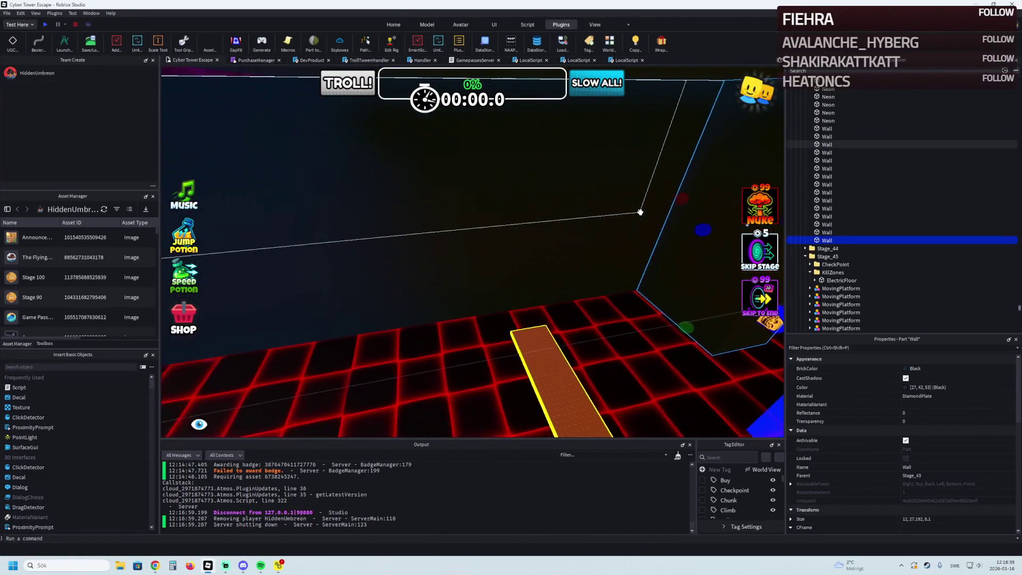
{"action": "scroll", "coordinate": [640, 213], "scroll_direction": "down", "scroll_amount": 8}
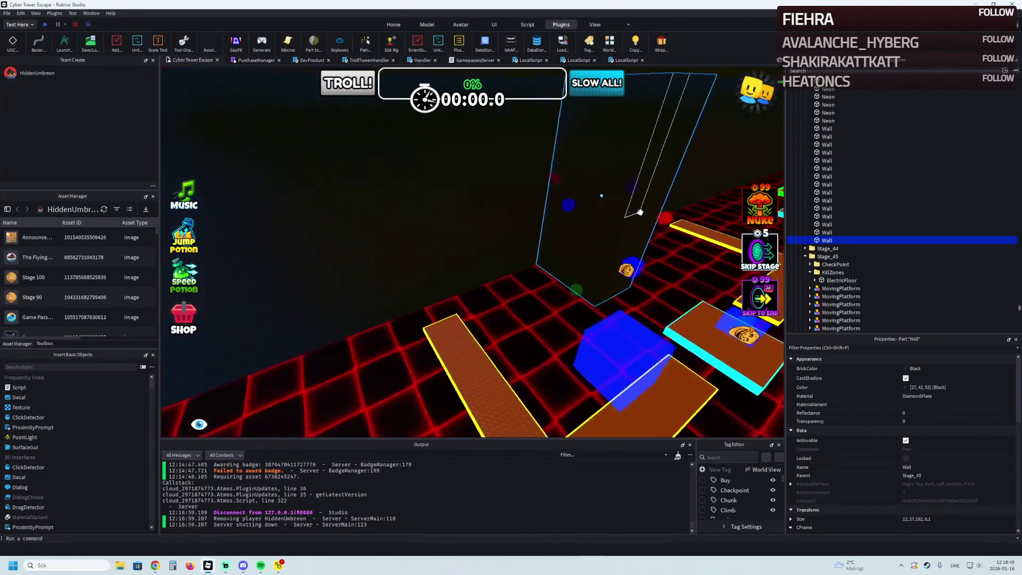
{"action": "scroll", "coordinate": [640, 213], "scroll_direction": "up", "scroll_amount": 10}
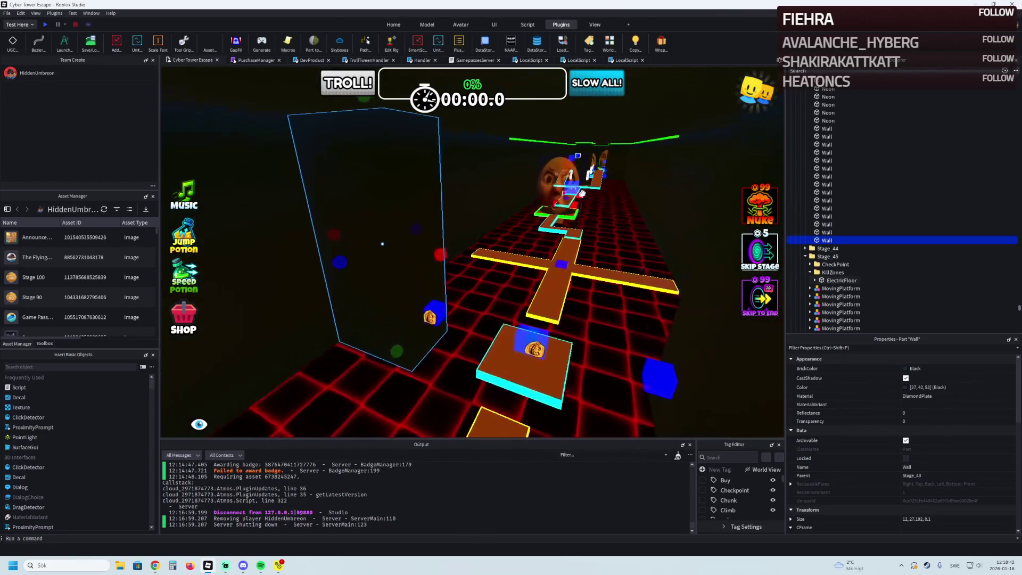
Select the green neon rail and resize it along its length.
{"action": "left_click", "coordinate": [366, 230]}
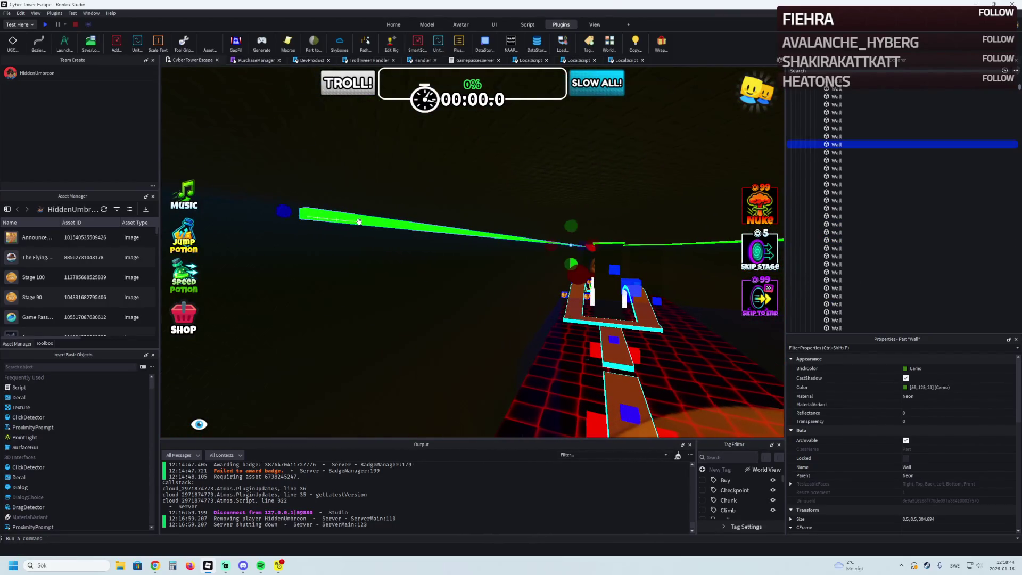
{"action": "scroll", "coordinate": [412, 221], "scroll_direction": "up", "scroll_amount": 3}
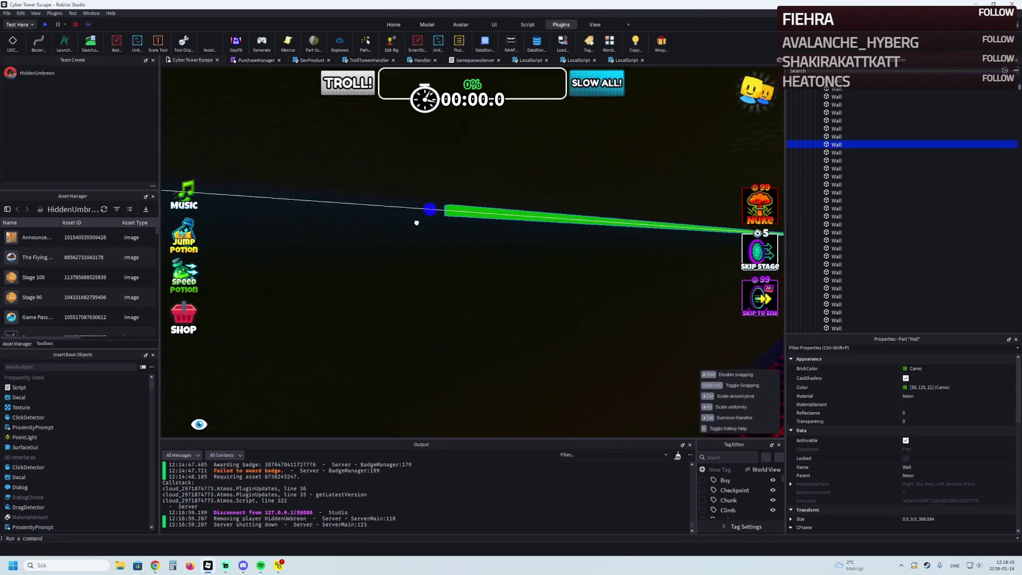
{"action": "mouse_move", "coordinate": [417, 223]}
{"action": "left_mouse_down"}
{"action": "mouse_move", "coordinate": [294, 219]}
{"action": "mouse_move", "coordinate": [415, 202]}
{"action": "left_mouse_up"}
{"action": "key", "text": "a"}
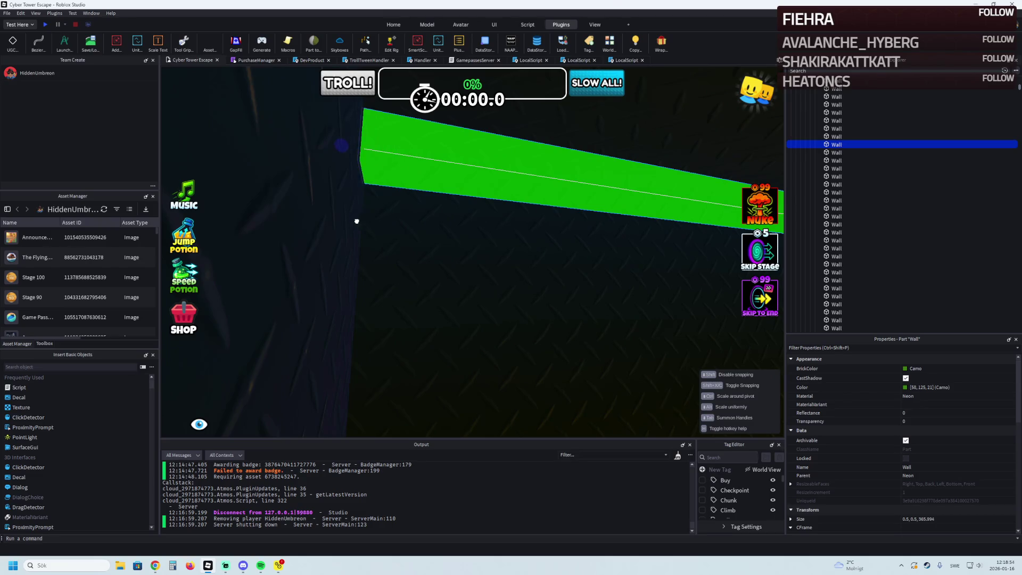
{"action": "key", "text": "d"}
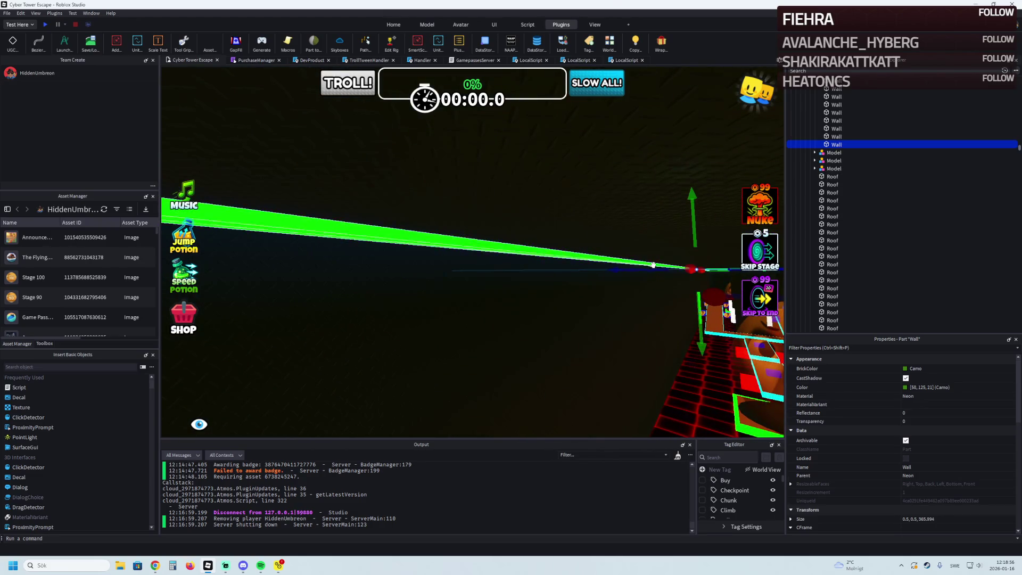
{"action": "left_click_drag", "start_coordinate": [690, 269], "coordinate": [645, 276]}
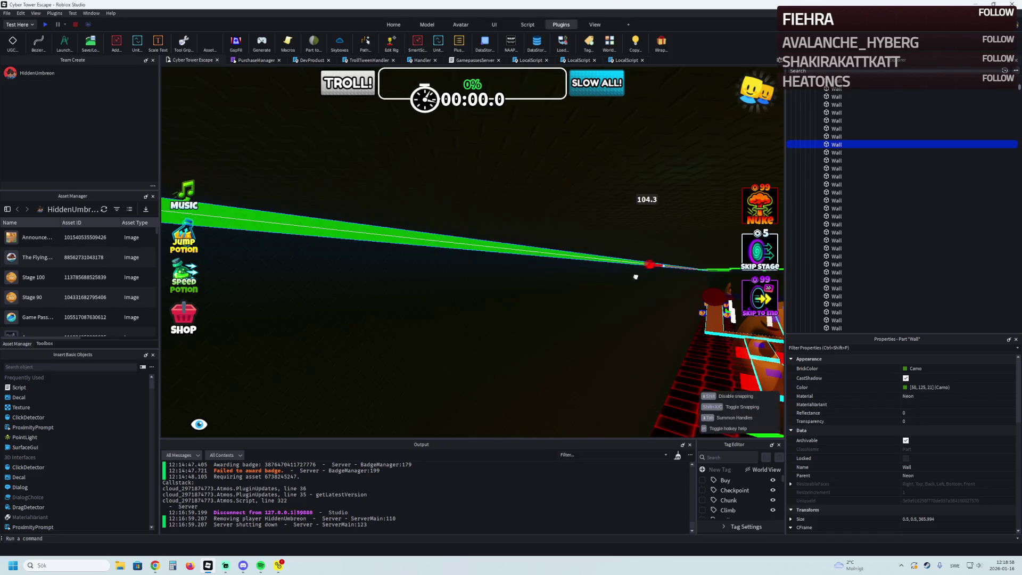
{"action": "key", "text": "d"}
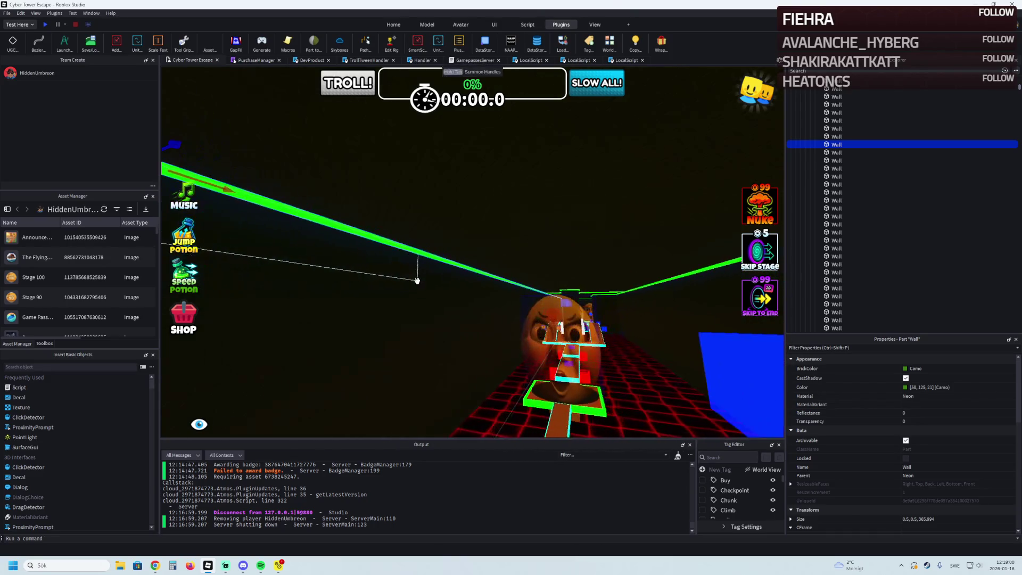
{"action": "key", "text": "a"}
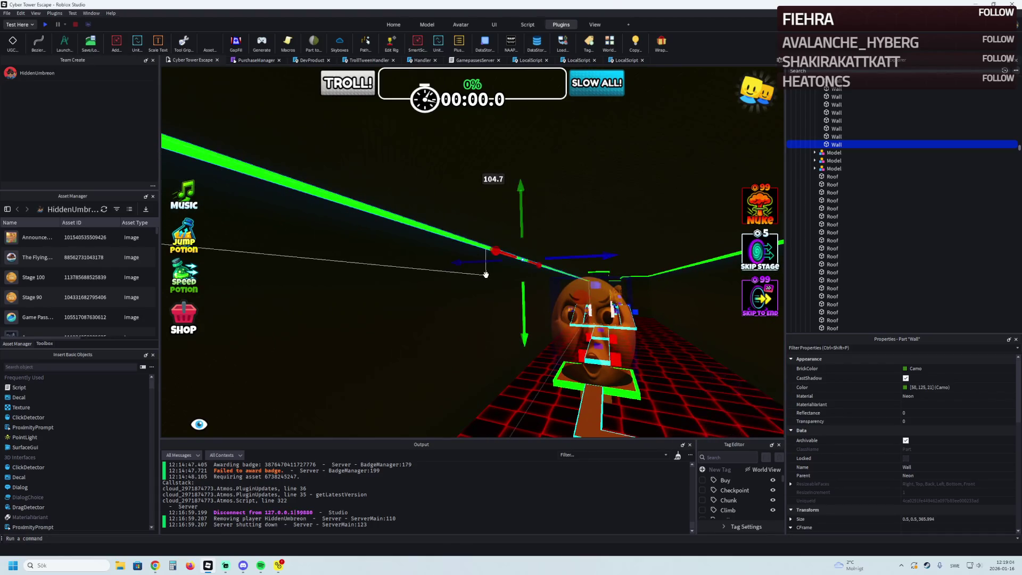
{"action": "mouse_move", "coordinate": [506, 256]}
{"action": "left_mouse_down"}
{"action": "mouse_move", "coordinate": [473, 172]}
{"action": "mouse_move", "coordinate": [472, 258]}
{"action": "mouse_move", "coordinate": [458, 259]}
{"action": "mouse_move", "coordinate": [484, 259]}
{"action": "left_mouse_up"}
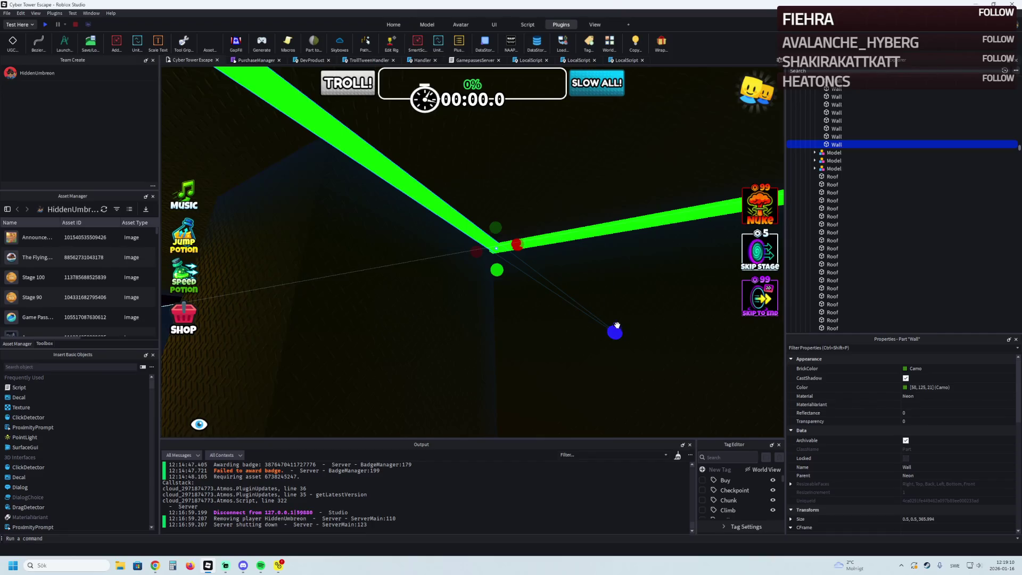
Shorten the green rail to about 180, make it much thinner, and shift it slightly.
{"action": "left_click_drag", "start_coordinate": [617, 324], "coordinate": [587, 321]}
{"action": "mouse_move", "coordinate": [485, 280]}
{"action": "left_mouse_down"}
{"action": "mouse_move", "coordinate": [502, 274]}
{"action": "mouse_move", "coordinate": [498, 290]}
{"action": "mouse_move", "coordinate": [388, 262]}
{"action": "mouse_move", "coordinate": [495, 275]}
{"action": "left_mouse_up"}
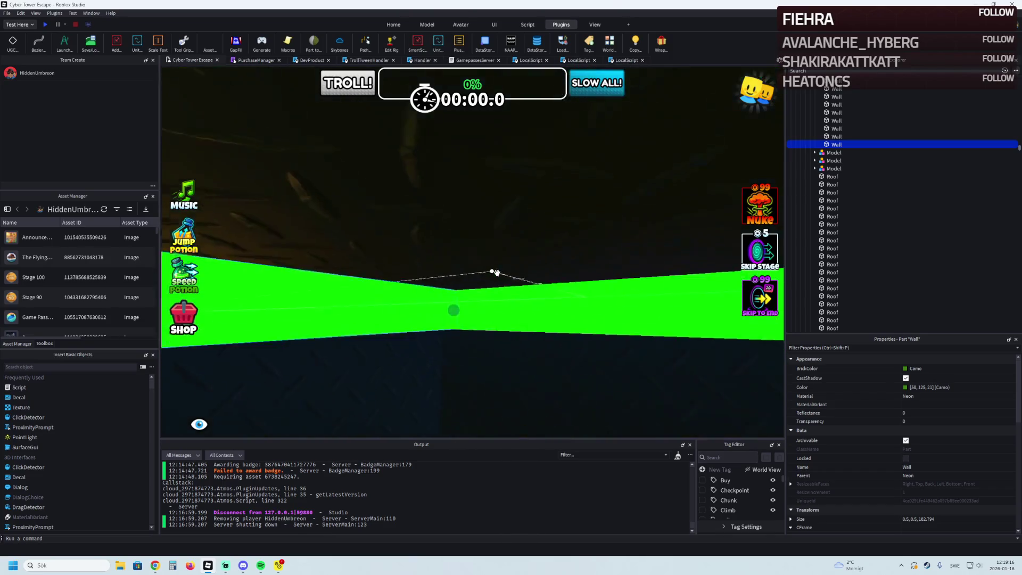
{"action": "scroll", "coordinate": [496, 273], "scroll_direction": "down", "scroll_amount": 3}
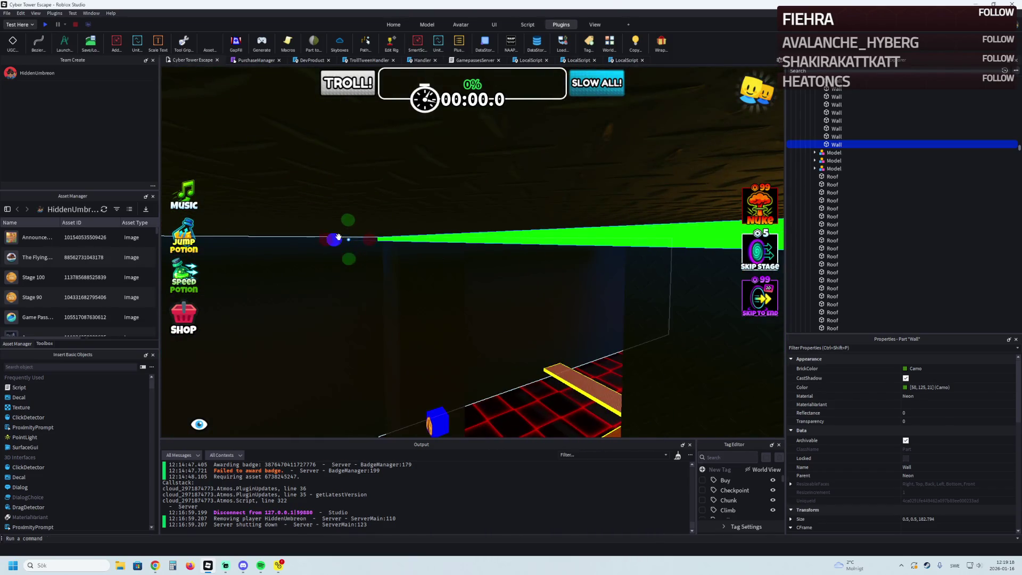
{"action": "left_click_drag", "start_coordinate": [370, 240], "coordinate": [414, 239]}
{"action": "scroll", "coordinate": [414, 240], "scroll_direction": "up", "scroll_amount": 5}
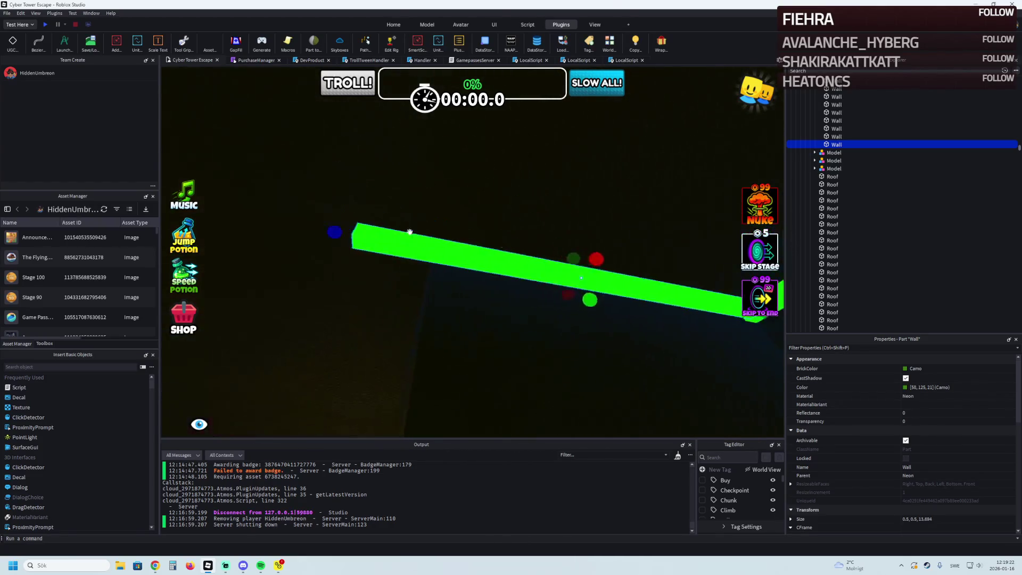
{"action": "left_click_drag", "start_coordinate": [281, 143], "coordinate": [403, 170]}
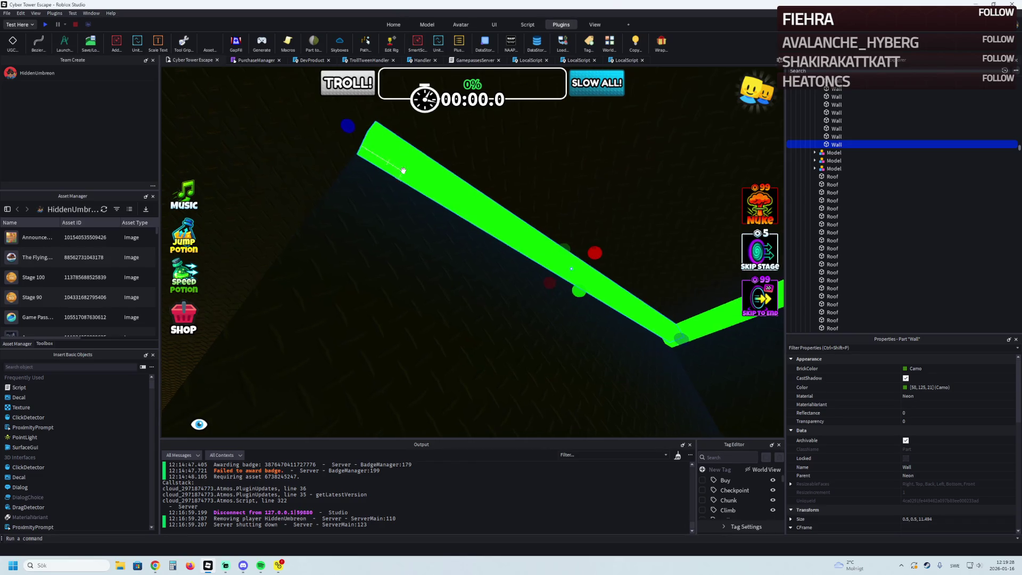
{"action": "key", "text": "d"}
{"action": "key", "text": "d"}
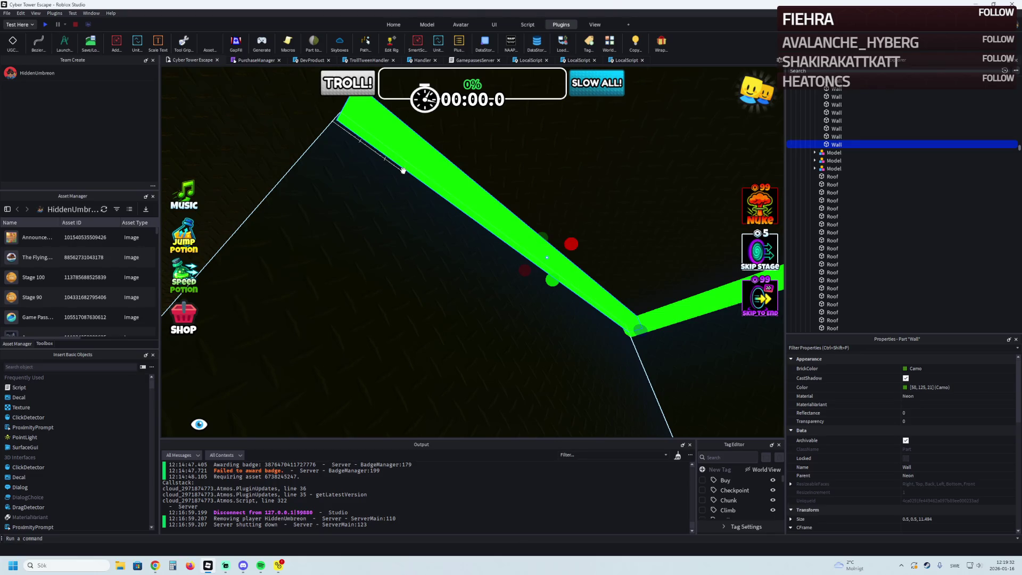
{"action": "key", "text": "e"}
{"action": "key", "text": "w"}
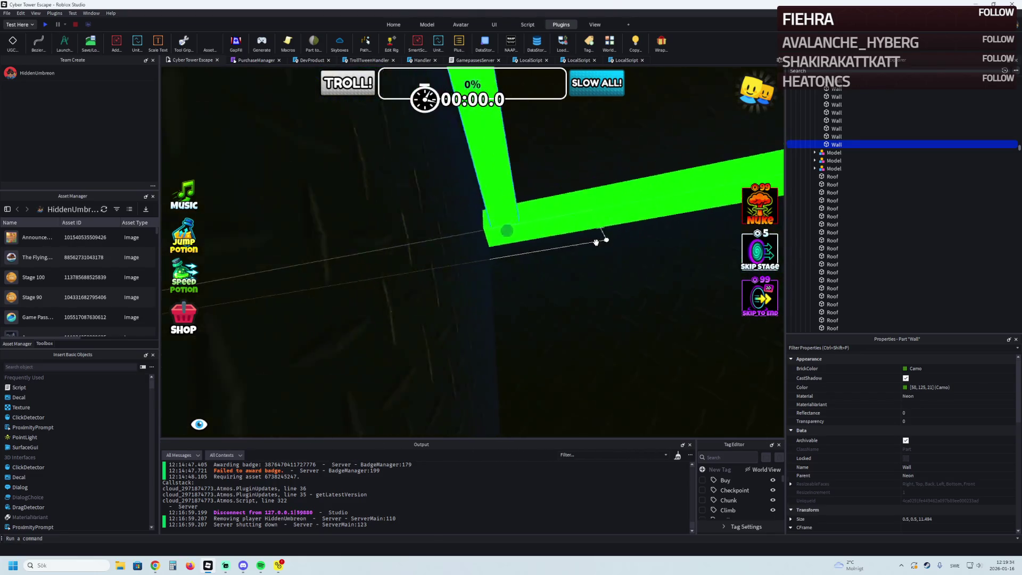
{"action": "mouse_move", "coordinate": [464, 233]}
{"action": "left_mouse_down"}
{"action": "mouse_move", "coordinate": [463, 217]}
{"action": "mouse_move", "coordinate": [458, 281]}
{"action": "mouse_move", "coordinate": [373, 309]}
{"action": "mouse_move", "coordinate": [397, 267]}
{"action": "mouse_move", "coordinate": [387, 310]}
{"action": "mouse_move", "coordinate": [619, 234]}
{"action": "left_mouse_up"}
Drag the short green wall piece to the upper left onto the dark wall's top edge.
{"action": "mouse_move", "coordinate": [658, 204]}
{"action": "left_mouse_down"}
{"action": "mouse_move", "coordinate": [406, 137]}
{"action": "mouse_move", "coordinate": [354, 155]}
{"action": "mouse_move", "coordinate": [354, 229]}
{"action": "mouse_move", "coordinate": [319, 223]}
{"action": "mouse_move", "coordinate": [612, 235]}
{"action": "mouse_move", "coordinate": [467, 215]}
{"action": "left_mouse_up"}
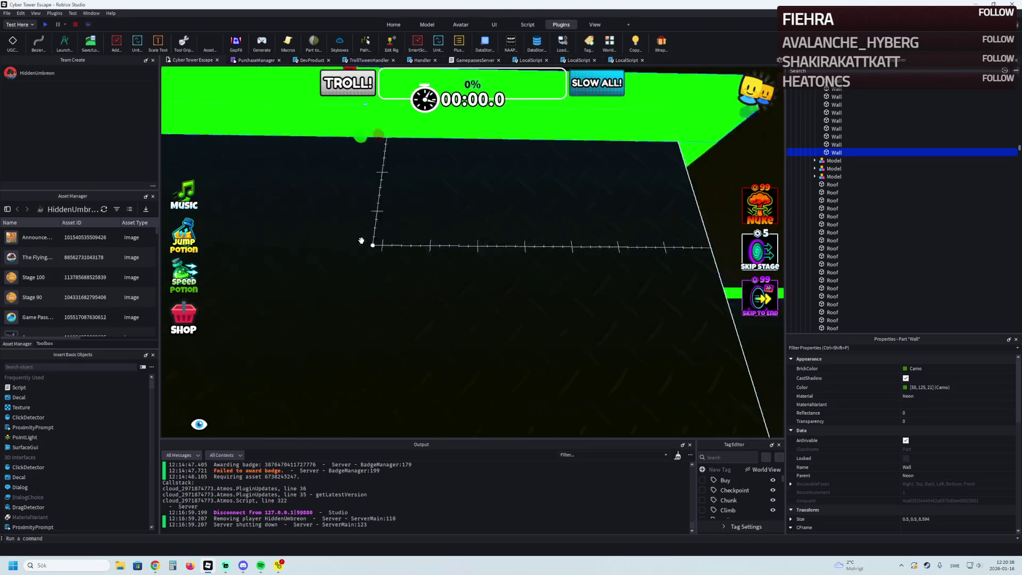
Duplicate the green wall piece, move the copy left along the edge, and lengthen it.
{"action": "scroll", "coordinate": [437, 206], "scroll_direction": "down", "scroll_amount": 5}
{"action": "key", "text": "ctrl+d"}
{"action": "key", "text": "ctrl+2"}
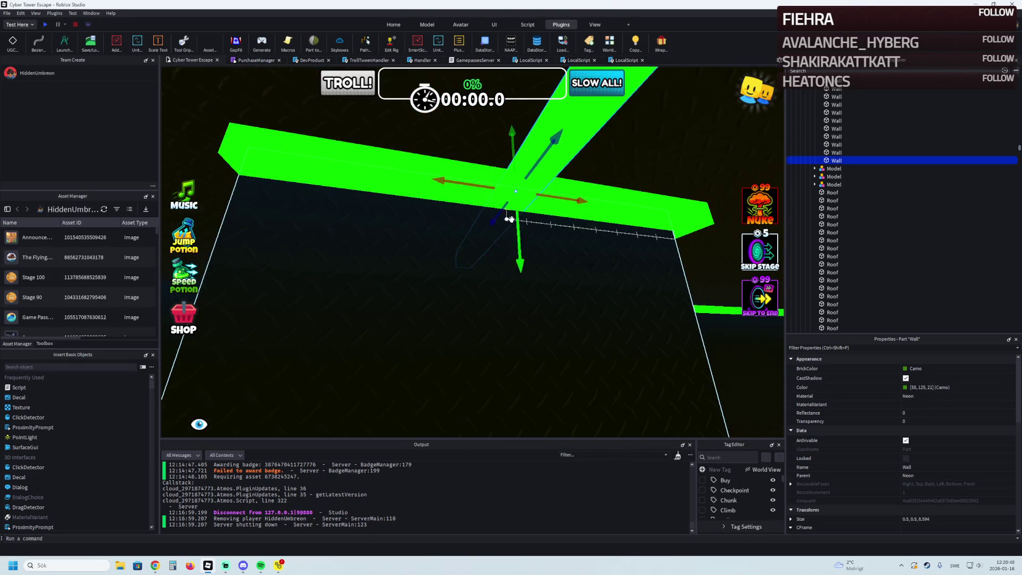
{"action": "mouse_move", "coordinate": [559, 228]}
{"action": "left_mouse_down"}
{"action": "mouse_move", "coordinate": [538, 276]}
{"action": "mouse_move", "coordinate": [541, 195]}
{"action": "mouse_move", "coordinate": [449, 198]}
{"action": "mouse_move", "coordinate": [563, 186]}
{"action": "left_mouse_up"}
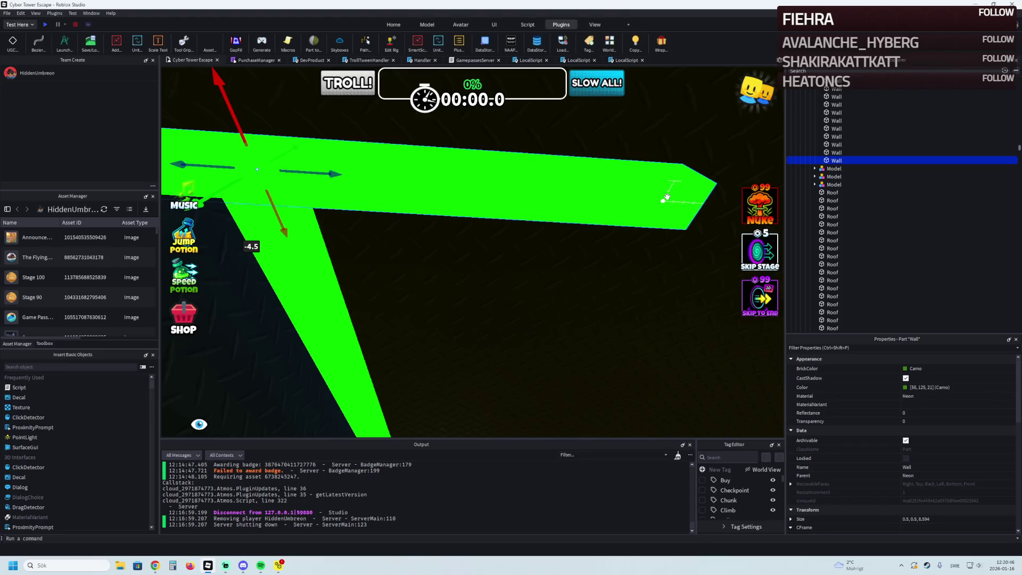
{"action": "mouse_move", "coordinate": [667, 197]}
{"action": "left_mouse_down"}
{"action": "mouse_move", "coordinate": [298, 224]}
{"action": "mouse_move", "coordinate": [247, 195]}
{"action": "mouse_move", "coordinate": [389, 210]}
{"action": "mouse_move", "coordinate": [343, 209]}
{"action": "mouse_move", "coordinate": [359, 224]}
{"action": "left_mouse_up"}
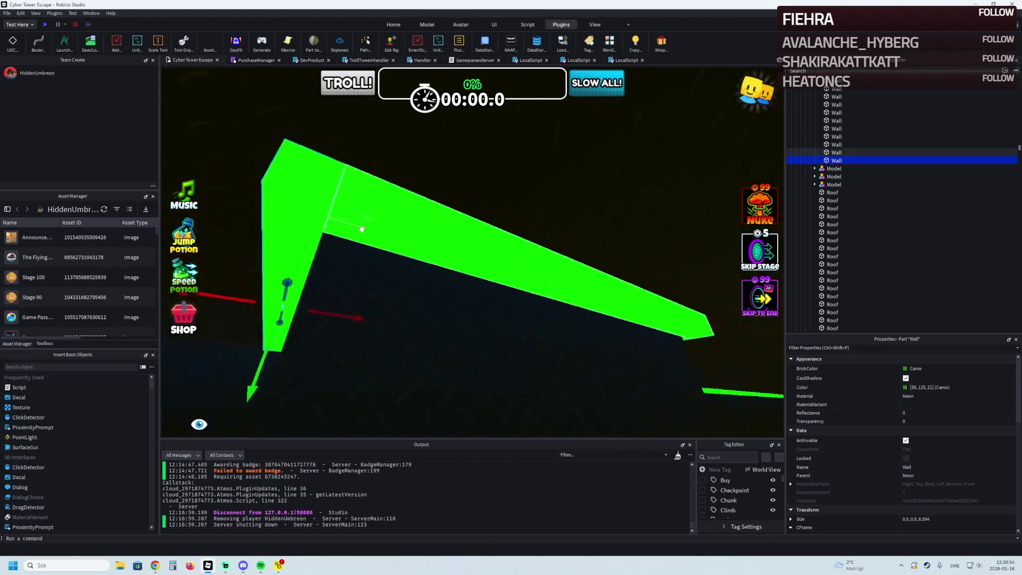
{"action": "key", "text": "a"}
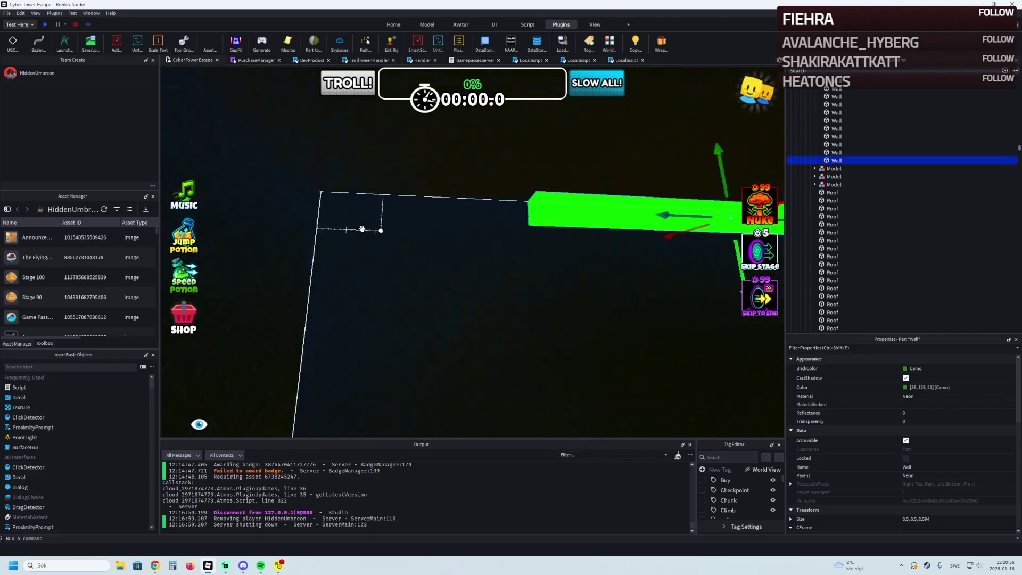
{"action": "left_click_drag", "start_coordinate": [578, 208], "coordinate": [298, 215]}
{"action": "key", "text": "d"}
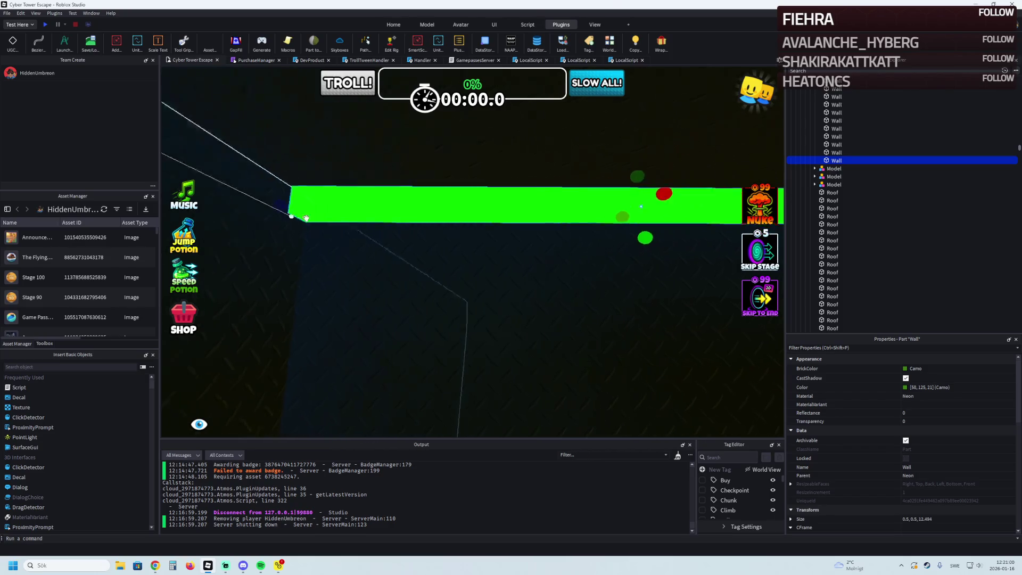
{"action": "key", "text": "d"}
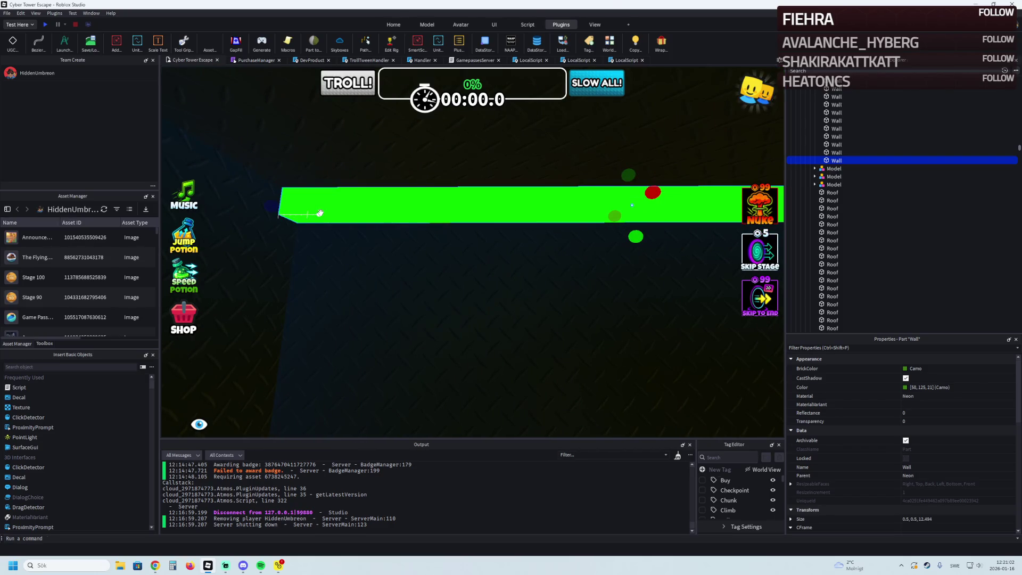
Duplicate it again, slide the copy 5.3 studs into place, and lengthen it to about 27.7.
{"action": "key", "text": "ctrl+d"}
{"action": "mouse_move", "coordinate": [530, 202]}
{"action": "left_mouse_down"}
{"action": "mouse_move", "coordinate": [383, 226]}
{"action": "mouse_move", "coordinate": [287, 210]}
{"action": "left_mouse_up"}
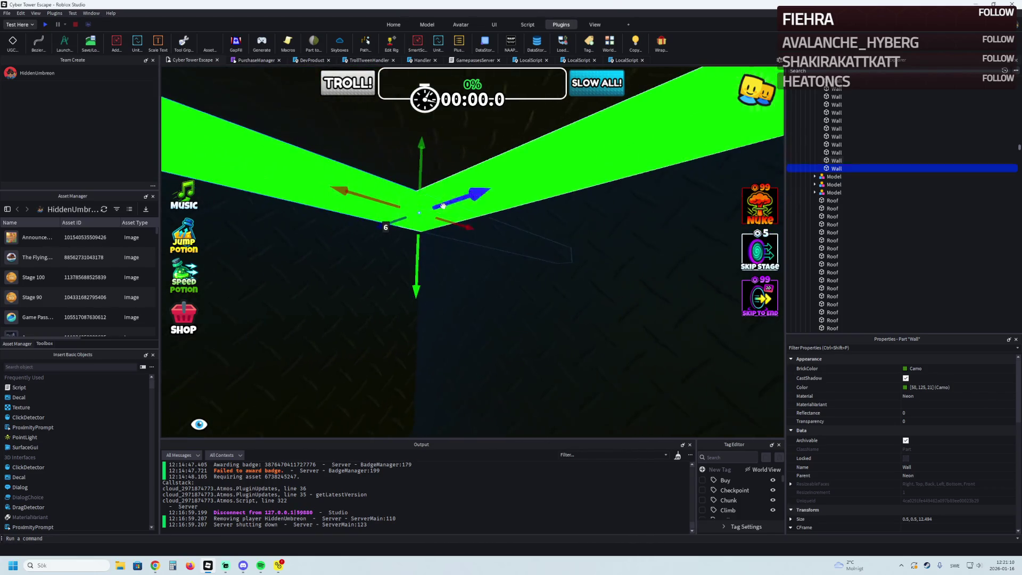
{"action": "mouse_move", "coordinate": [468, 226]}
{"action": "left_mouse_down"}
{"action": "mouse_move", "coordinate": [202, 215]}
{"action": "mouse_move", "coordinate": [363, 210]}
{"action": "left_mouse_up"}
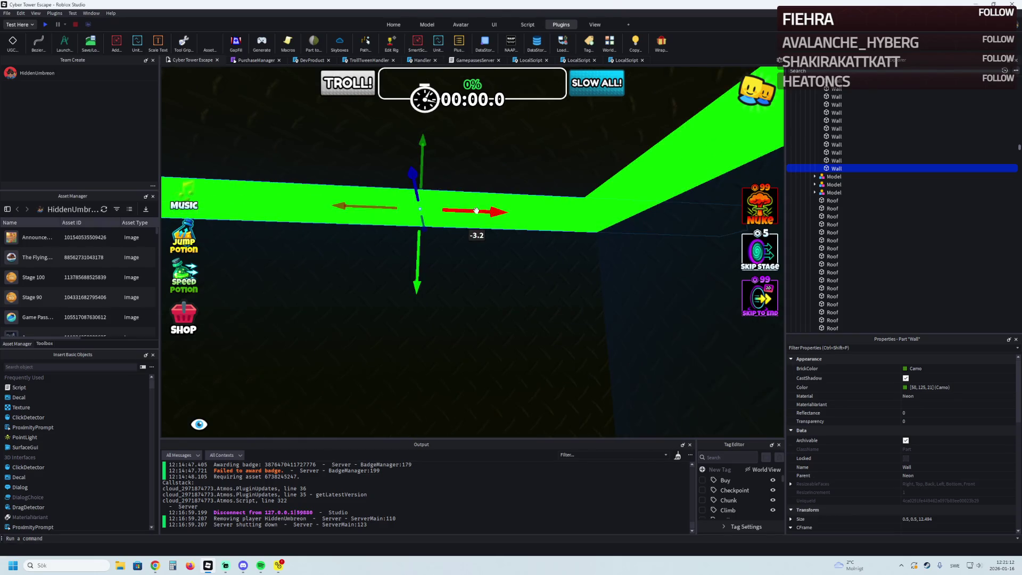
{"action": "left_click_drag", "start_coordinate": [477, 211], "coordinate": [372, 211]}
{"action": "left_click_drag", "start_coordinate": [288, 217], "coordinate": [288, 218]}
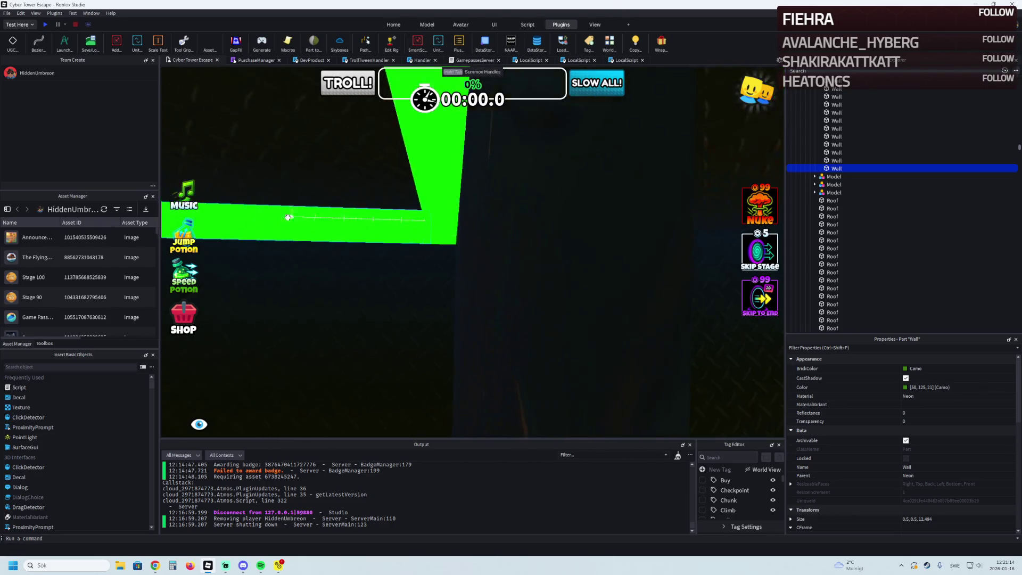
{"action": "key", "text": "Right"}
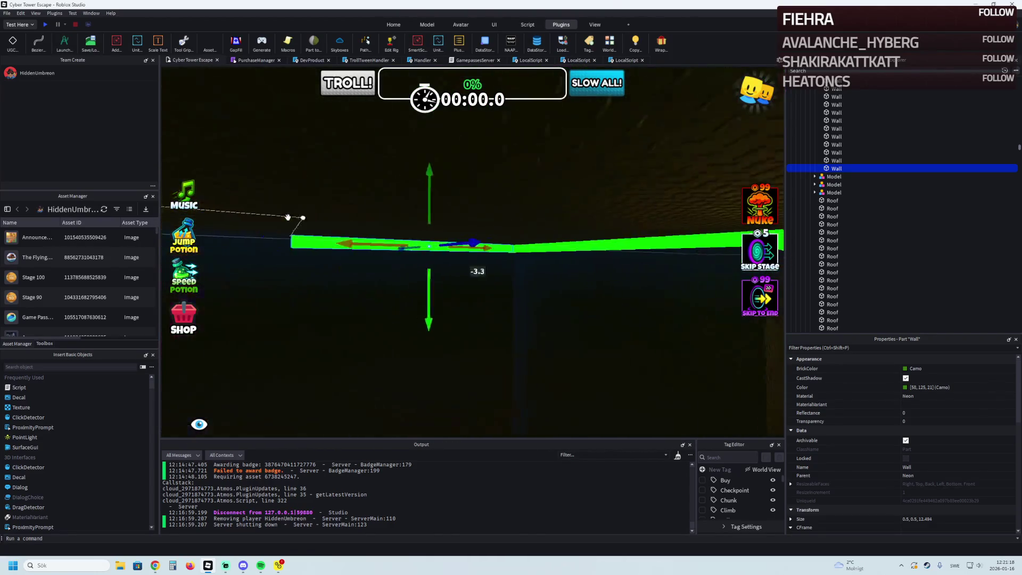
{"action": "mouse_move", "coordinate": [355, 239]}
{"action": "left_mouse_down"}
{"action": "mouse_move", "coordinate": [343, 241]}
{"action": "mouse_move", "coordinate": [390, 242]}
{"action": "left_mouse_up"}
{"action": "scroll", "coordinate": [409, 244], "scroll_direction": "down", "scroll_amount": 10}
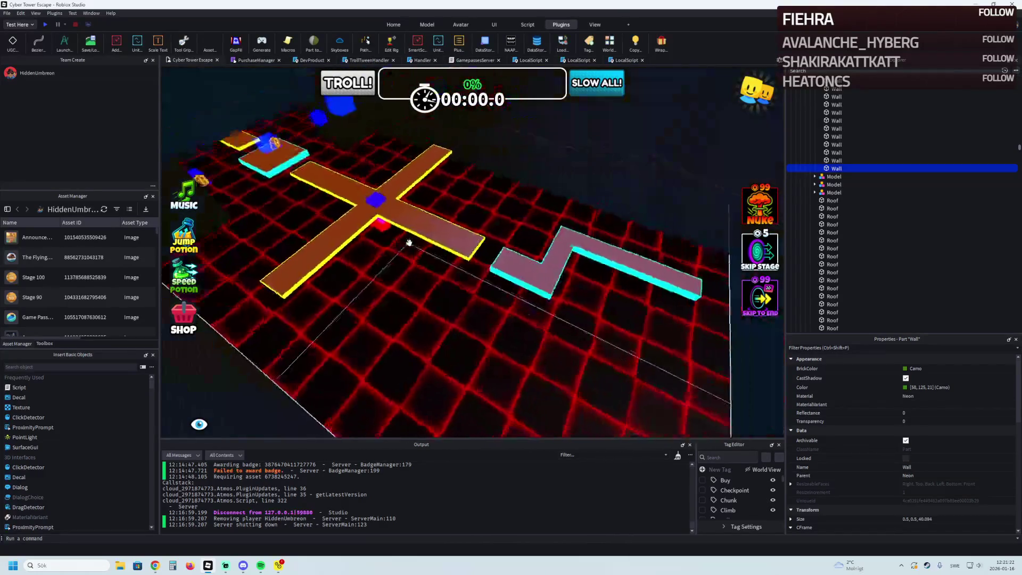
Lengthen the Roof part to about 136.8 studs.
{"action": "left_click", "coordinate": [425, 209]}
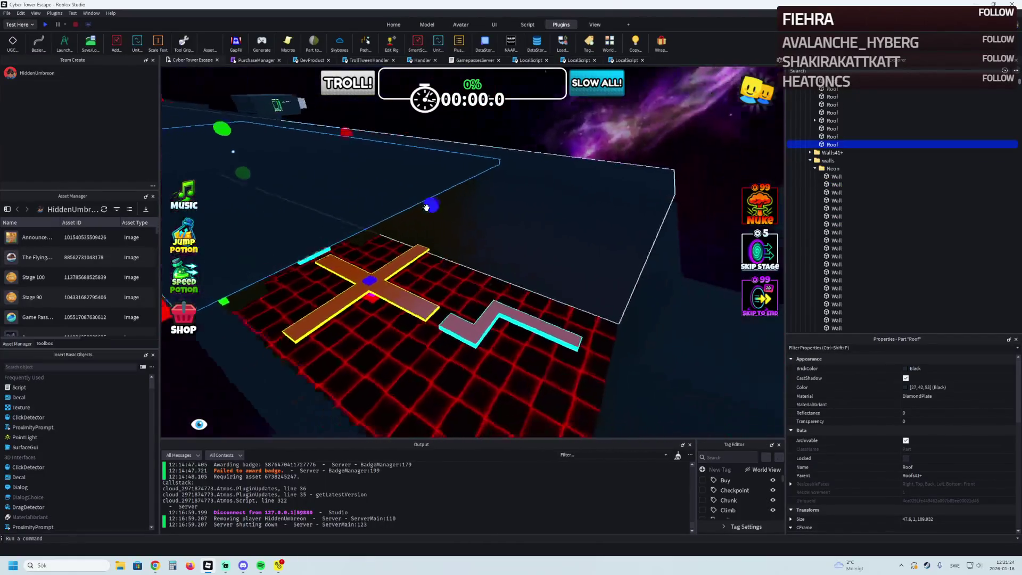
{"action": "left_click_drag", "start_coordinate": [453, 209], "coordinate": [462, 209]}
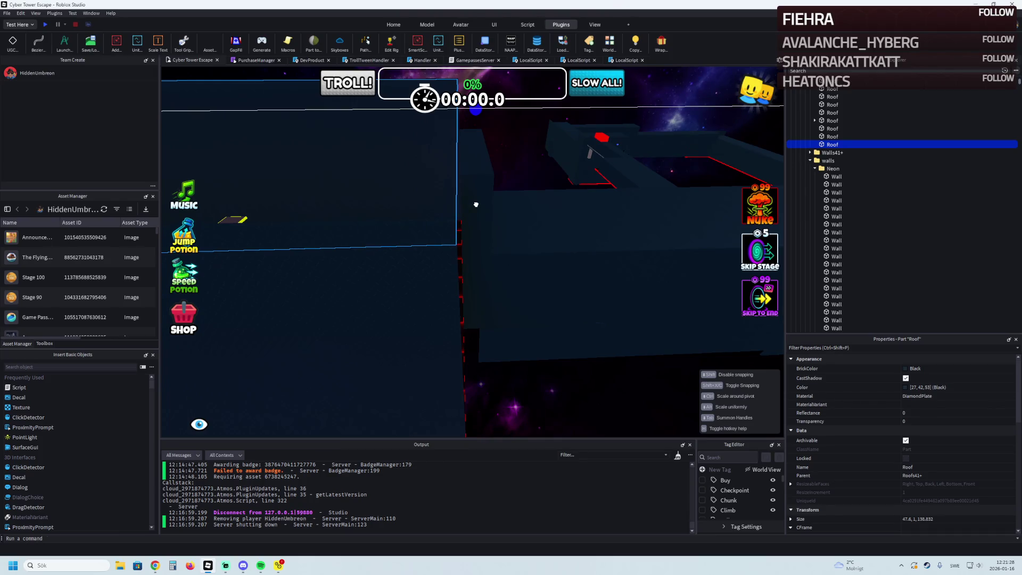
{"action": "scroll", "coordinate": [477, 204], "scroll_direction": "down", "scroll_amount": 10}
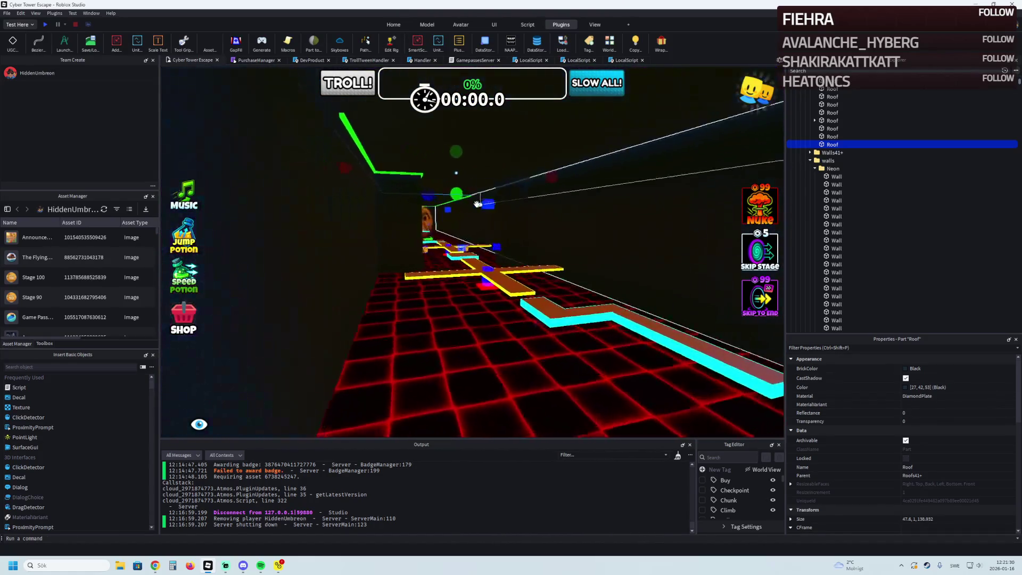
{"action": "scroll", "coordinate": [476, 205], "scroll_direction": "up", "scroll_amount": 8}
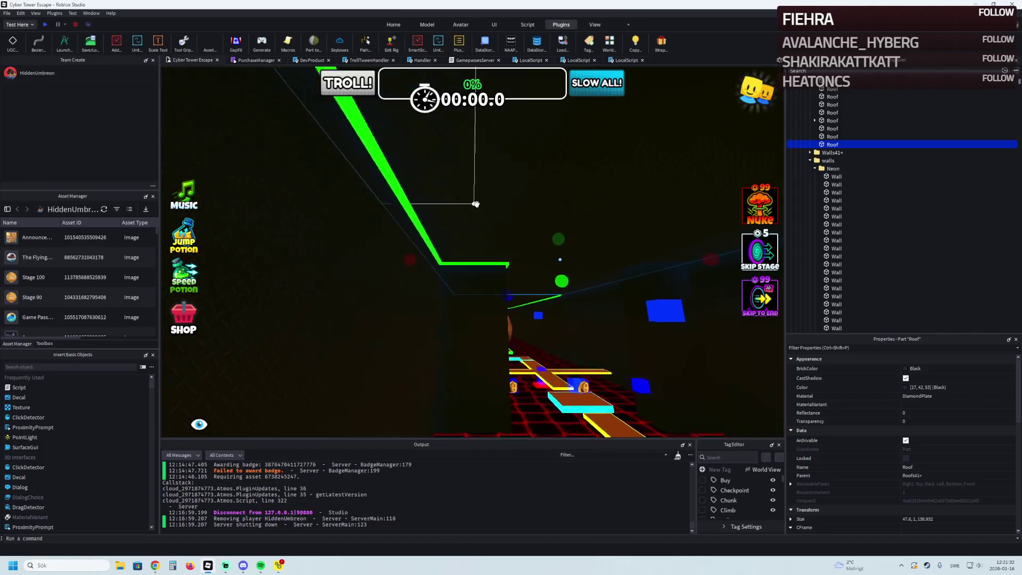
{"action": "scroll", "coordinate": [475, 204], "scroll_direction": "up", "scroll_amount": 2}
Slide a green neon Wall part 11 studs along its length and fine-tune it.
{"action": "left_click", "coordinate": [441, 213]}
{"action": "mouse_move", "coordinate": [442, 215]}
{"action": "left_mouse_down"}
{"action": "mouse_move", "coordinate": [481, 226]}
{"action": "mouse_move", "coordinate": [535, 219]}
{"action": "mouse_move", "coordinate": [423, 198]}
{"action": "left_mouse_up"}
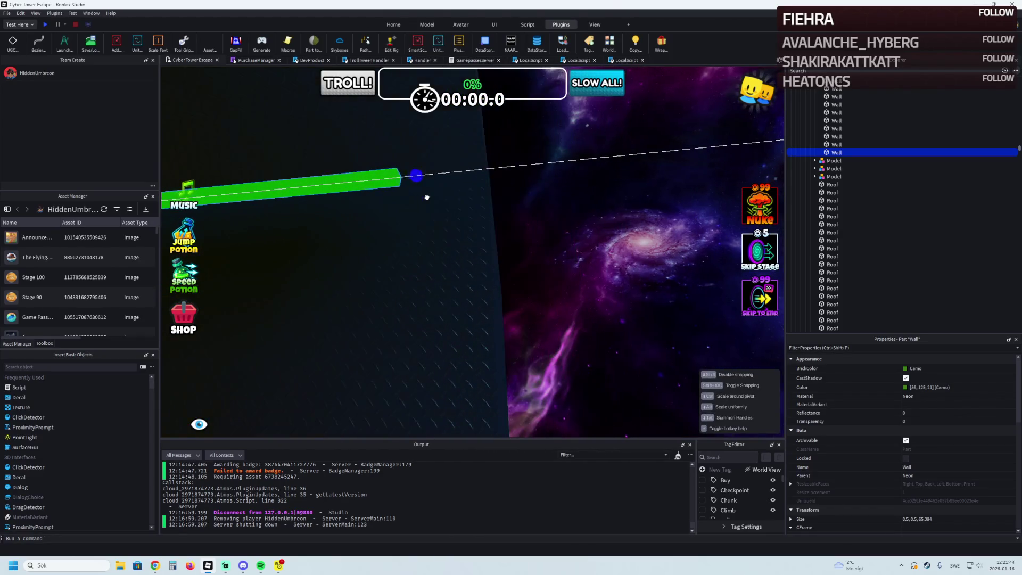
{"action": "mouse_move", "coordinate": [514, 189]}
{"action": "left_mouse_down"}
{"action": "mouse_move", "coordinate": [388, 271]}
{"action": "mouse_move", "coordinate": [347, 279]}
{"action": "mouse_move", "coordinate": [435, 263]}
{"action": "left_mouse_up"}
Shorten a green Wall part to a length of 9.894.
{"action": "left_click", "coordinate": [444, 252]}
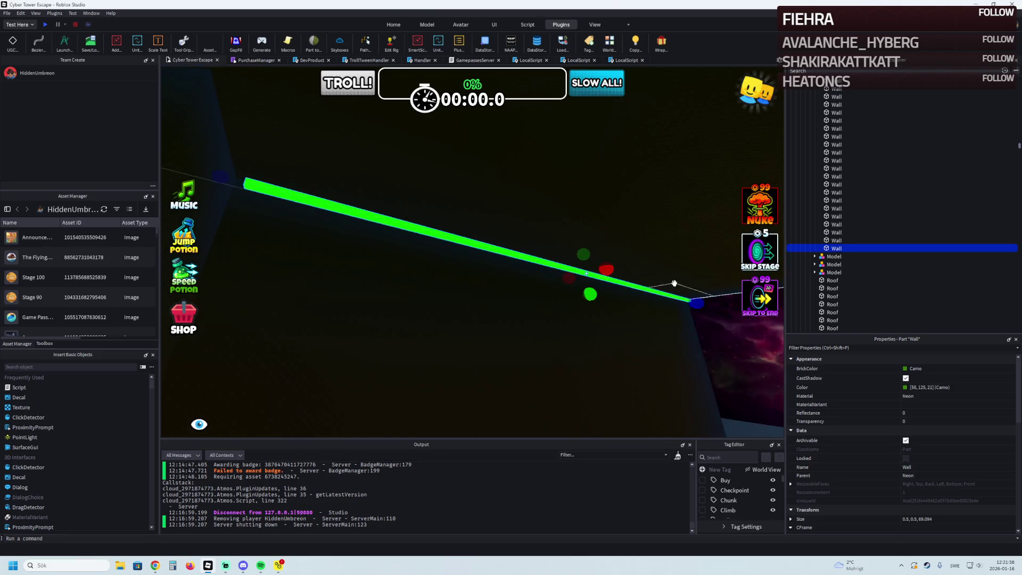
{"action": "left_click_drag", "start_coordinate": [685, 300], "coordinate": [528, 272]}
{"action": "left_click_drag", "start_coordinate": [431, 244], "coordinate": [418, 234]}
{"action": "mouse_move", "coordinate": [351, 211]}
{"action": "left_mouse_down"}
{"action": "mouse_move", "coordinate": [358, 215]}
{"action": "mouse_move", "coordinate": [341, 204]}
{"action": "left_mouse_up"}
{"action": "key", "text": "ctrl+2"}
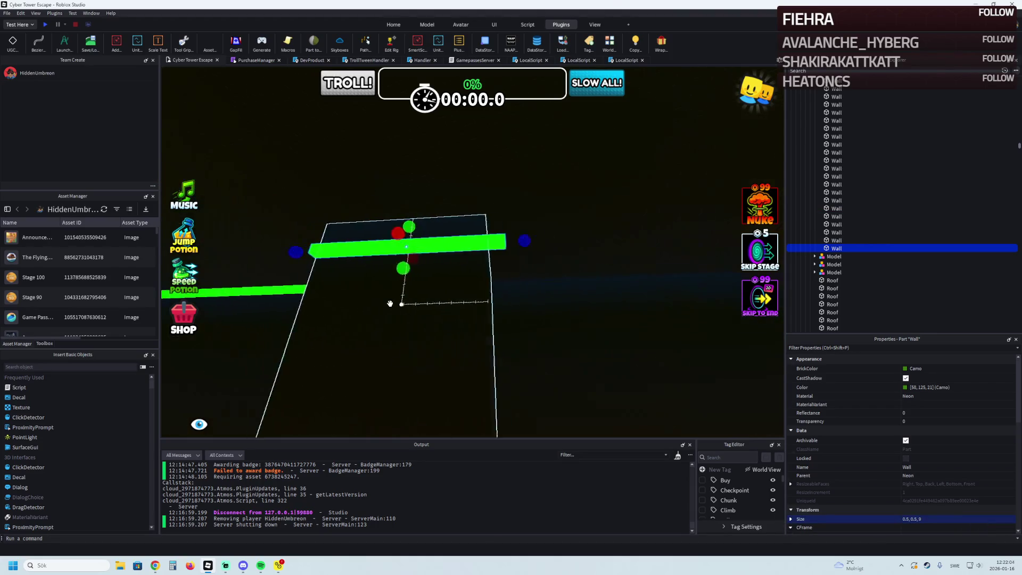
Lengthen the long green wall to about 251 and resize the short wall piece.
{"action": "left_click", "coordinate": [479, 293]}
{"action": "mouse_move", "coordinate": [510, 296]}
{"action": "left_mouse_down"}
{"action": "mouse_move", "coordinate": [520, 299]}
{"action": "mouse_move", "coordinate": [495, 312]}
{"action": "mouse_move", "coordinate": [525, 351]}
{"action": "mouse_move", "coordinate": [578, 281]}
{"action": "mouse_move", "coordinate": [465, 290]}
{"action": "mouse_move", "coordinate": [451, 160]}
{"action": "mouse_move", "coordinate": [450, 243]}
{"action": "mouse_move", "coordinate": [439, 232]}
{"action": "mouse_move", "coordinate": [527, 217]}
{"action": "left_mouse_up"}
{"action": "left_click", "coordinate": [457, 239]}
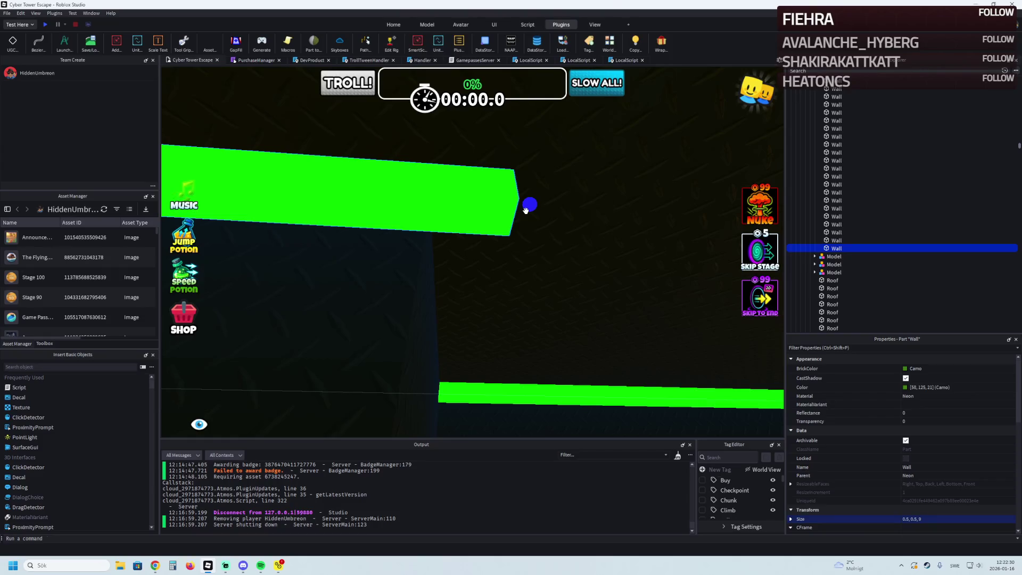
{"action": "left_click_drag", "start_coordinate": [526, 210], "coordinate": [528, 209]}
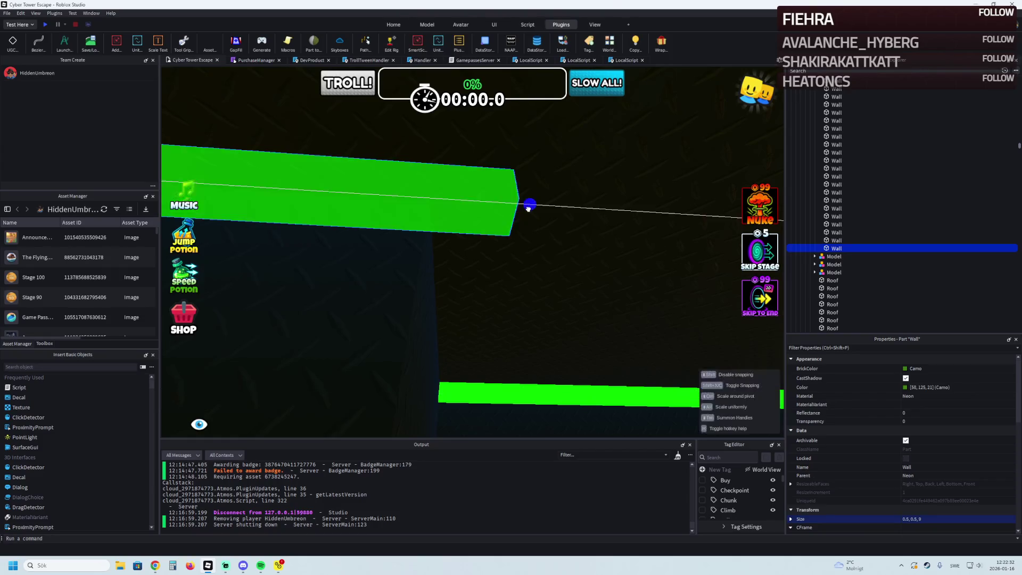
{"action": "left_click_drag", "start_coordinate": [445, 223], "coordinate": [436, 217]}
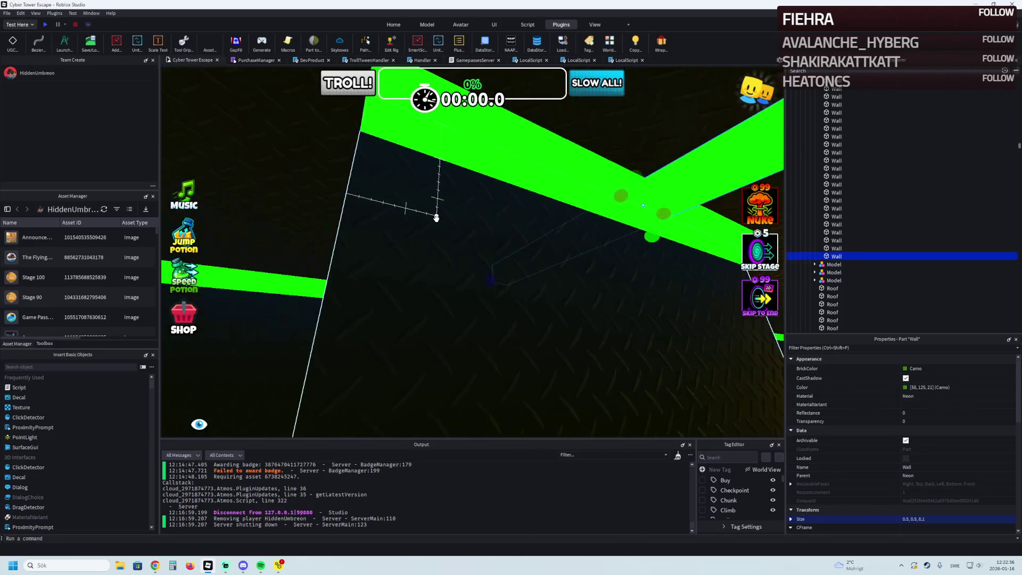
Slide the wall piece 4.3 studs, resize it to length 8, and move it 3.4 toward the corner.
{"action": "key", "text": "ctrl+2"}
{"action": "mouse_move", "coordinate": [536, 195]}
{"action": "left_mouse_down"}
{"action": "mouse_move", "coordinate": [527, 167]}
{"action": "mouse_move", "coordinate": [408, 196]}
{"action": "mouse_move", "coordinate": [554, 236]}
{"action": "mouse_move", "coordinate": [458, 229]}
{"action": "left_mouse_up"}
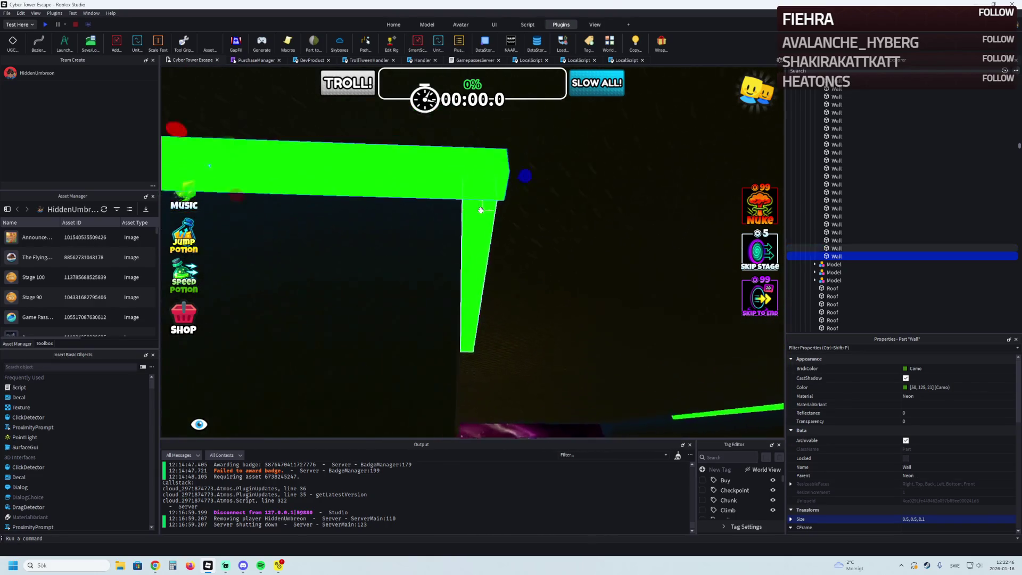
{"action": "left_click_drag", "start_coordinate": [512, 200], "coordinate": [505, 205]}
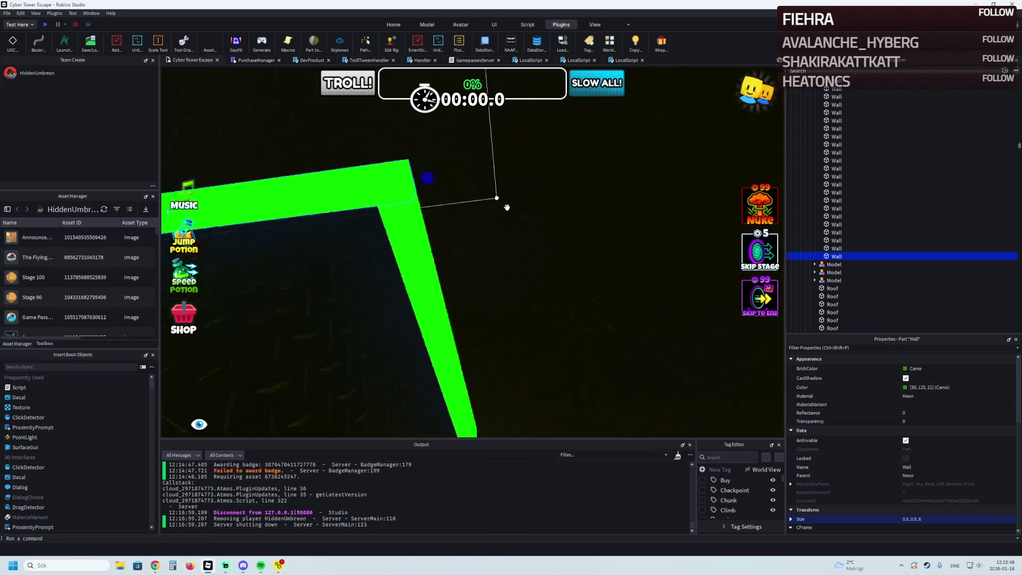
{"action": "key", "text": "ctrl+2"}
{"action": "key", "text": "ctrl+d"}
{"action": "left_click_drag", "start_coordinate": [360, 228], "coordinate": [378, 225]}
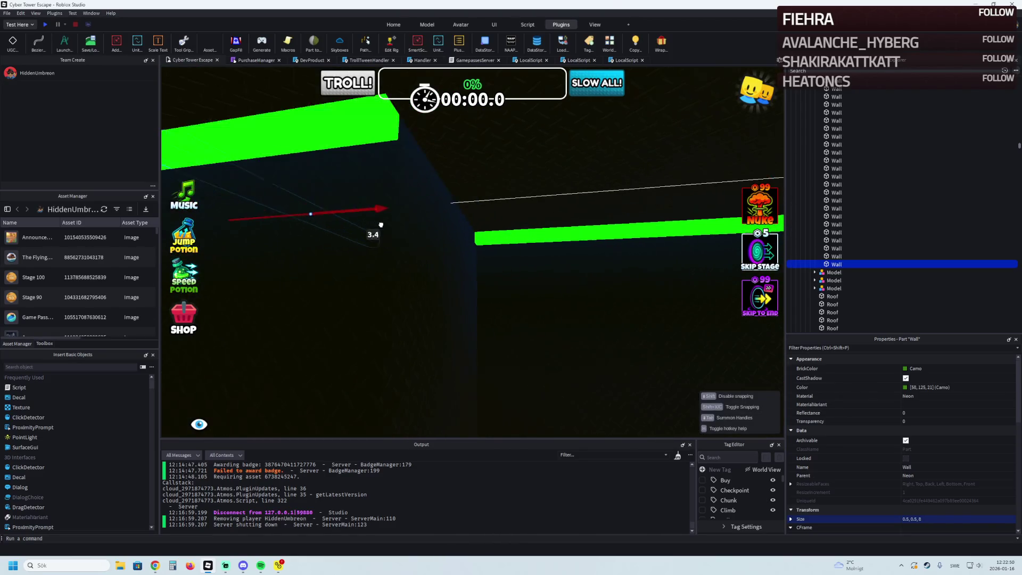
{"action": "left_click_drag", "start_coordinate": [532, 209], "coordinate": [532, 211]}
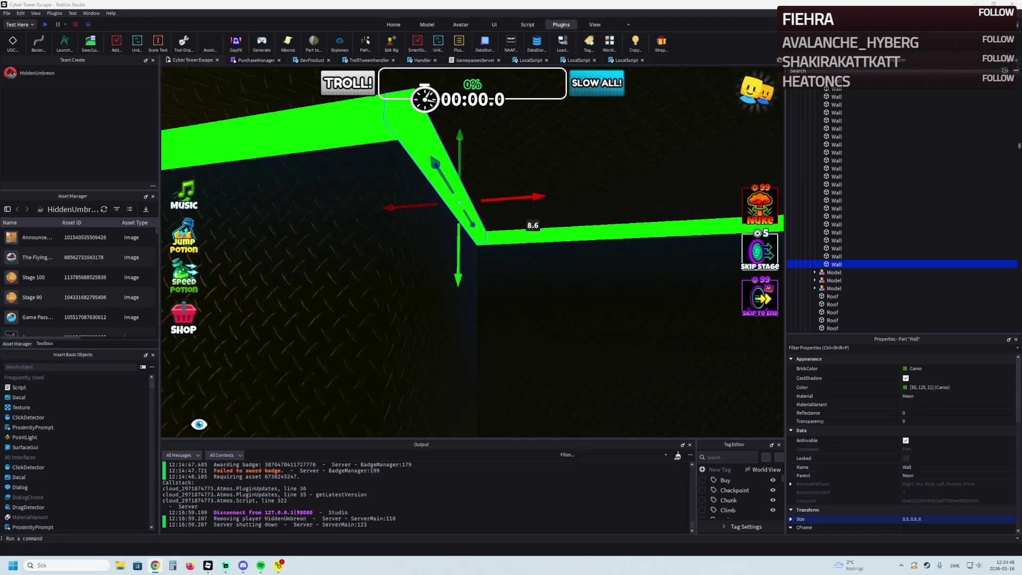
Bring the Chrome window with Streamlabs Analytics to the front.
{"action": "left_click", "coordinate": [155, 566]}
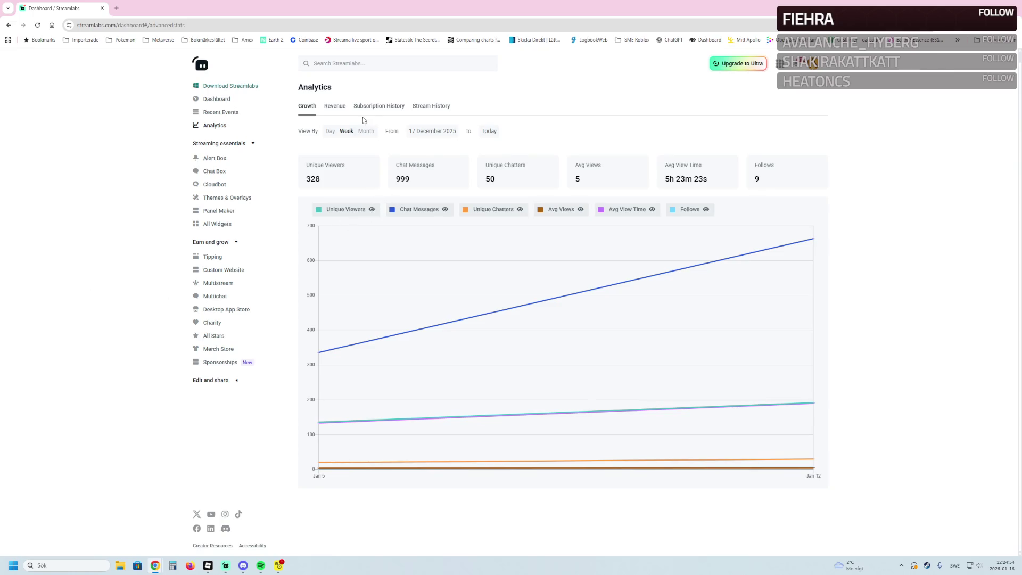
Check Streamlabs' stream history and the Day 7 dashboard stats, then minimize Chrome to Roblox Studio.
{"action": "left_click", "coordinate": [441, 110]}
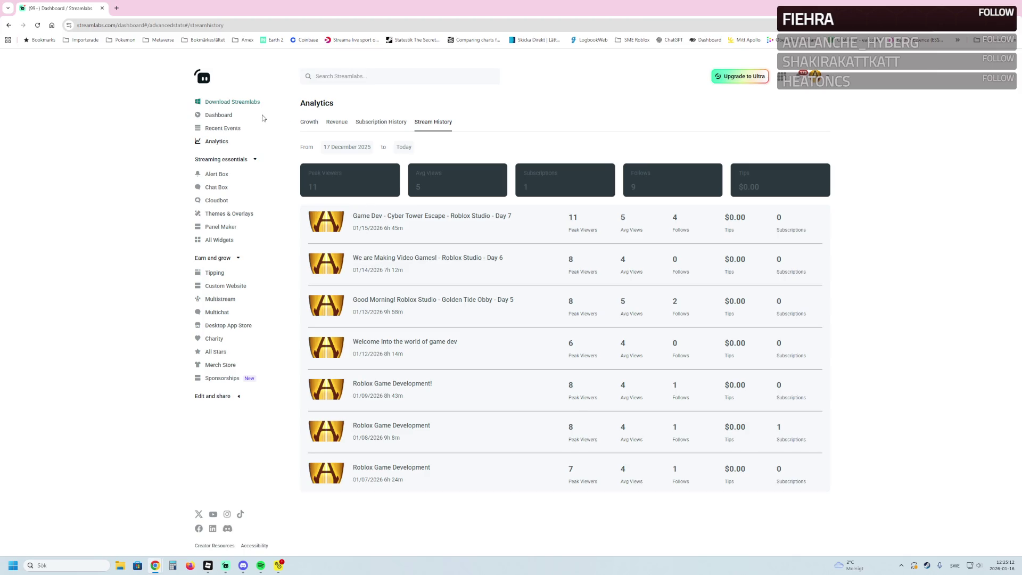
{"action": "left_click", "coordinate": [223, 116]}
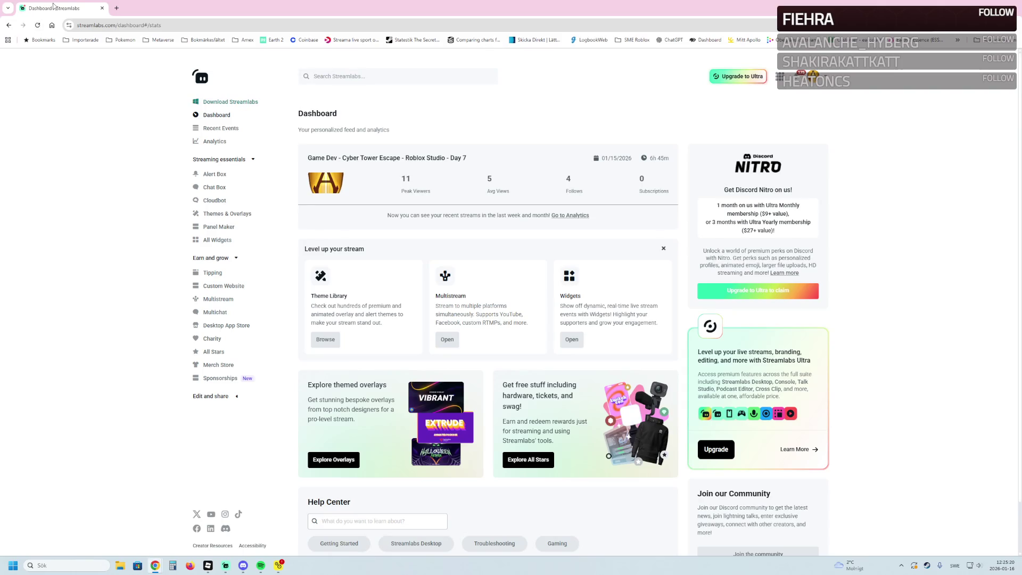
{"action": "key", "text": "super+Down"}
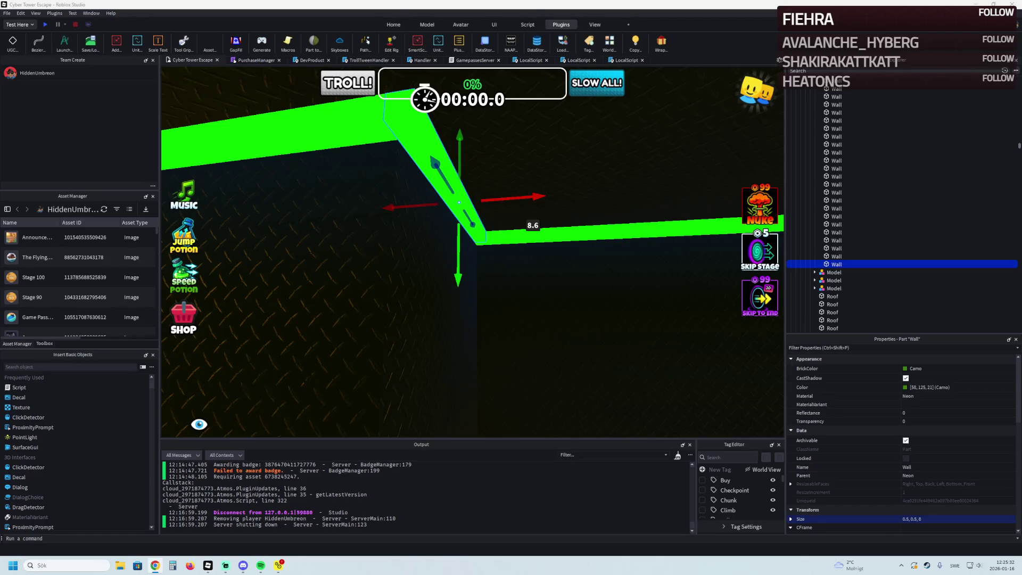
Watch the Twitch TTS tutorial fullscreen until its 10-point 'whisper' reward edit form appears.
{"action": "key", "text": "alt+Tab"}
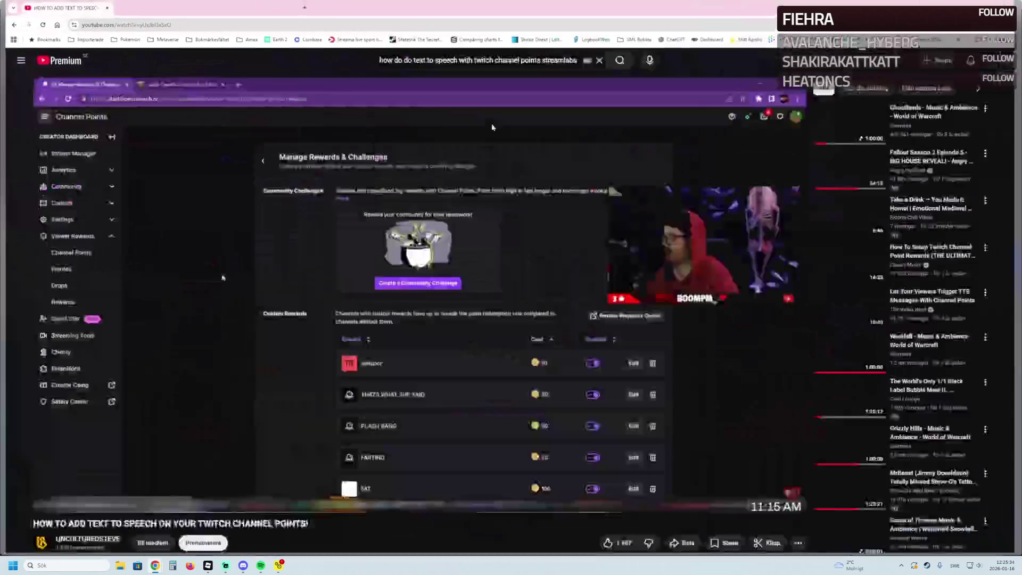
{"action": "key", "text": "f"}
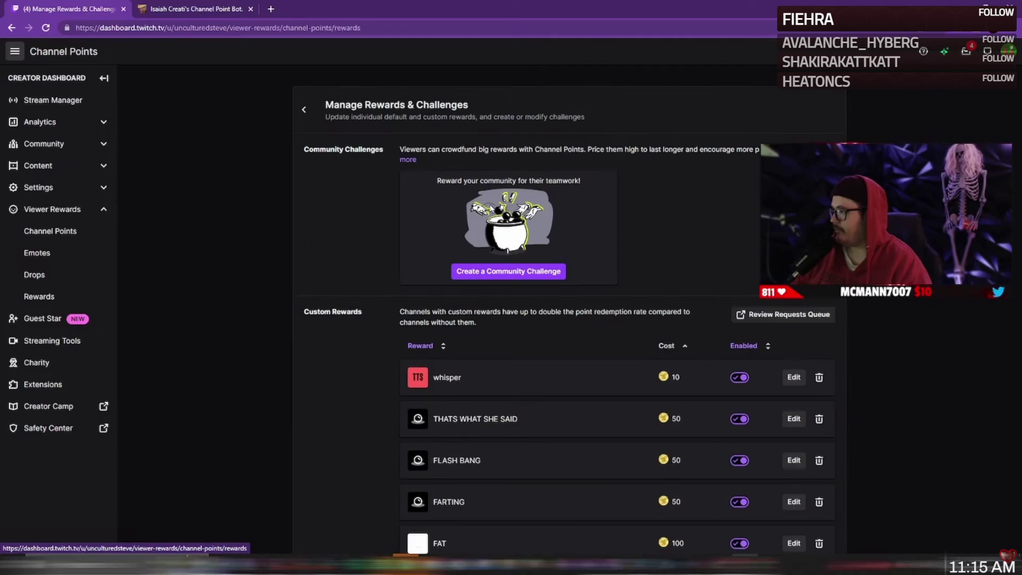
{"action": "left_click", "coordinate": [305, 270]}
{"action": "key", "text": "space"}
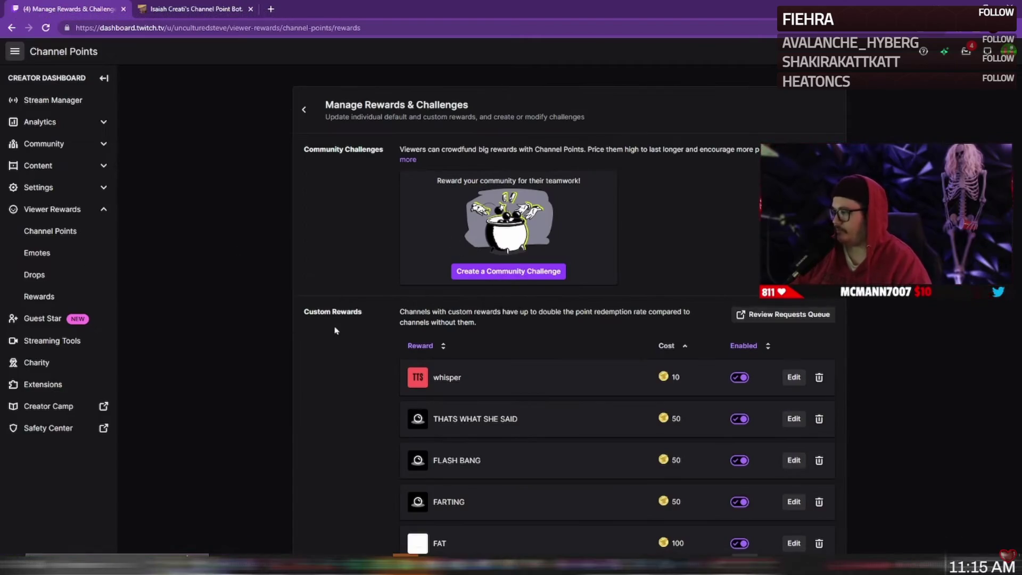
{"action": "scroll", "coordinate": [287, 334], "scroll_direction": "down", "scroll_amount": 15}
{"action": "scroll", "coordinate": [299, 335], "scroll_direction": "down", "scroll_amount": 6}
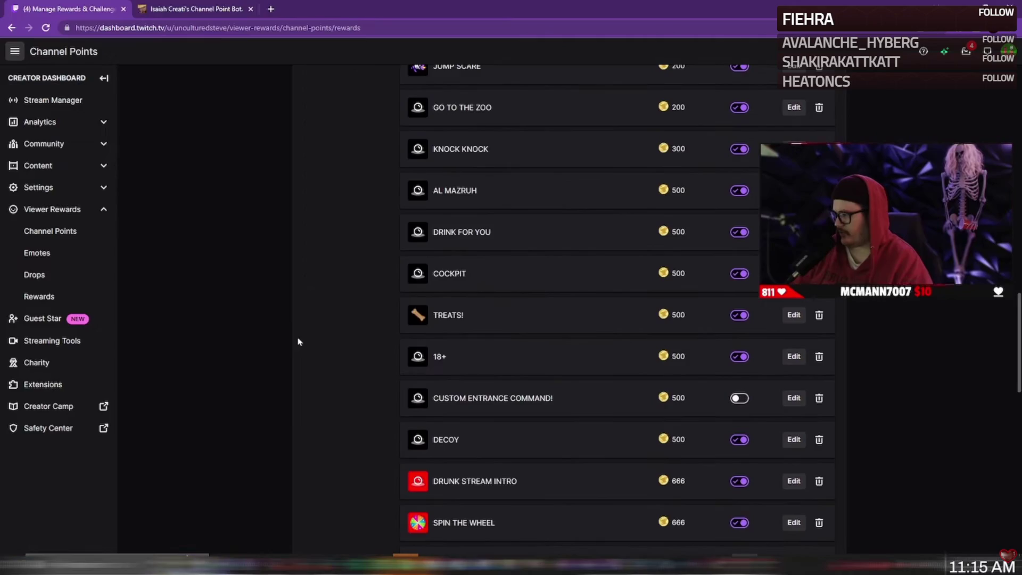
{"action": "scroll", "coordinate": [306, 354], "scroll_direction": "down", "scroll_amount": 12}
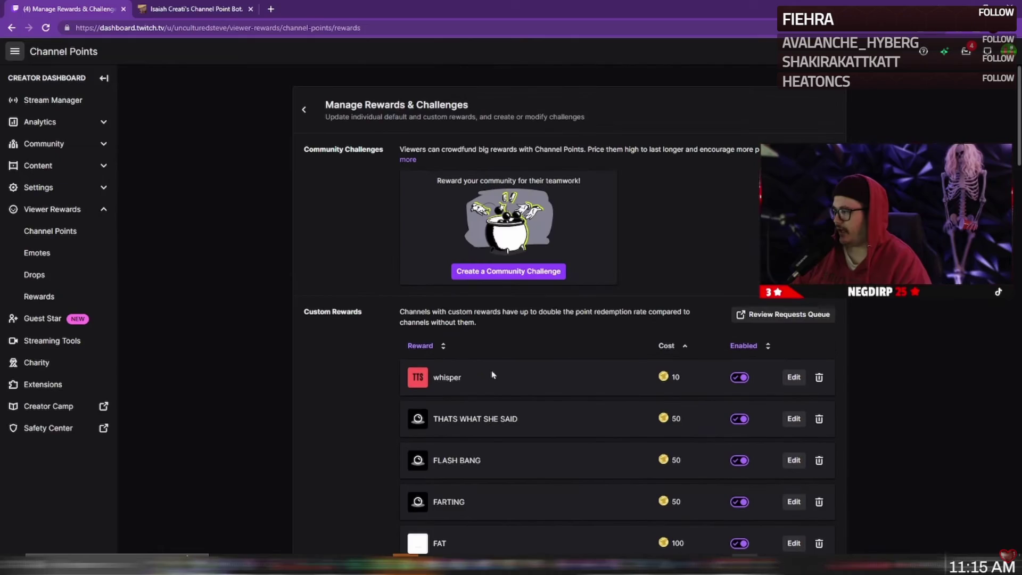
{"action": "left_click", "coordinate": [323, 185]}
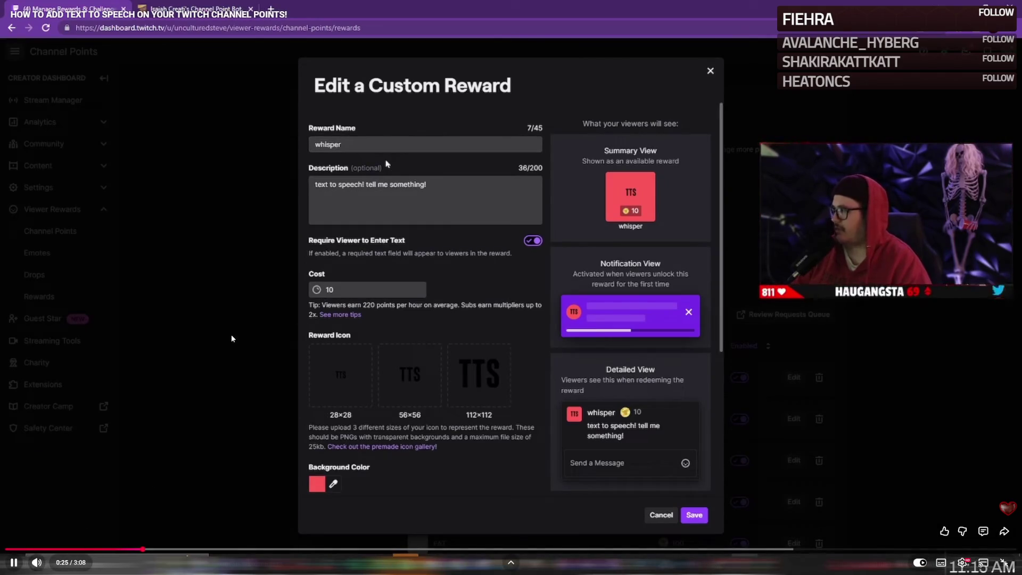
Pause and resume the tutorial repeatedly to read the whisper reward's cooldown settings.
{"action": "key", "text": "space"}
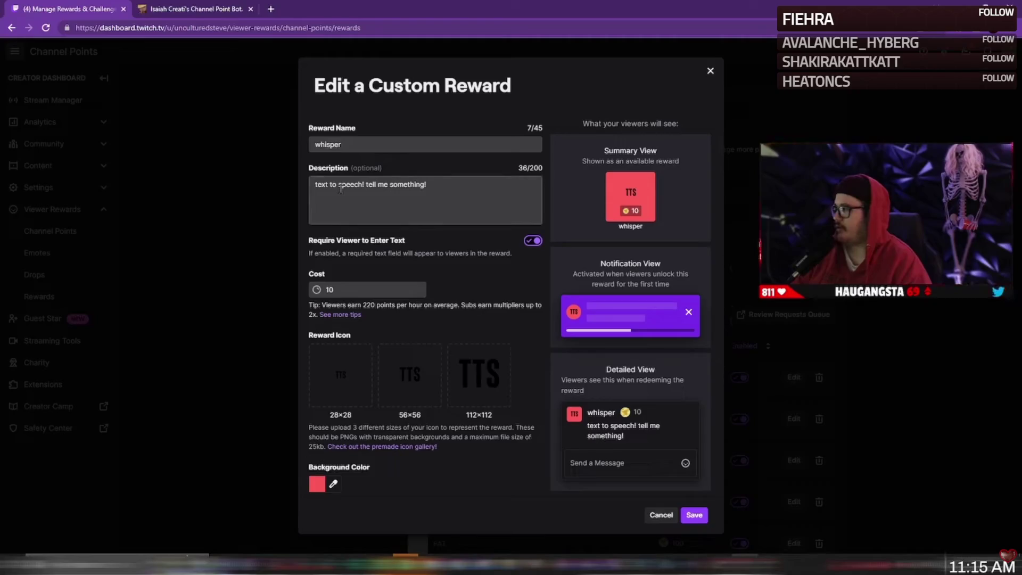
{"action": "key", "text": "space"}
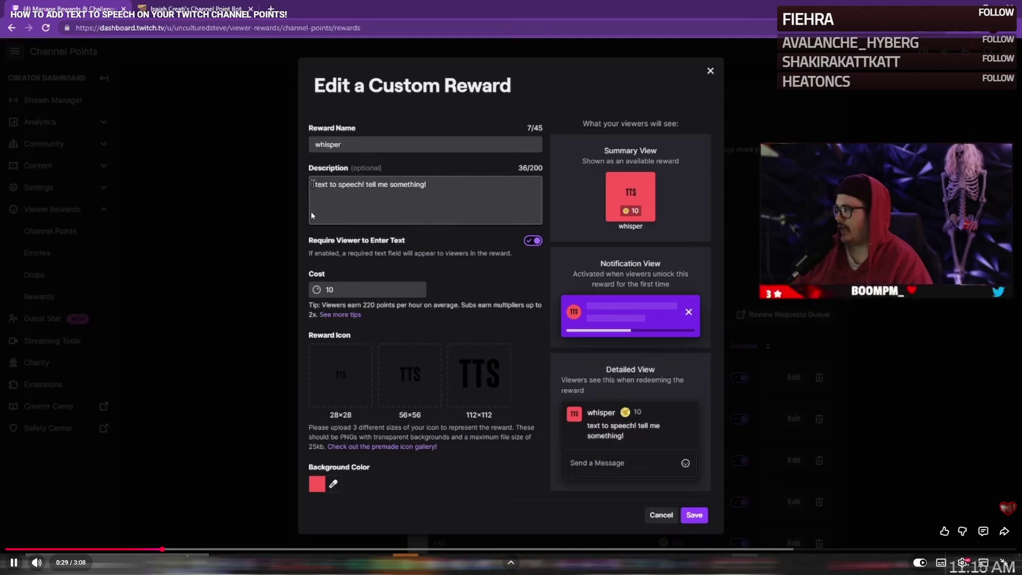
{"action": "key", "text": "space"}
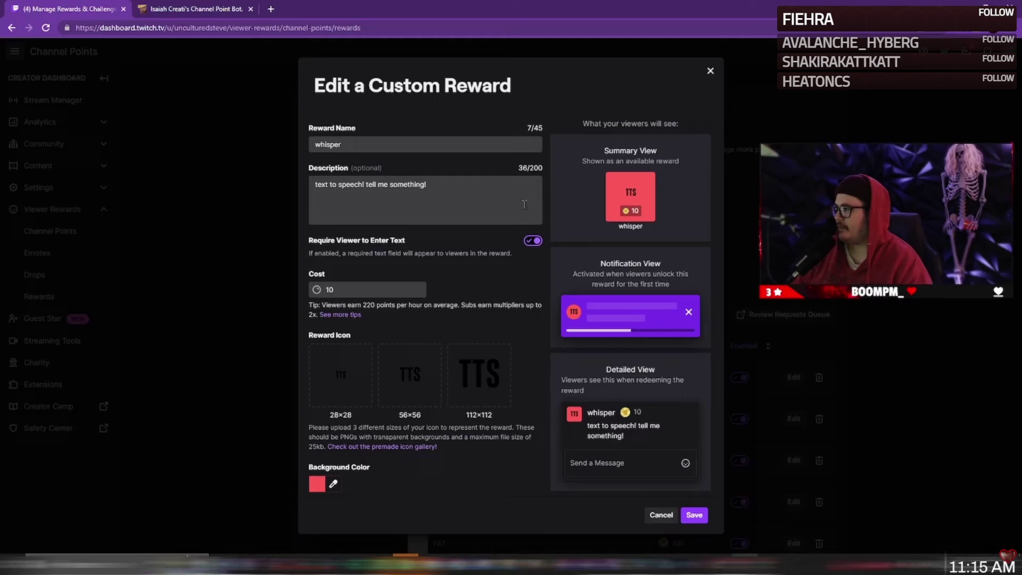
{"action": "left_click", "coordinate": [411, 313]}
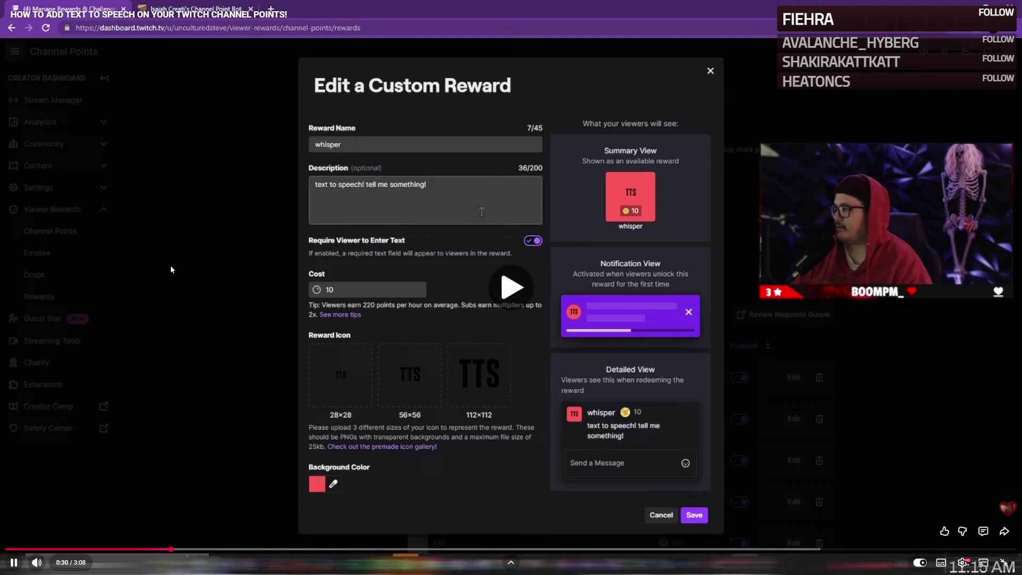
{"action": "left_click", "coordinate": [406, 311]}
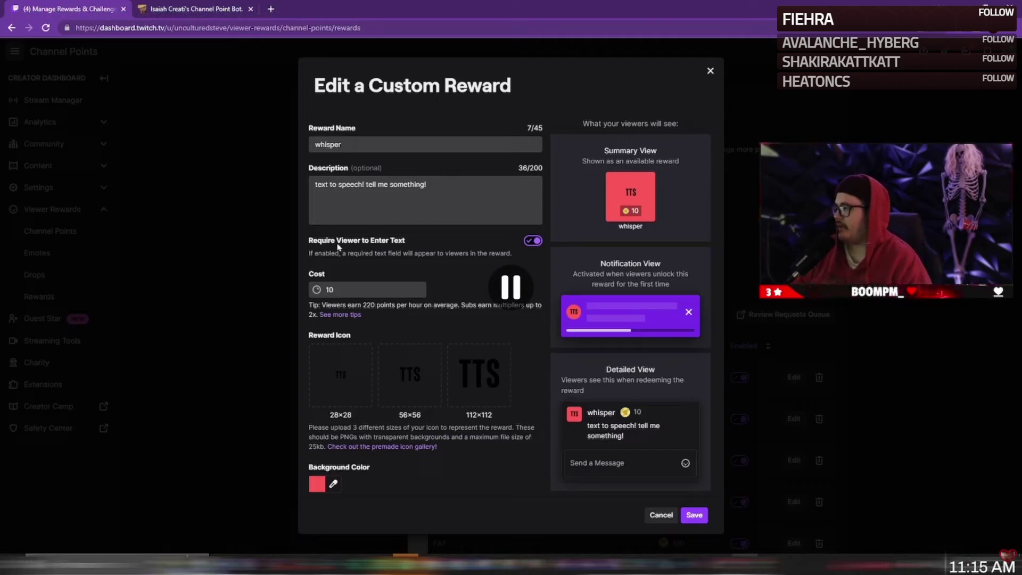
{"action": "key", "text": "space"}
{"action": "key", "text": "space"}
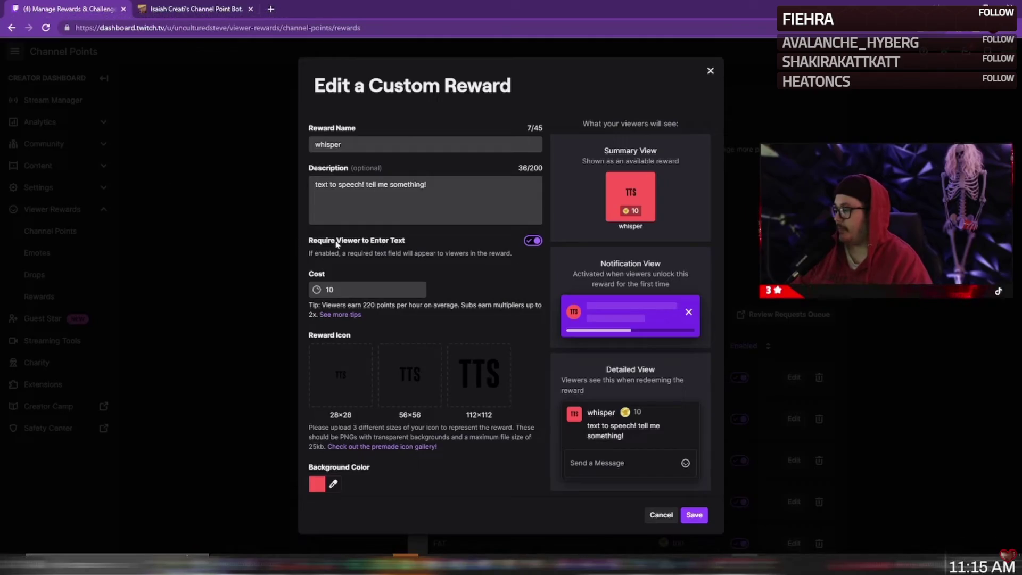
{"action": "key", "text": "space"}
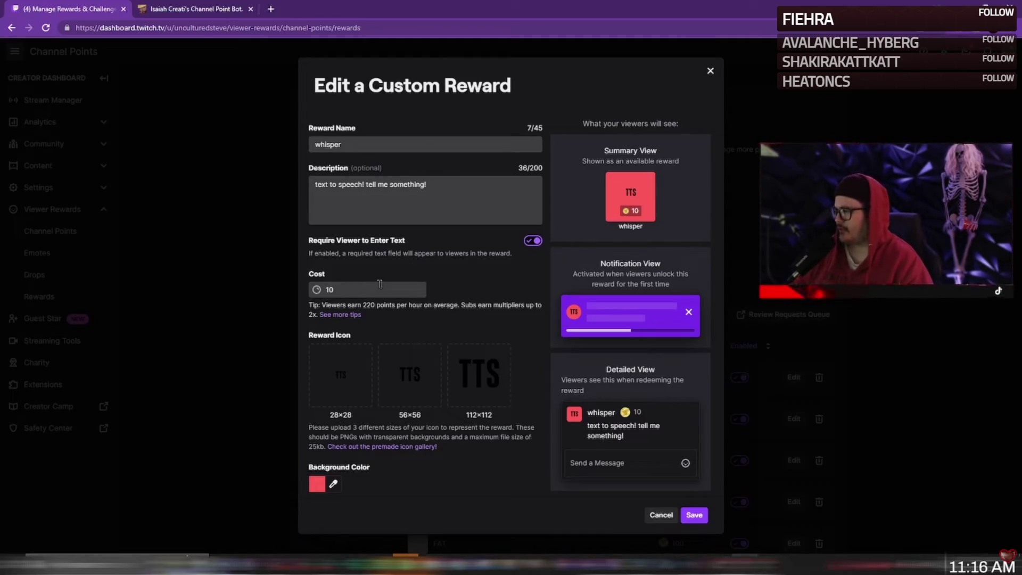
Change a field's value from 9 to 10 and scroll down.
{"action": "double_click", "coordinate": [347, 289]}
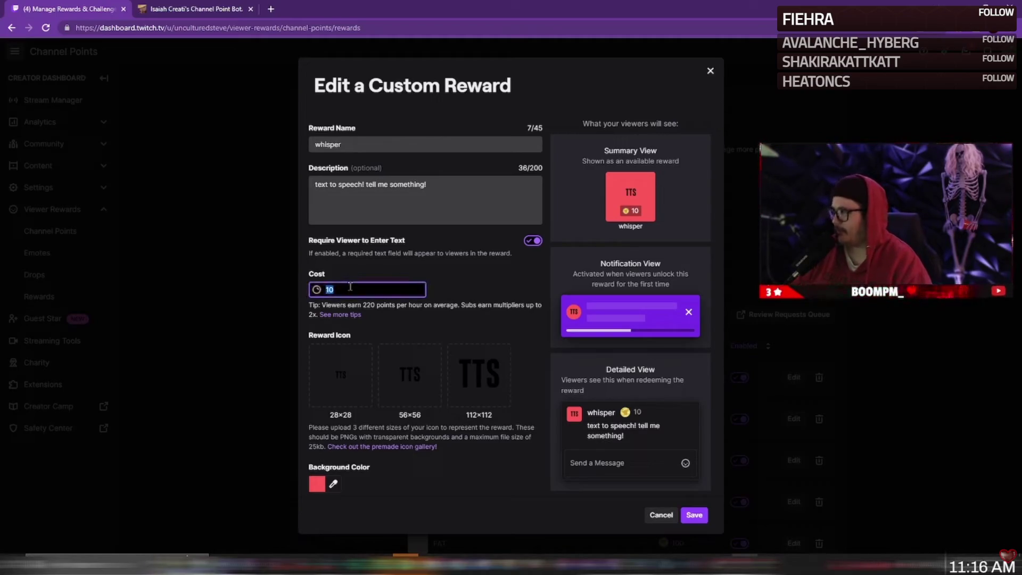
{"action": "type", "text": "9"}
{"action": "key", "text": "BackSpace"}
{"action": "type", "text": "10"}
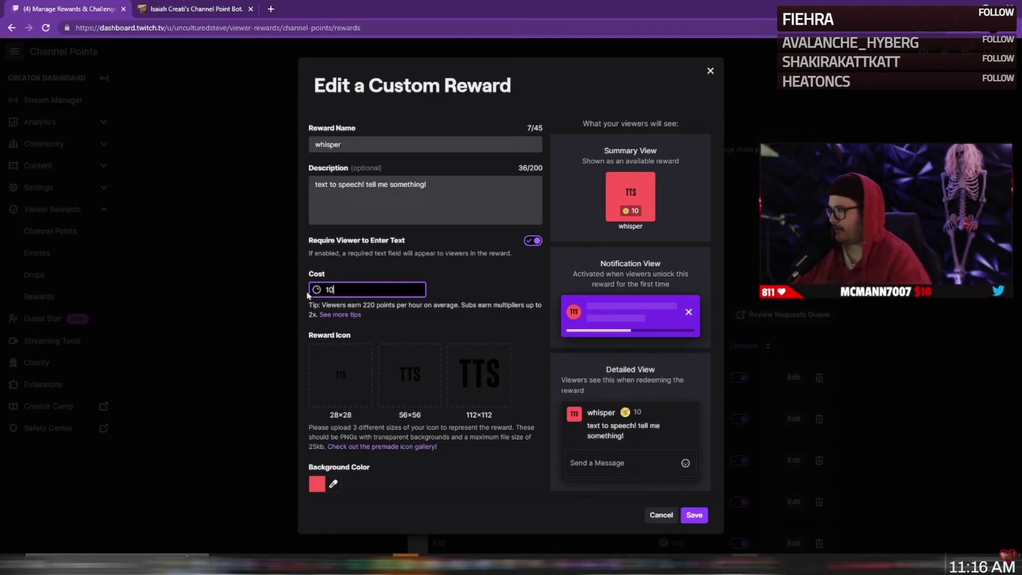
{"action": "left_click", "coordinate": [459, 293]}
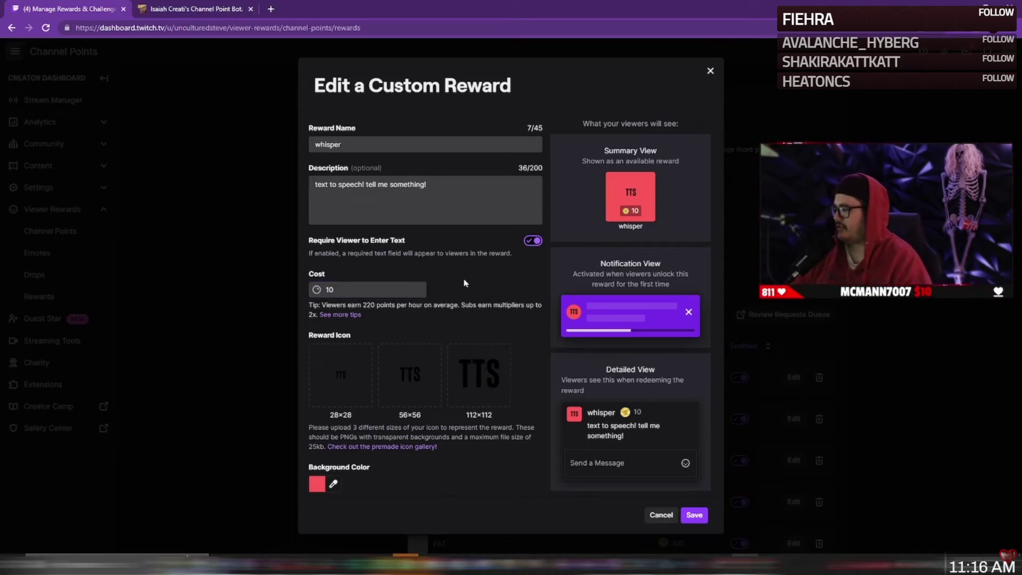
{"action": "scroll", "coordinate": [437, 314], "scroll_direction": "down", "scroll_amount": 3}
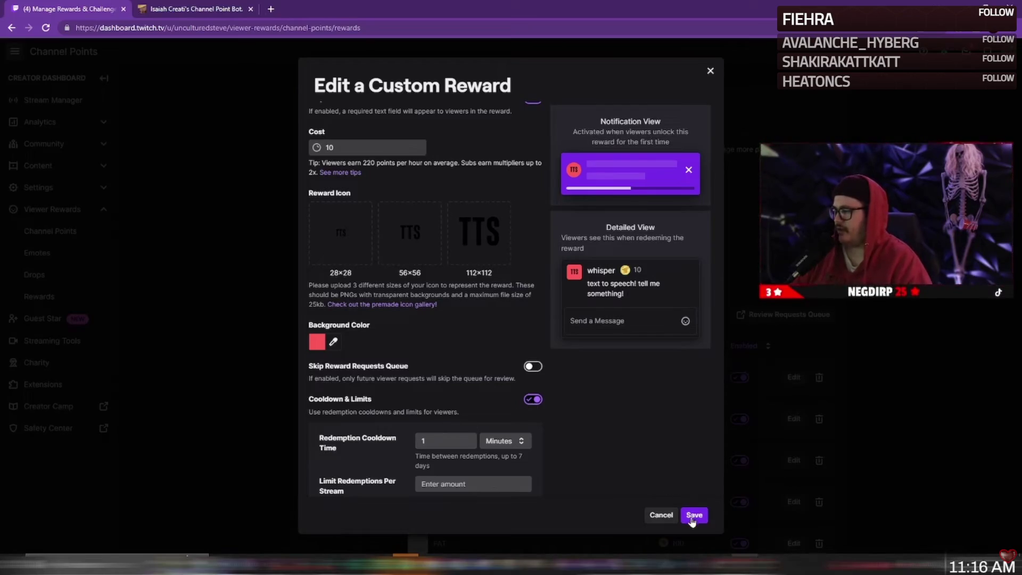
Rewind the tutorial five seconds, replay the part, and pause once the reward dialog closes.
{"action": "left_click", "coordinate": [297, 223]}
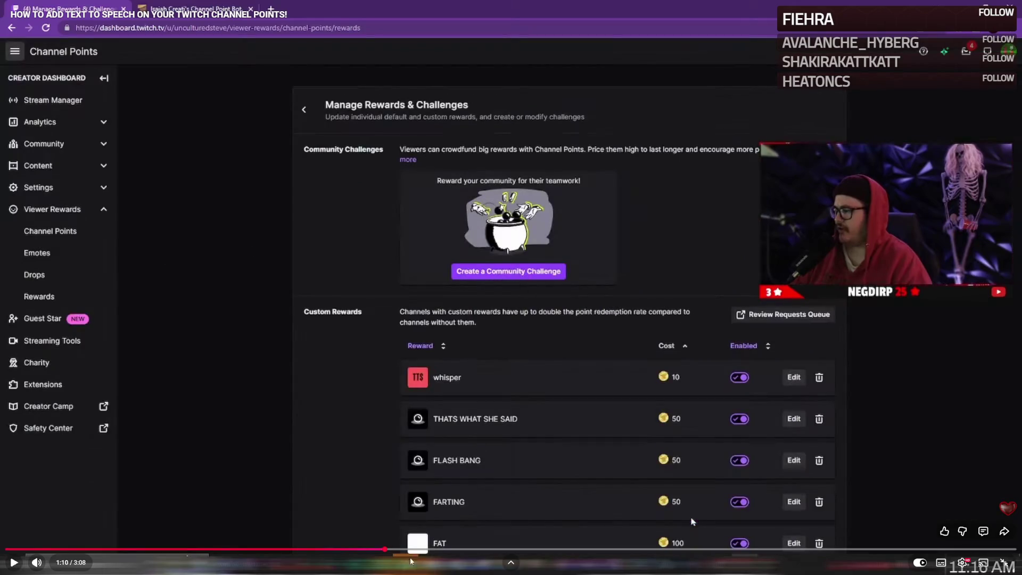
{"action": "key", "text": "Left"}
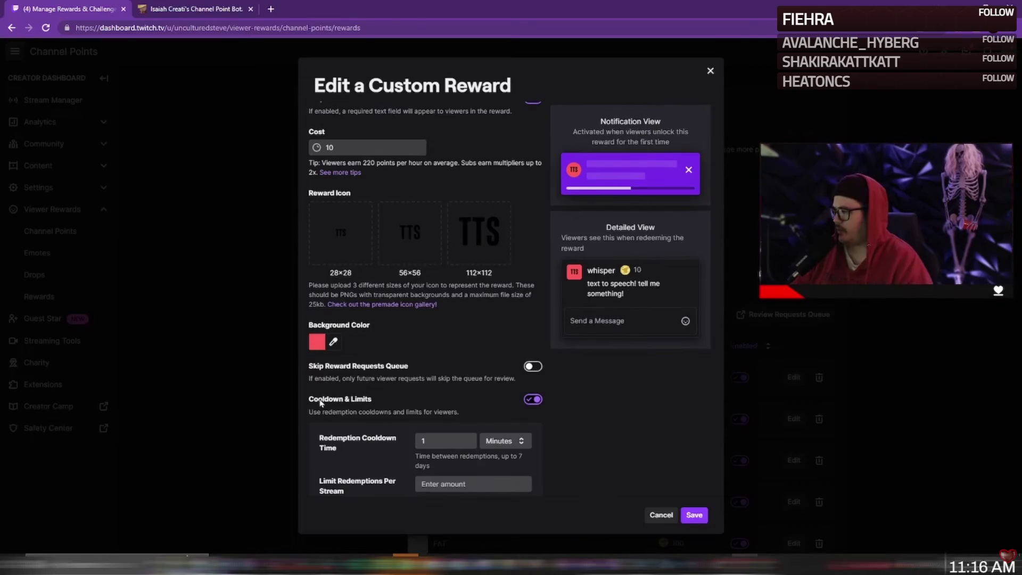
{"action": "left_click", "coordinate": [262, 277]}
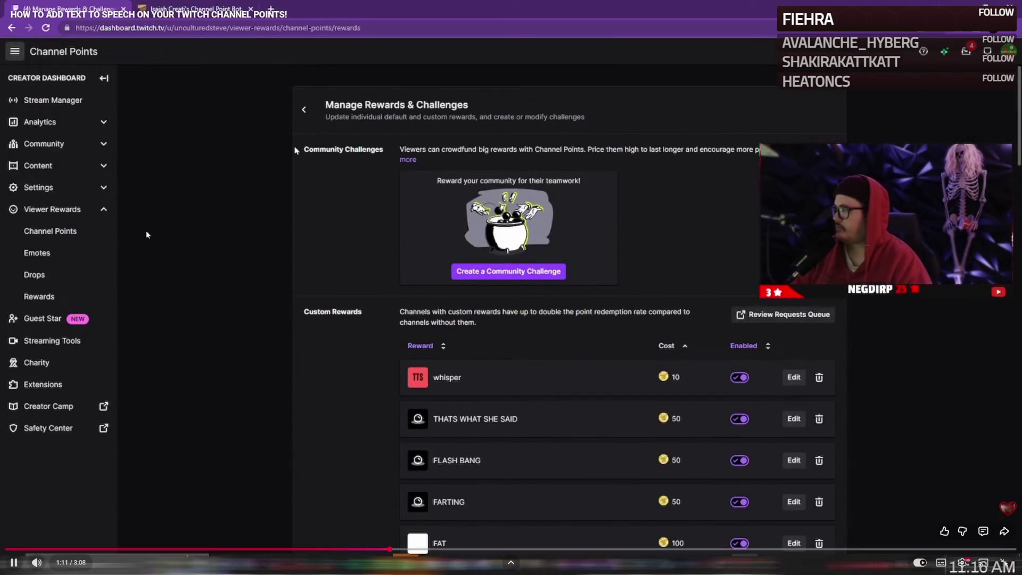
{"action": "left_click", "coordinate": [230, 76]}
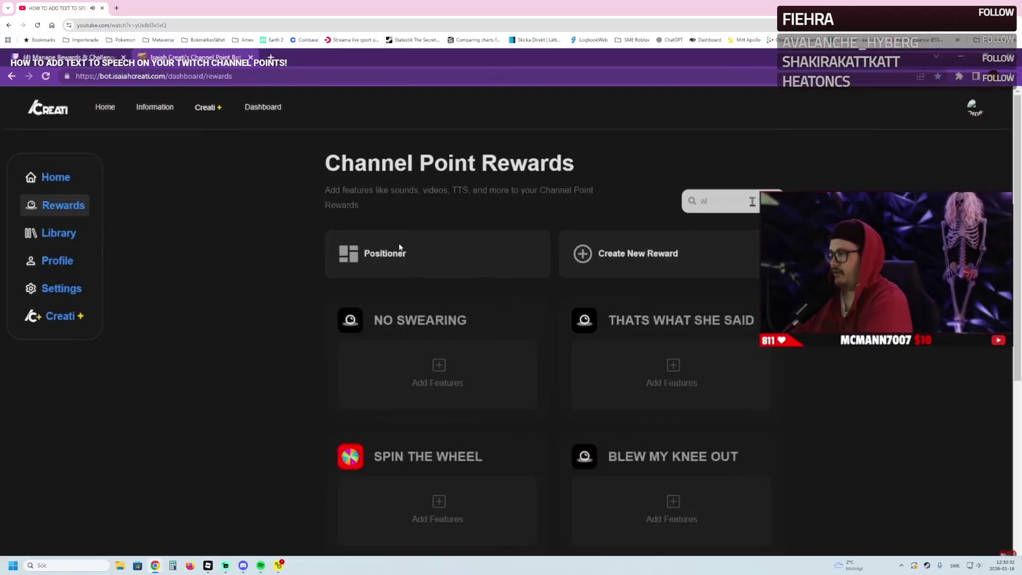
Pause the first tutorial and play the second result, the Streamlabs/OBS channel-points TTS guide, fullscreen.
{"action": "key", "text": "Escape"}
{"action": "left_click", "coordinate": [396, 234]}
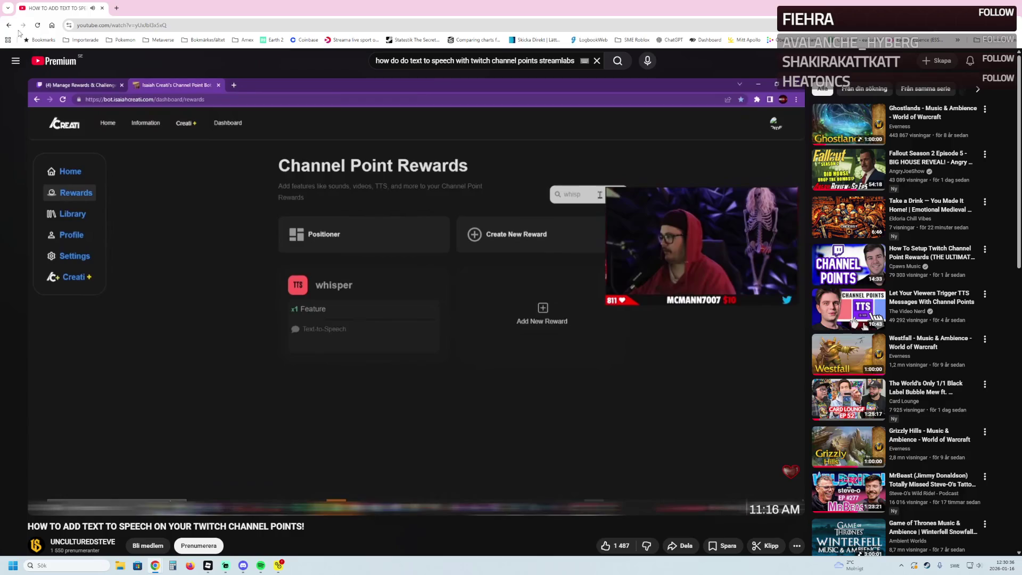
{"action": "key", "text": "ctrl+Return"}
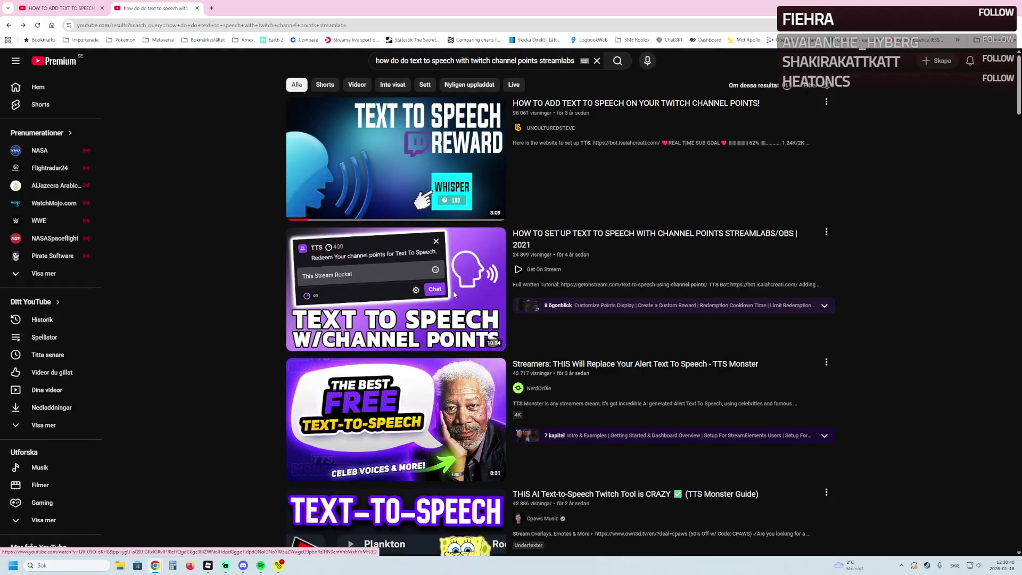
{"action": "left_click", "coordinate": [455, 295]}
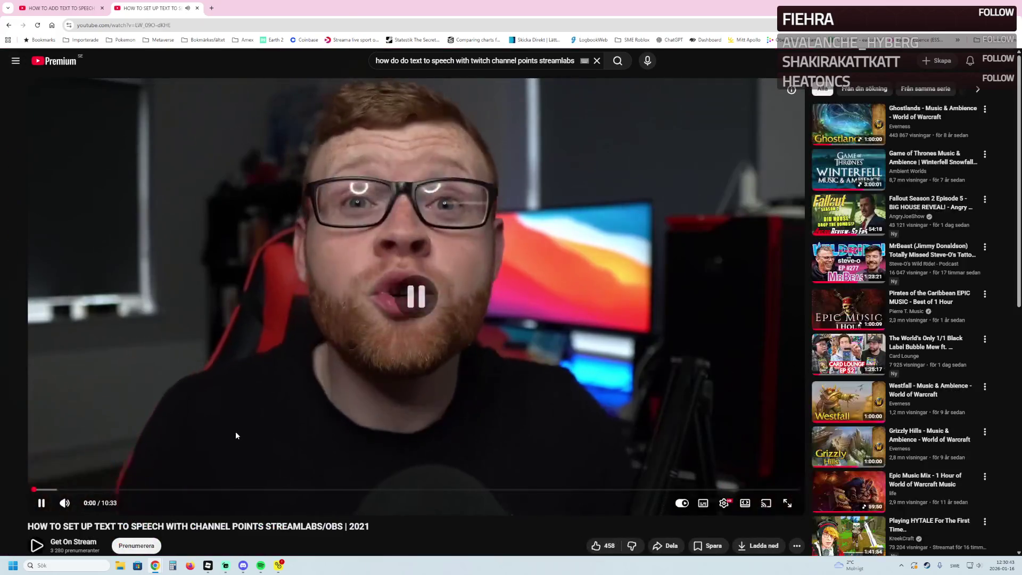
{"action": "double_click", "coordinate": [235, 436]}
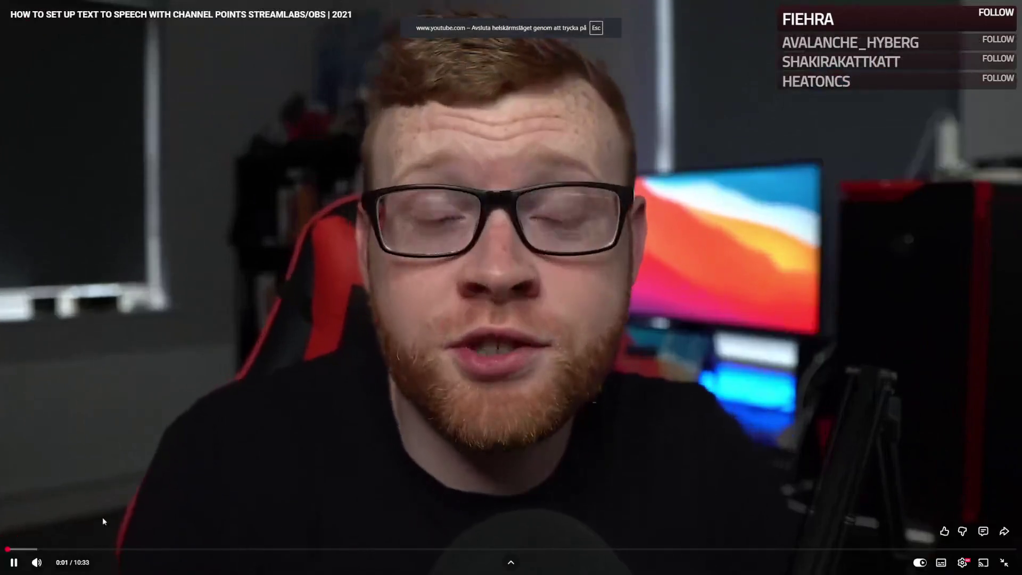
Skip the second tutorial ahead through the custom reward form to its cooldown settings.
{"action": "left_click", "coordinate": [109, 549]}
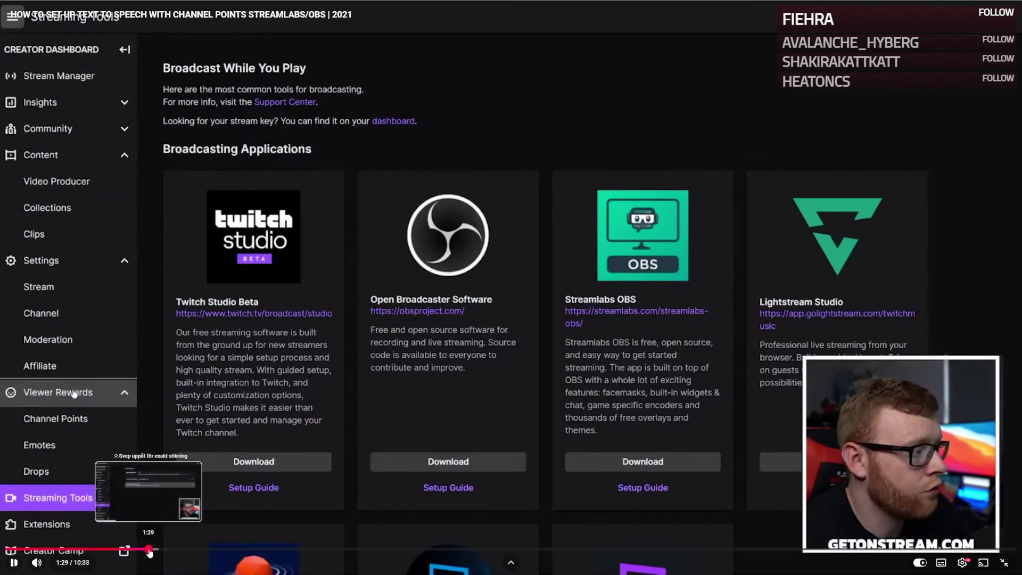
{"action": "left_click", "coordinate": [141, 549]}
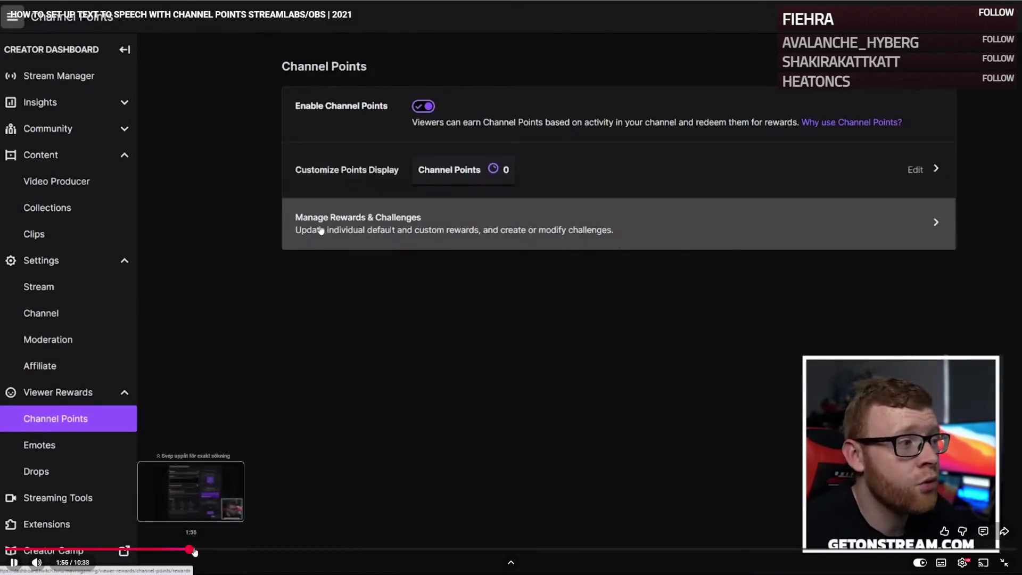
{"action": "left_click", "coordinate": [189, 549]}
{"action": "left_click", "coordinate": [245, 549]}
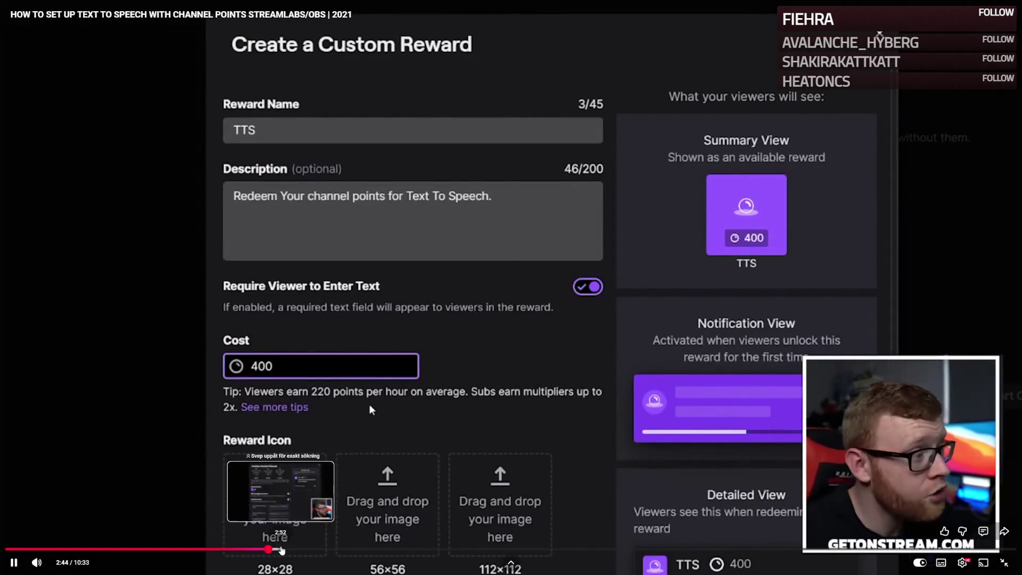
{"action": "left_click", "coordinate": [278, 549]}
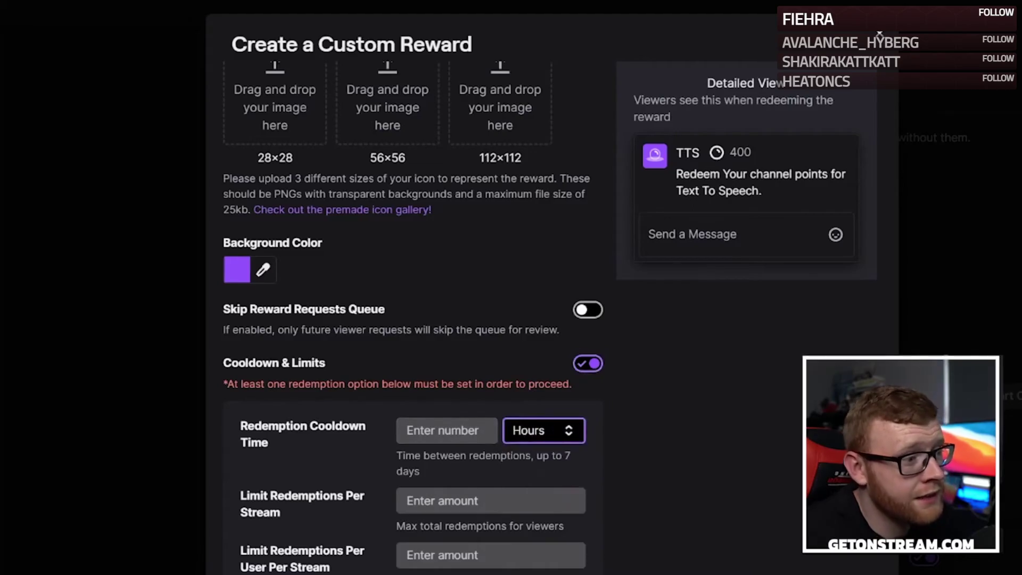
Briefly watch at 2x speed until the 400-point TTS reward shows in Custom Rewards.
{"action": "mouse_move", "coordinate": [620, 319]}
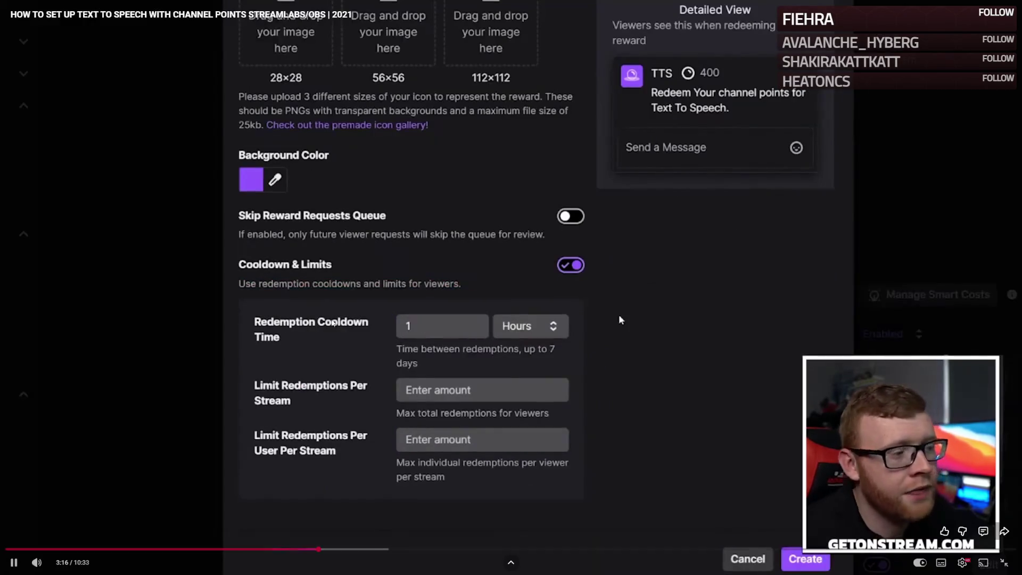
{"action": "left_click_drag", "start_coordinate": [619, 314], "coordinate": [619, 314]}
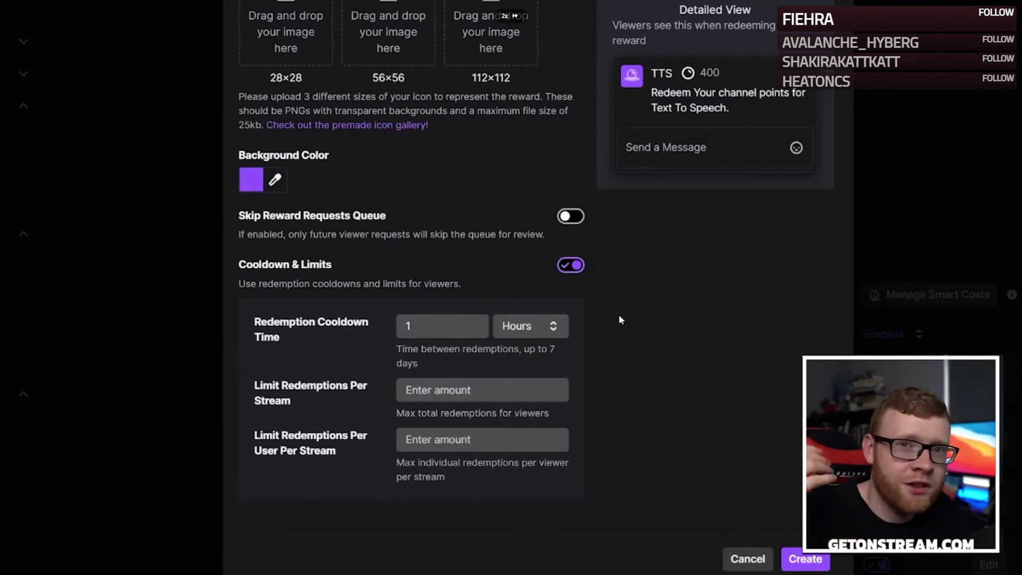
{"action": "left_click_drag", "start_coordinate": [619, 318], "coordinate": [620, 318]}
{"action": "type", "text": "3"}
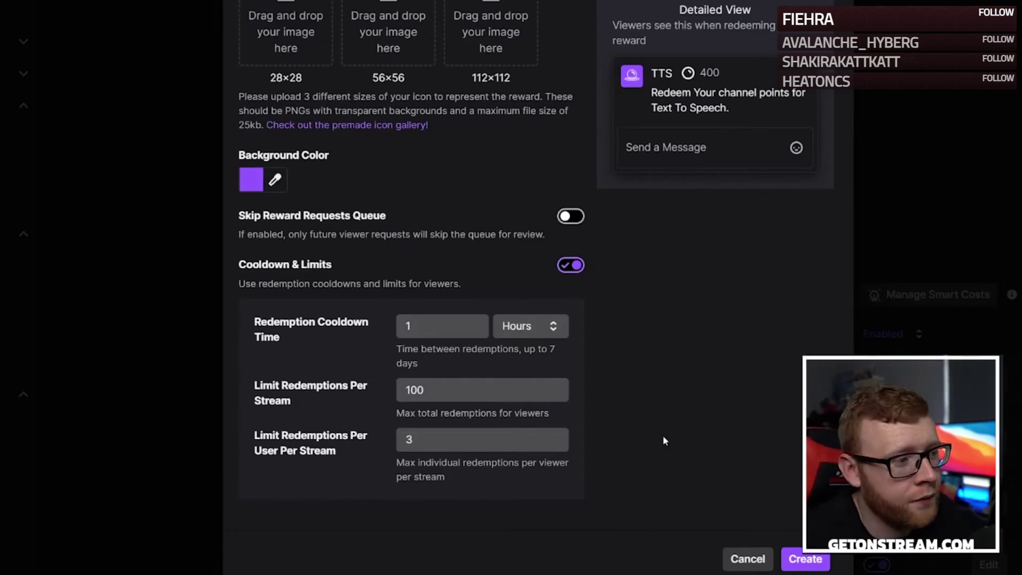
{"action": "left_click", "coordinate": [804, 559]}
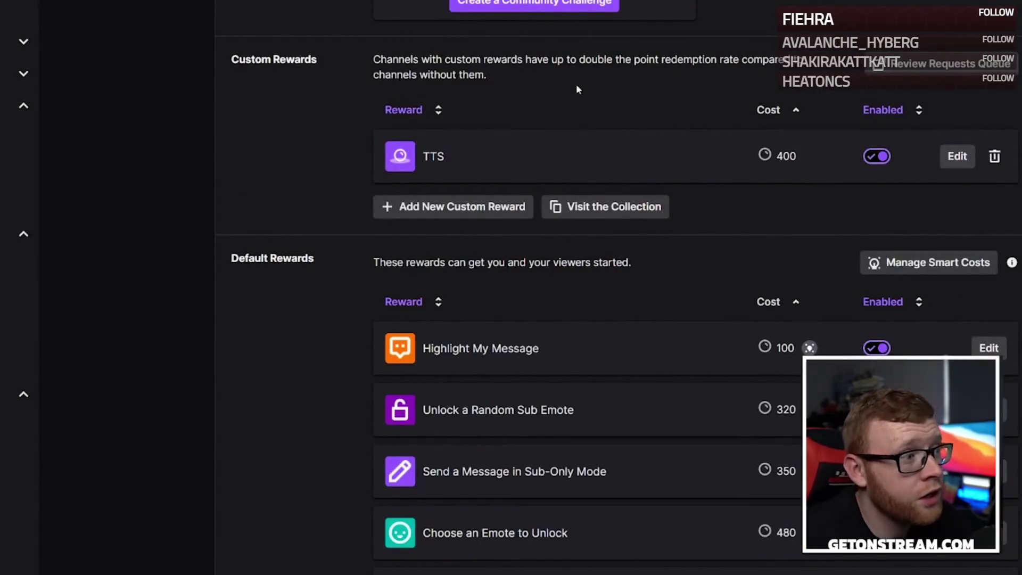
Exit fullscreen, look over the first tutorial, then resume the second one at the Creati bot introduction.
{"action": "scroll", "coordinate": [639, 160], "scroll_direction": "up", "scroll_amount": 5}
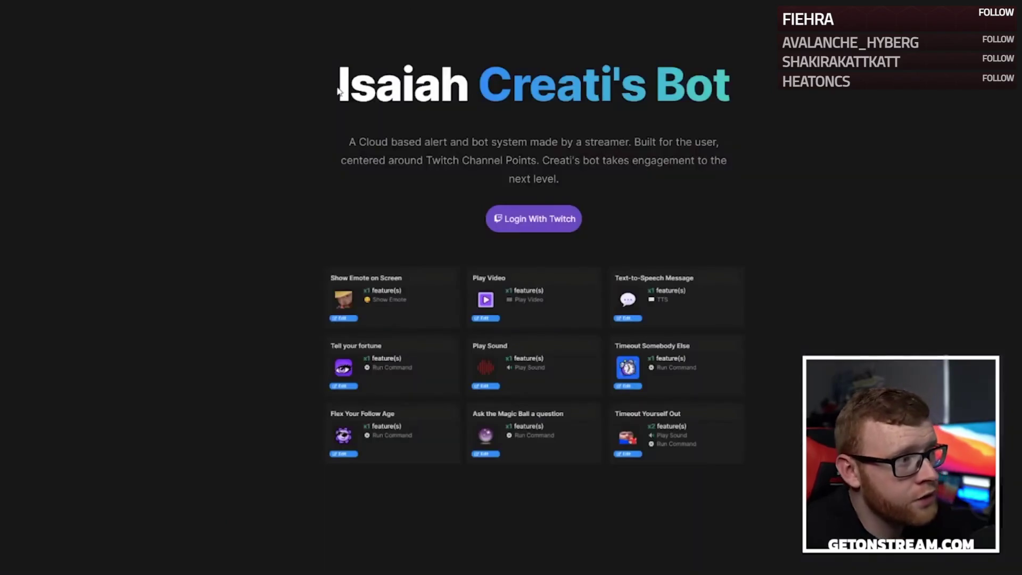
{"action": "mouse_move", "coordinate": [320, 107]}
{"action": "double_click", "coordinate": [50, 107]}
{"action": "left_click", "coordinate": [64, 8]}
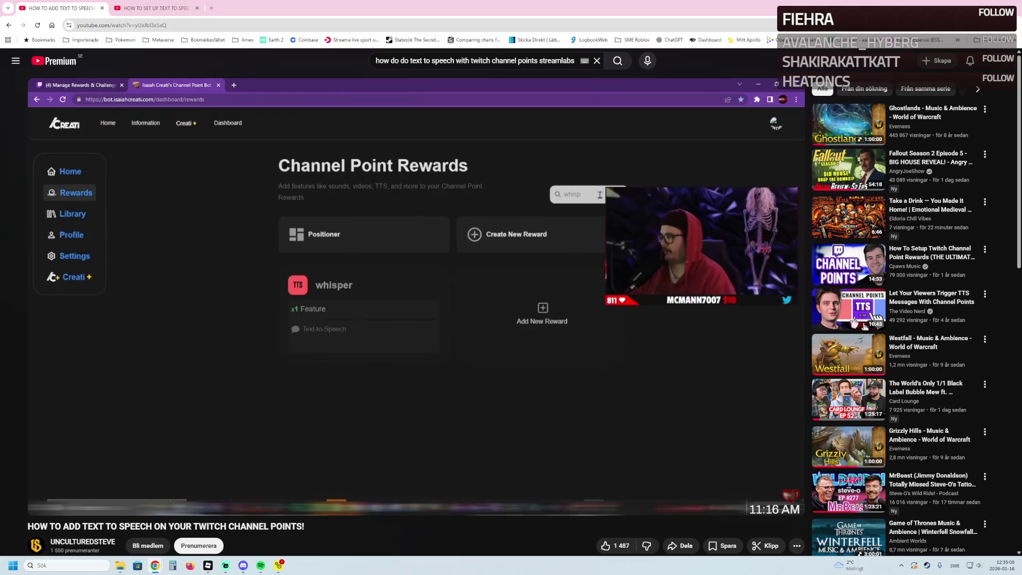
{"action": "mouse_move", "coordinate": [422, 178]}
{"action": "key", "text": "ctrl+Tab"}
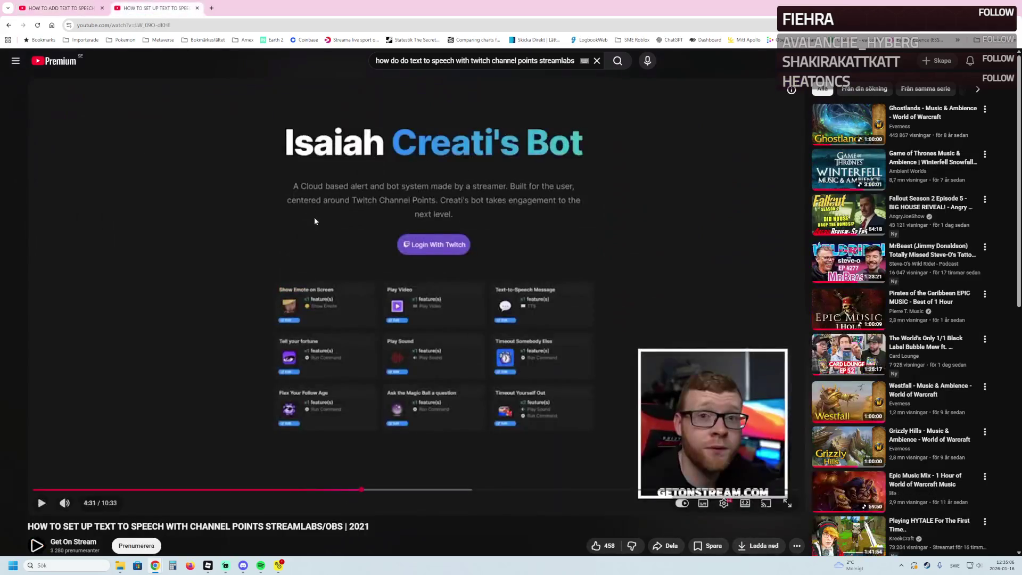
{"action": "left_click", "coordinate": [296, 207]}
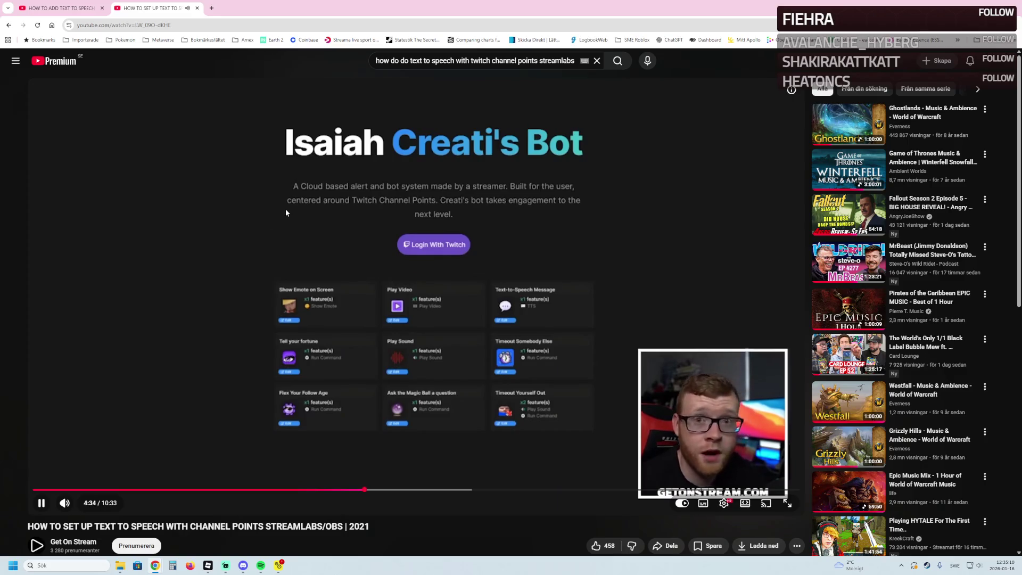
Expand the tutorial's description and briefly open, then close, its TTS Bot website link.
{"action": "scroll", "coordinate": [292, 257], "scroll_direction": "down", "scroll_amount": 2}
{"action": "left_click", "coordinate": [147, 476]}
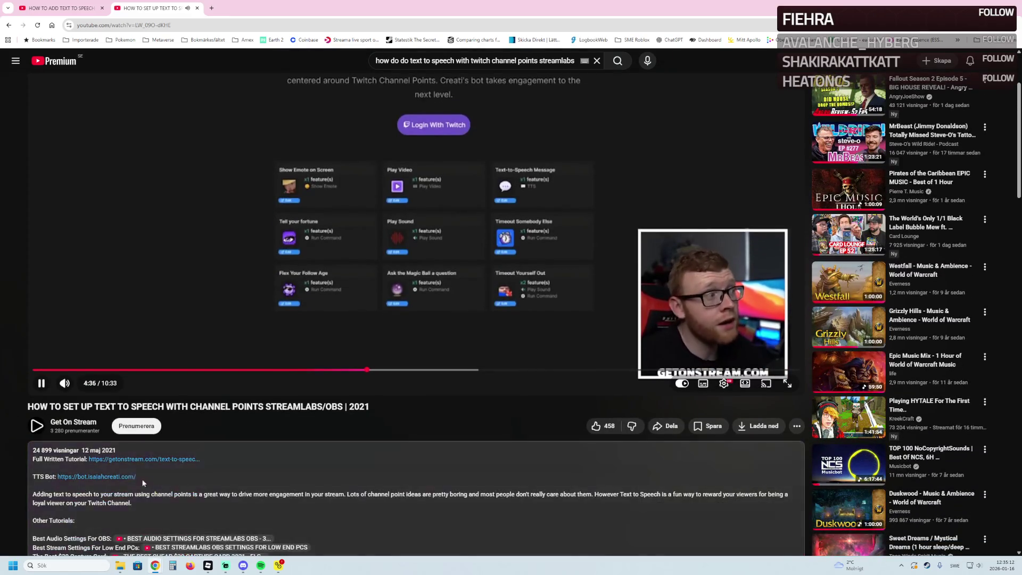
{"action": "left_click", "coordinate": [115, 482]}
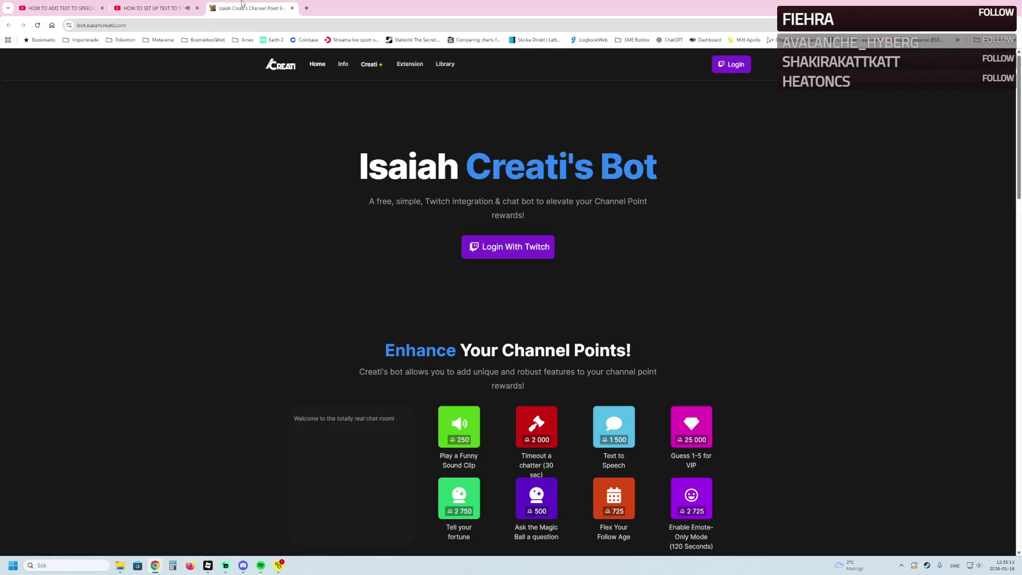
{"action": "middle_click", "coordinate": [250, 3]}
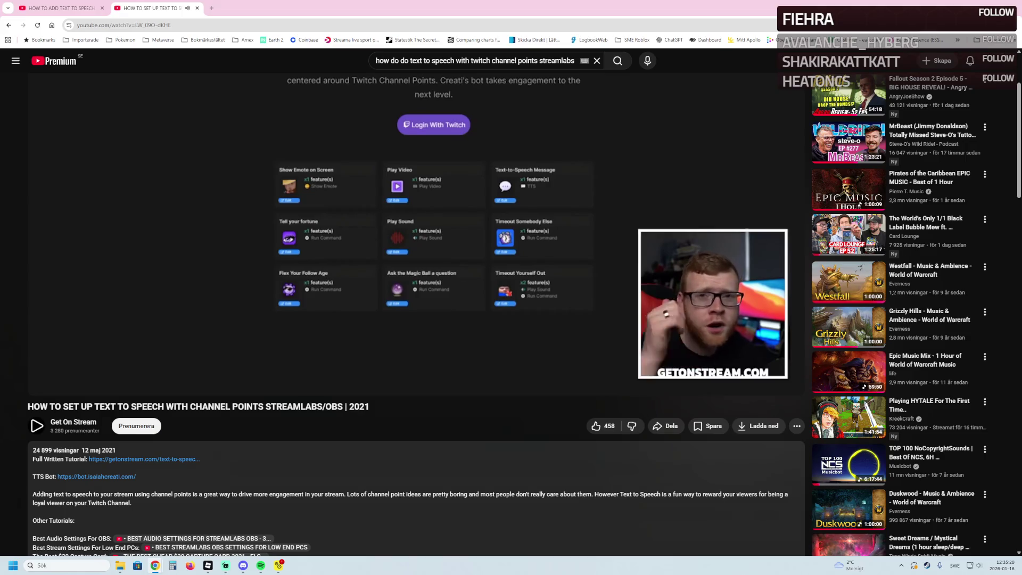
{"action": "left_click", "coordinate": [170, 222]}
Watch the first tutorial fullscreen, pausing on the Creati bot's whisper reward in the rewards list.
{"action": "left_click", "coordinate": [58, 8]}
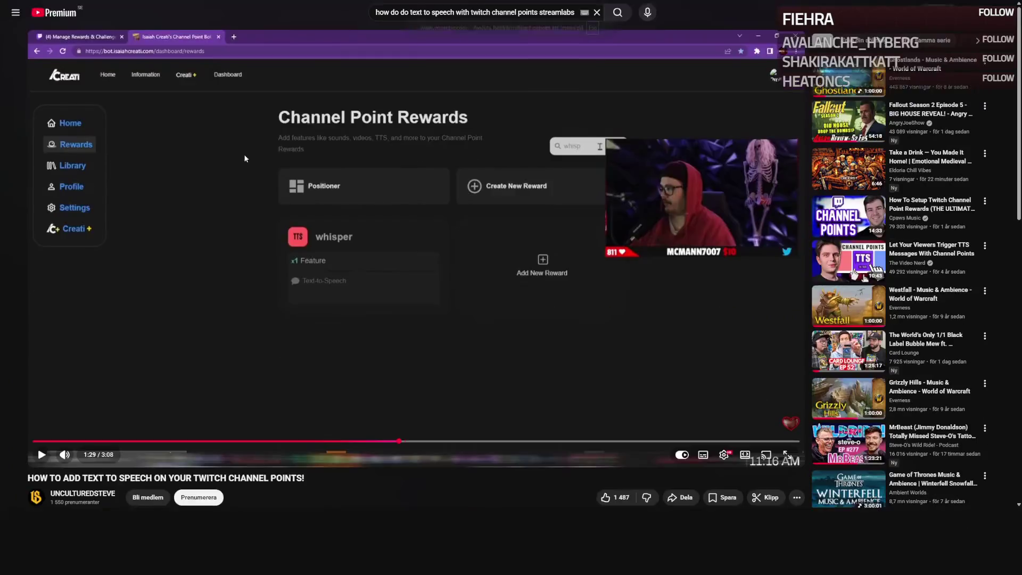
{"action": "double_click", "coordinate": [244, 155]}
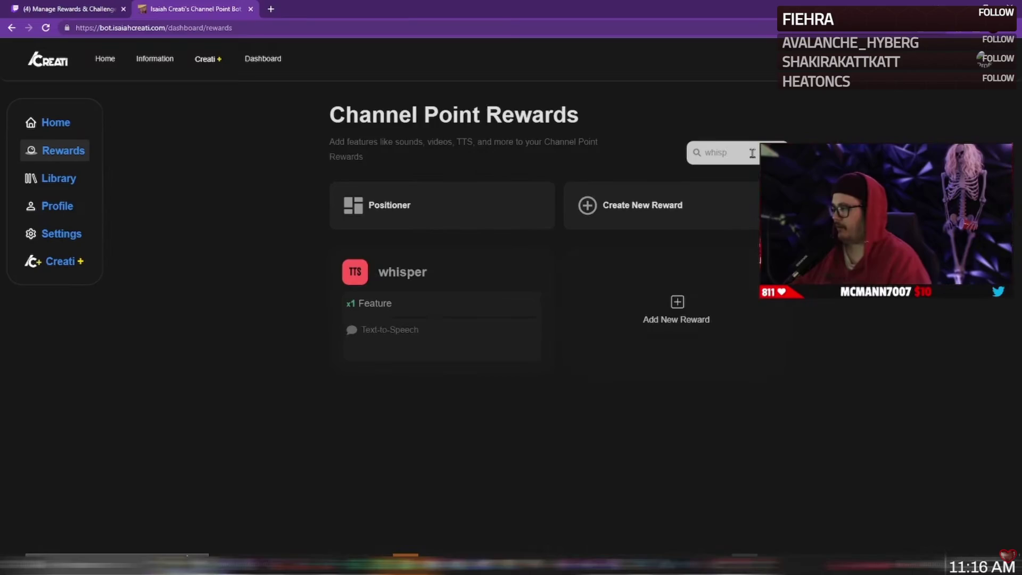
{"action": "left_click", "coordinate": [431, 206]}
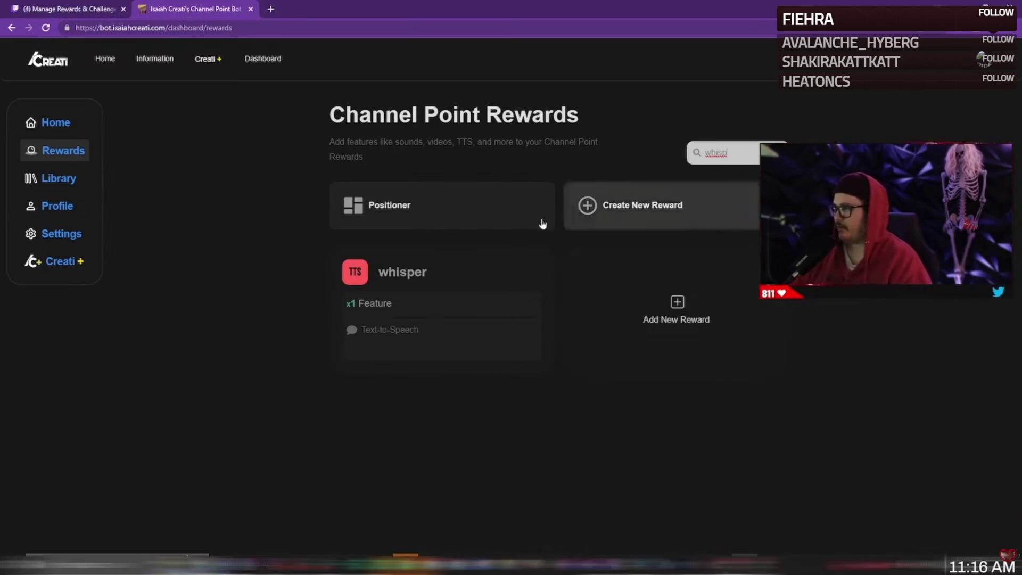
{"action": "left_click", "coordinate": [362, 147]}
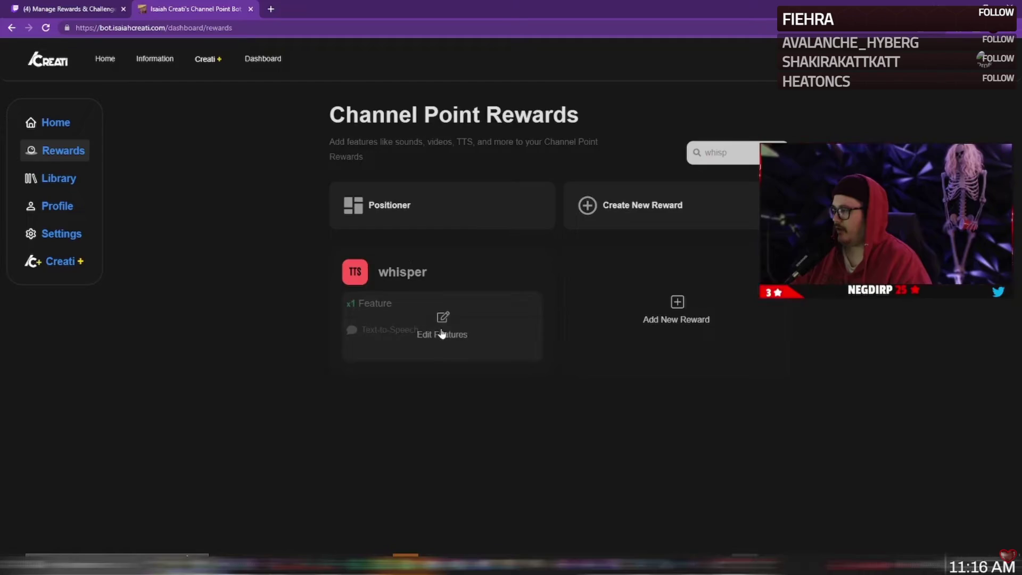
{"action": "left_click", "coordinate": [394, 222]}
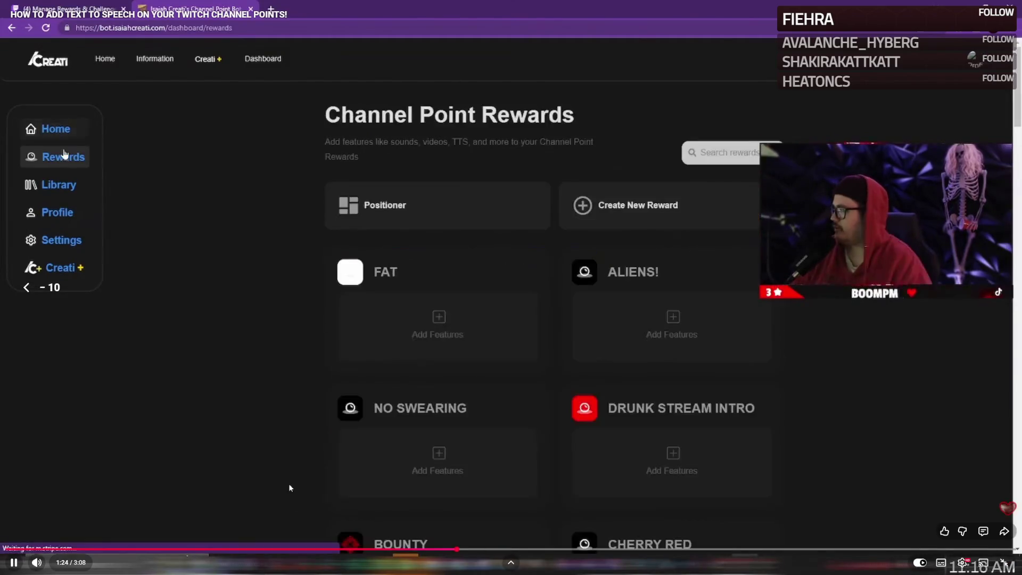
Rewind the tutorial to the Creati bot's rewards list, pause there, then let it play on.
{"action": "left_click", "coordinate": [409, 549]}
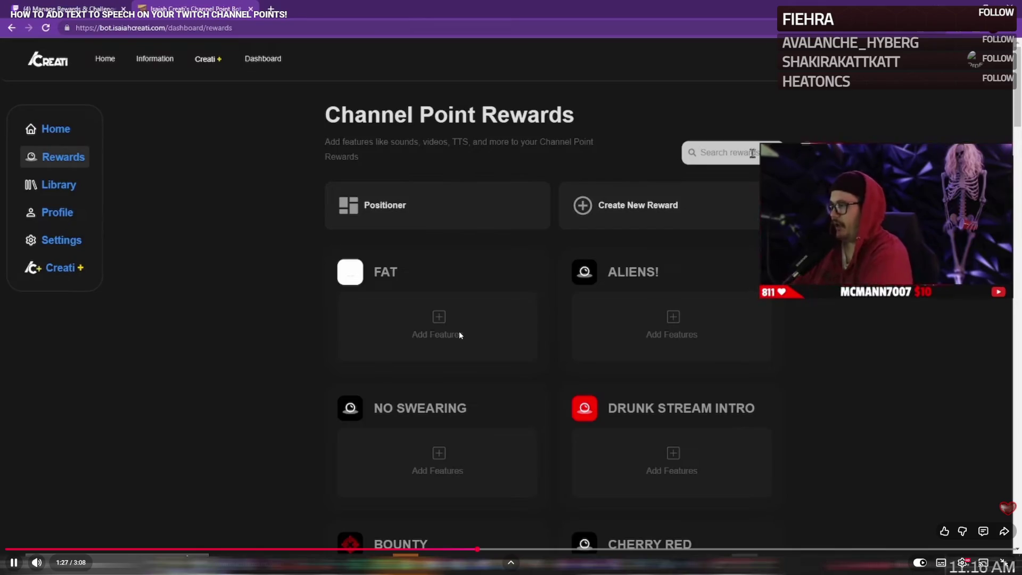
{"action": "left_click", "coordinate": [459, 335]}
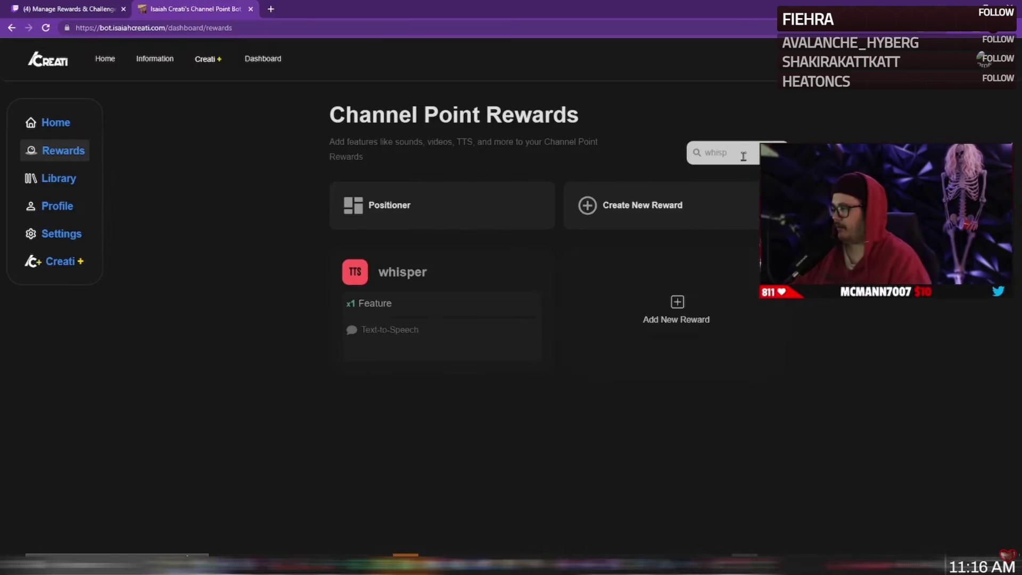
{"action": "key", "text": "space"}
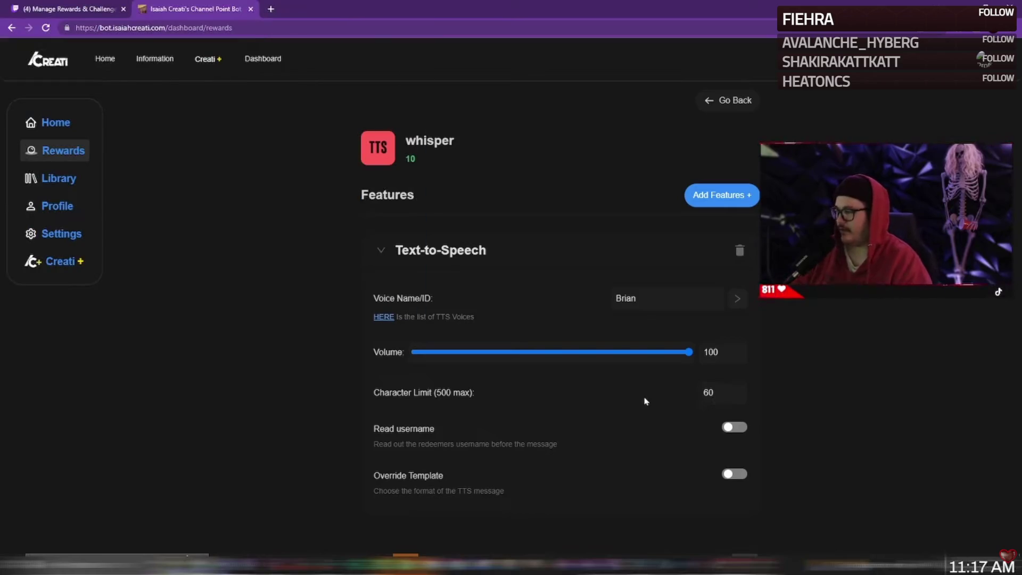
{"action": "left_click", "coordinate": [726, 102]}
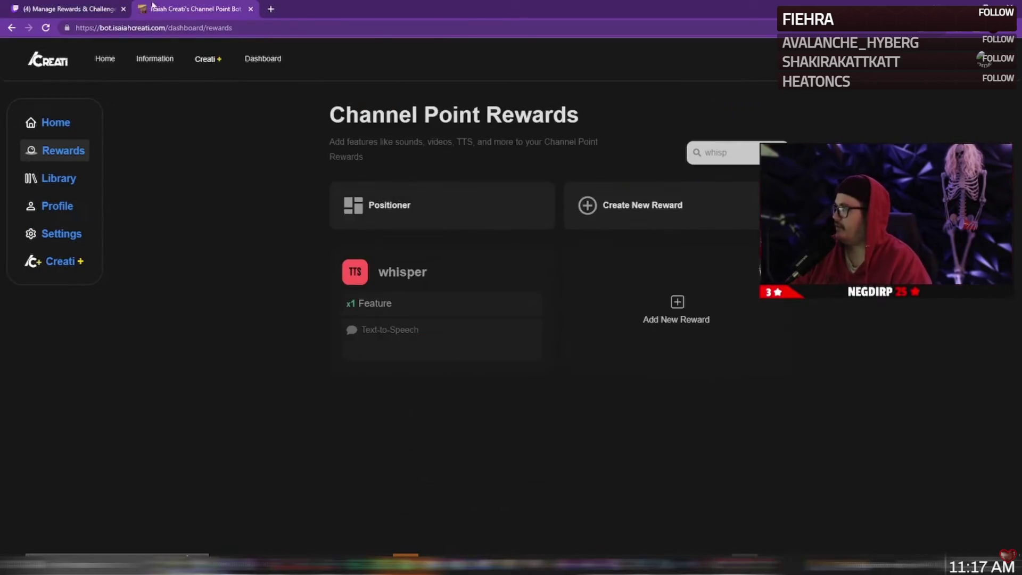
{"action": "left_click", "coordinate": [80, 9]}
{"action": "left_click", "coordinate": [1008, 51]}
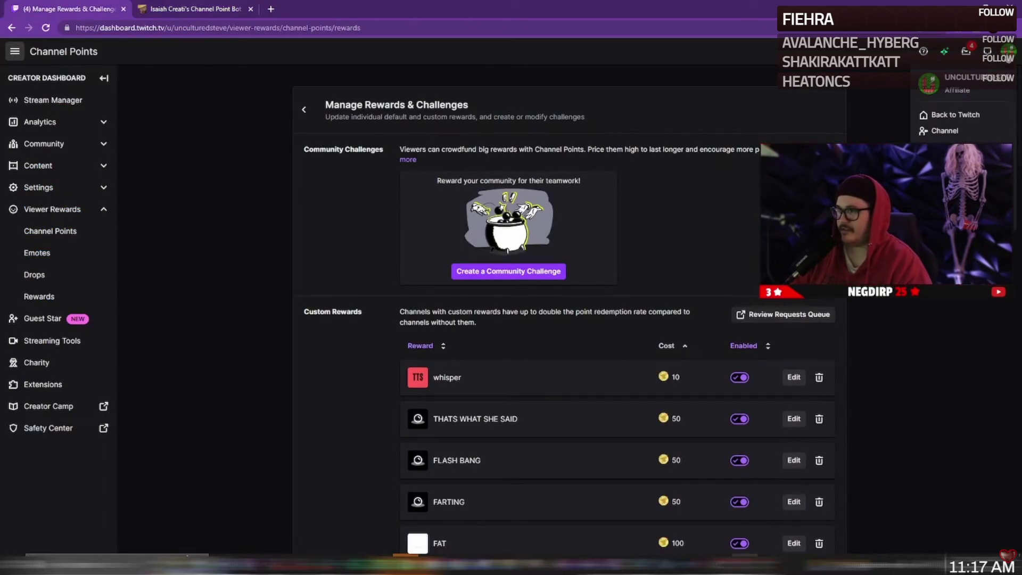
{"action": "left_click", "coordinate": [974, 134]}
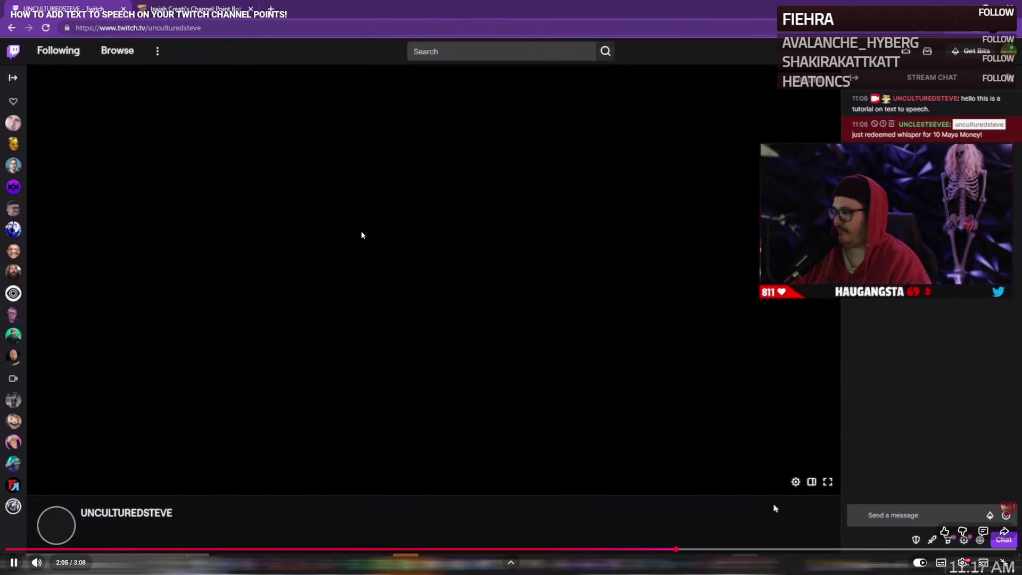
Seek the tutorial back past 1:31 to about 1:14 and resume playback.
{"action": "left_click", "coordinate": [361, 232]}
{"action": "key", "text": "Left"}
{"action": "key", "text": "Left"}
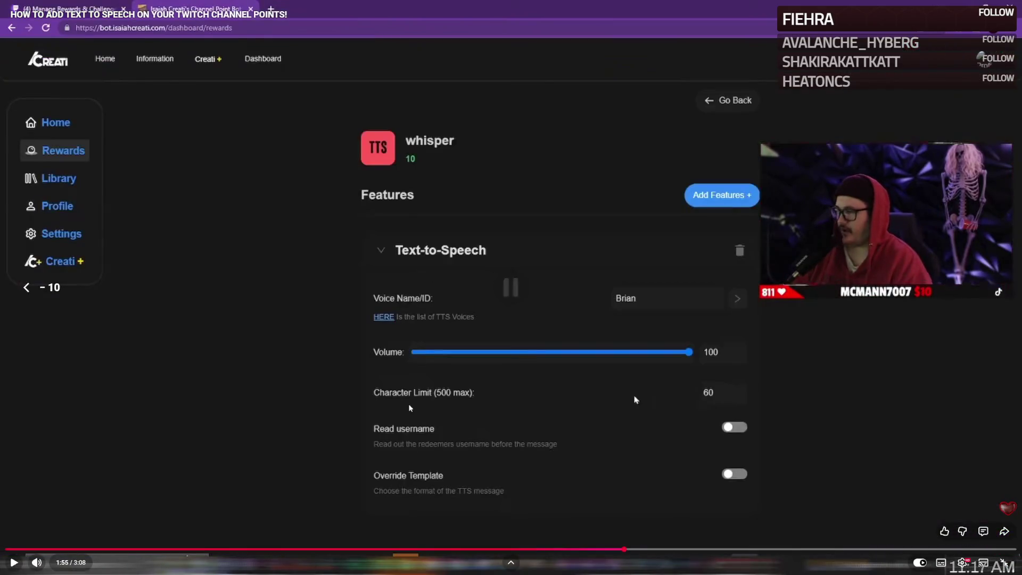
{"action": "key", "text": "space"}
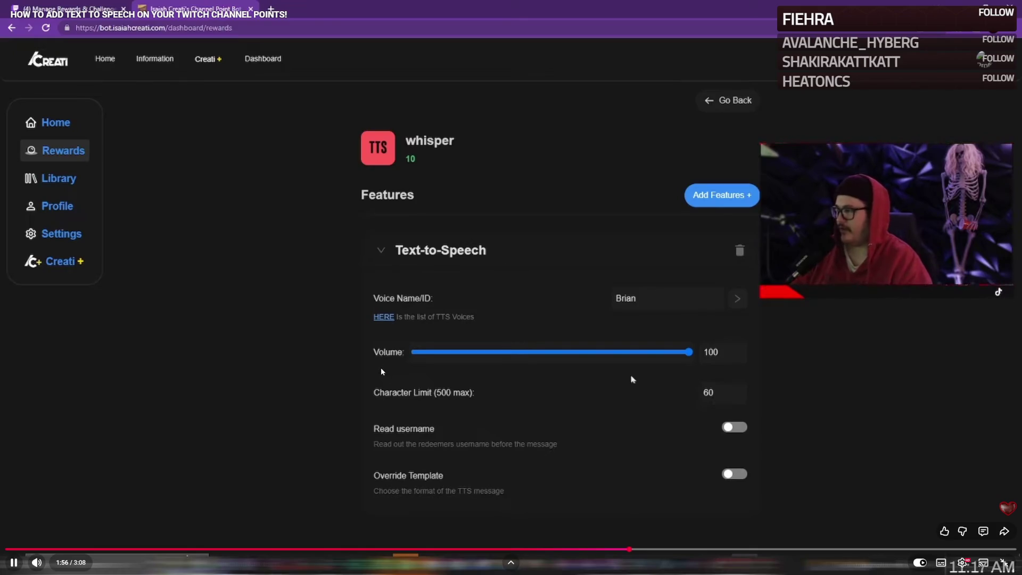
{"action": "left_click", "coordinate": [495, 549]}
{"action": "left_click", "coordinate": [427, 387]}
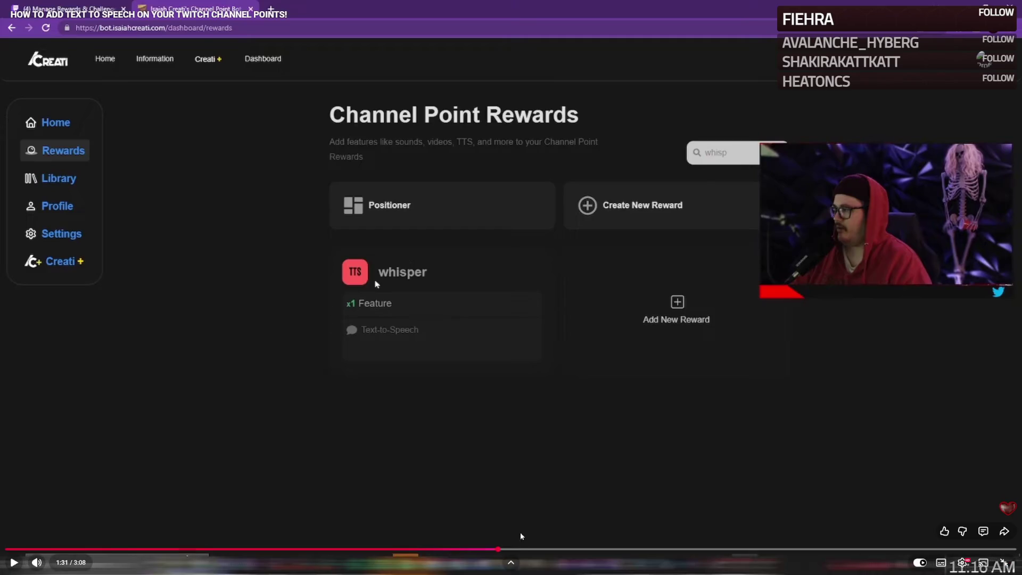
{"action": "left_click", "coordinate": [447, 549]}
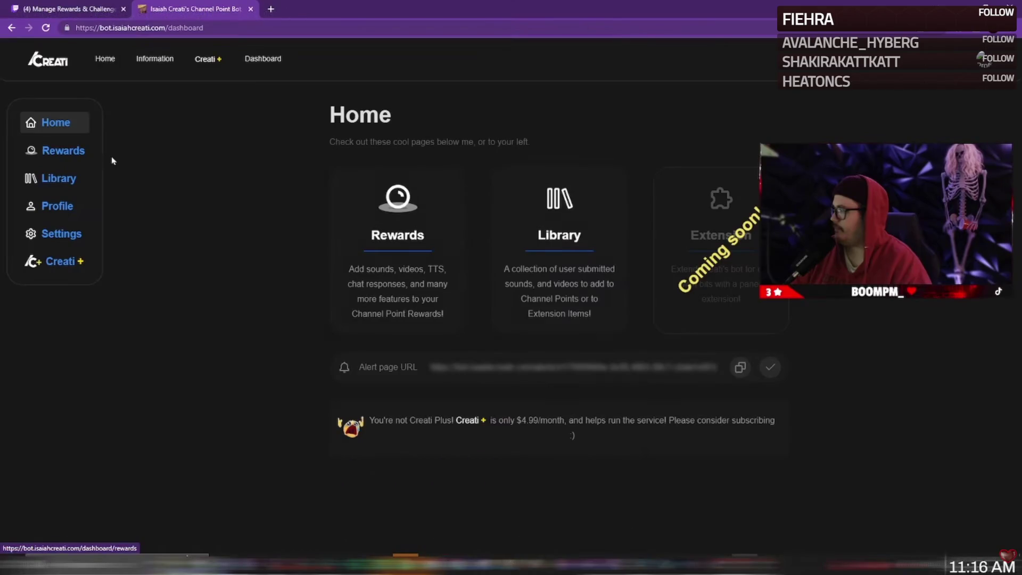
{"action": "mouse_move", "coordinate": [344, 397]}
{"action": "left_click", "coordinate": [399, 548]}
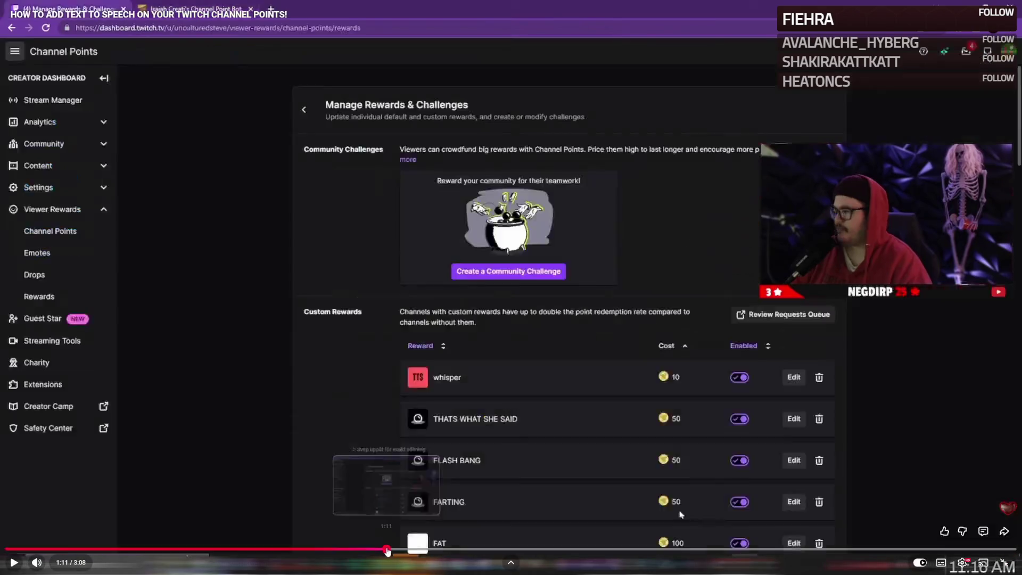
{"action": "left_click", "coordinate": [449, 466]}
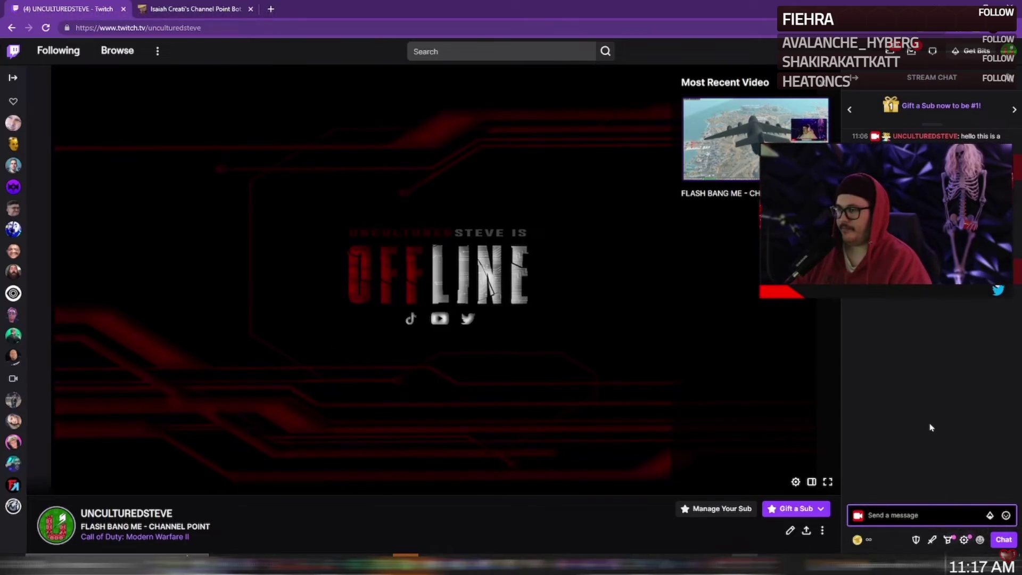
Pause at 2:21, then resume and let the tutorial reach its Lottery Ticket end screen.
{"action": "left_click", "coordinate": [299, 288]}
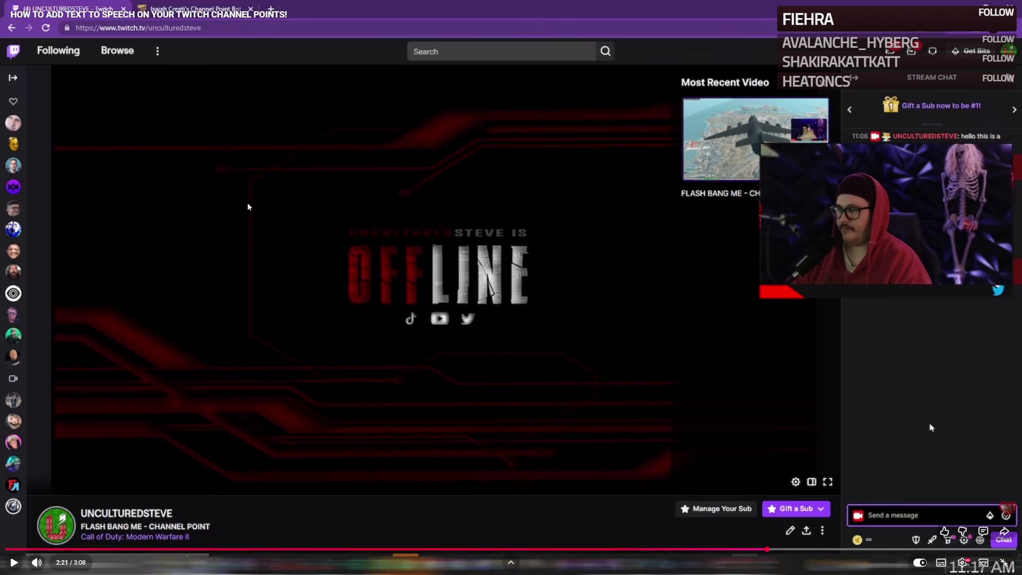
{"action": "left_click", "coordinate": [246, 273]}
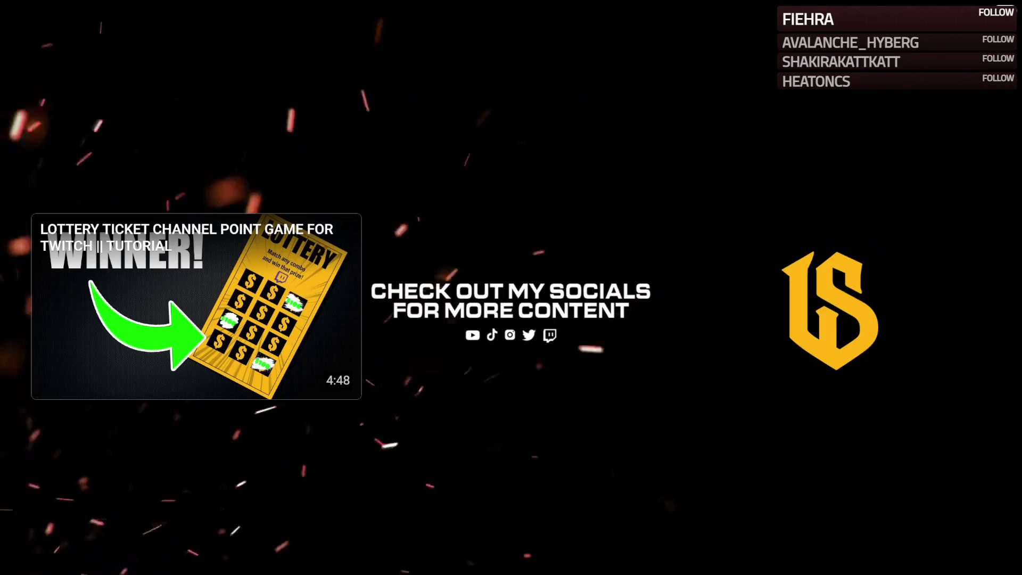
Leave the lottery-ticket video's fullscreen and switch to the text-to-speech setup video tab.
{"action": "left_click", "coordinate": [222, 222]}
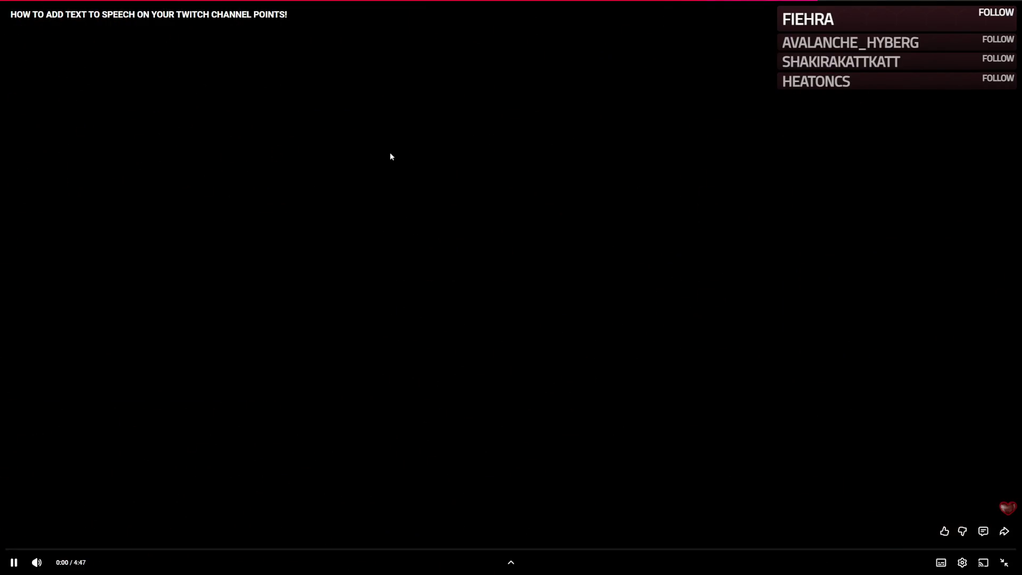
{"action": "double_click", "coordinate": [384, 126]}
{"action": "left_click", "coordinate": [155, 8]}
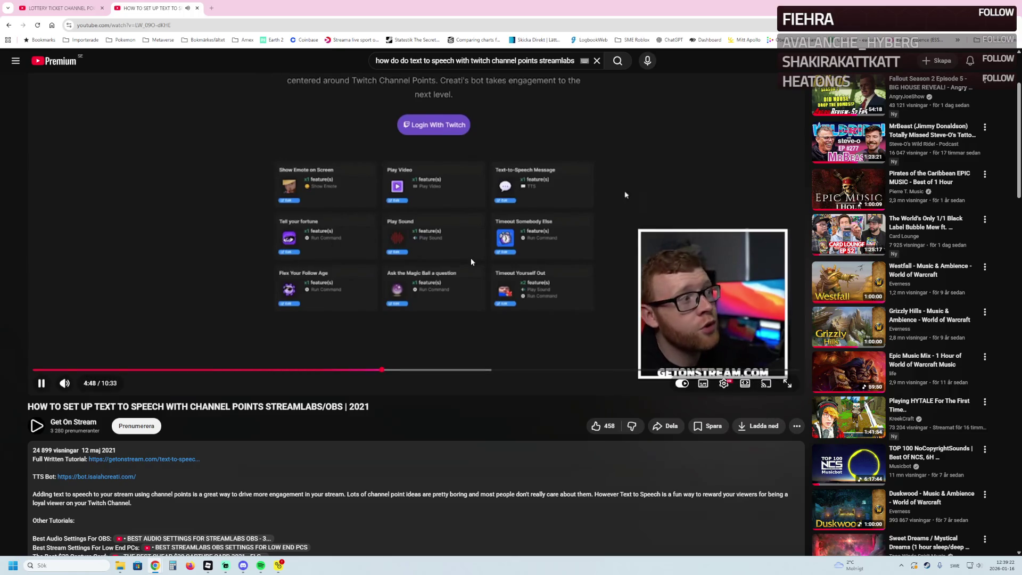
Play the setup video fullscreen, skip ahead to the Getting Started steps near 5:33, at 2x speed.
{"action": "key", "text": "F11"}
{"action": "key", "text": "f"}
{"action": "key", "text": "Right"}
{"action": "key", "text": "Right"}
{"action": "key", "text": "Right"}
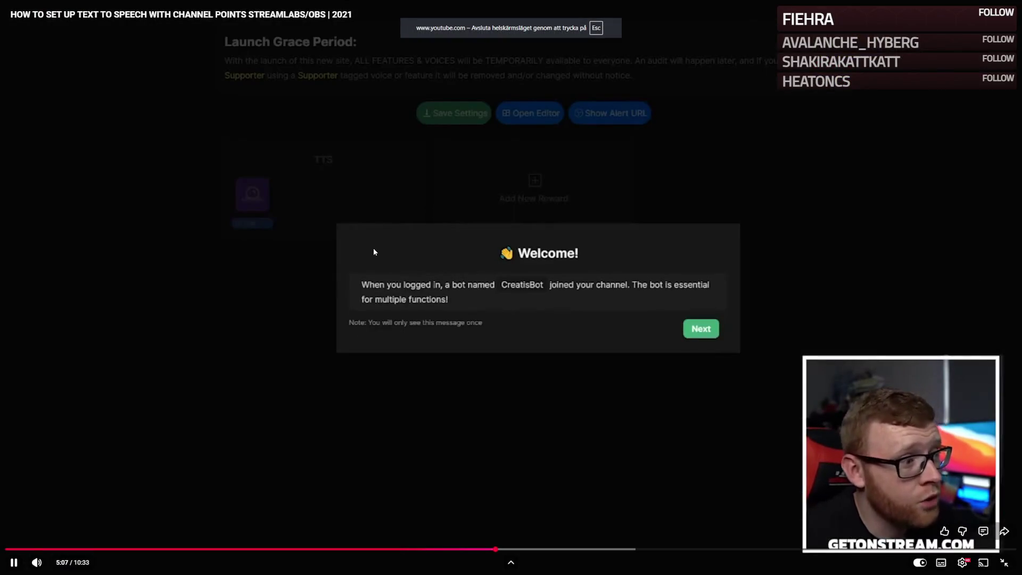
{"action": "key", "text": "Right"}
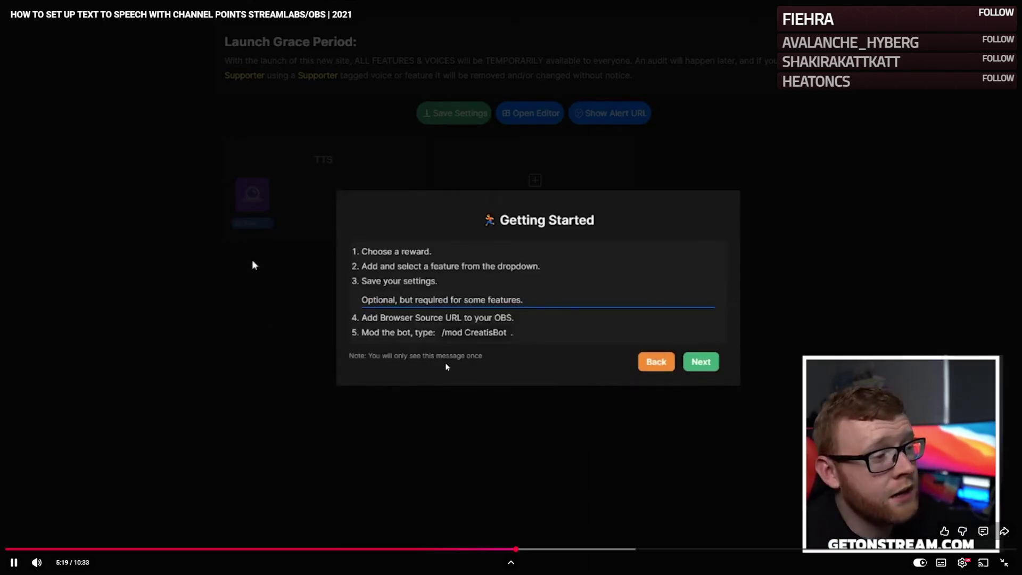
{"action": "left_click_drag", "start_coordinate": [508, 343], "coordinate": [503, 349]}
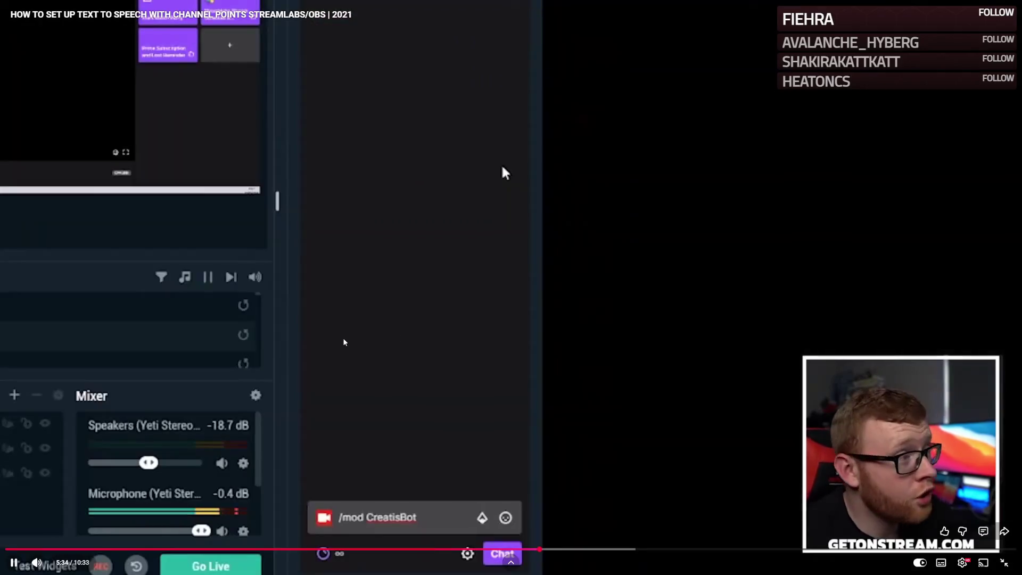
Pause, then resume the setup tutorial so it plays past the /mod CreatisBot chat step.
{"action": "left_click", "coordinate": [343, 338]}
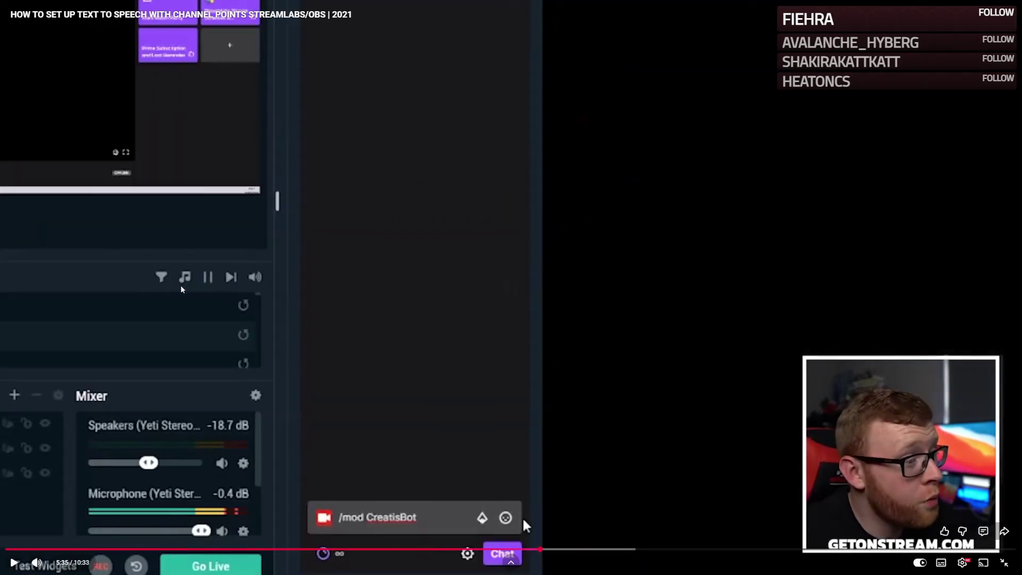
{"action": "left_click", "coordinate": [186, 325]}
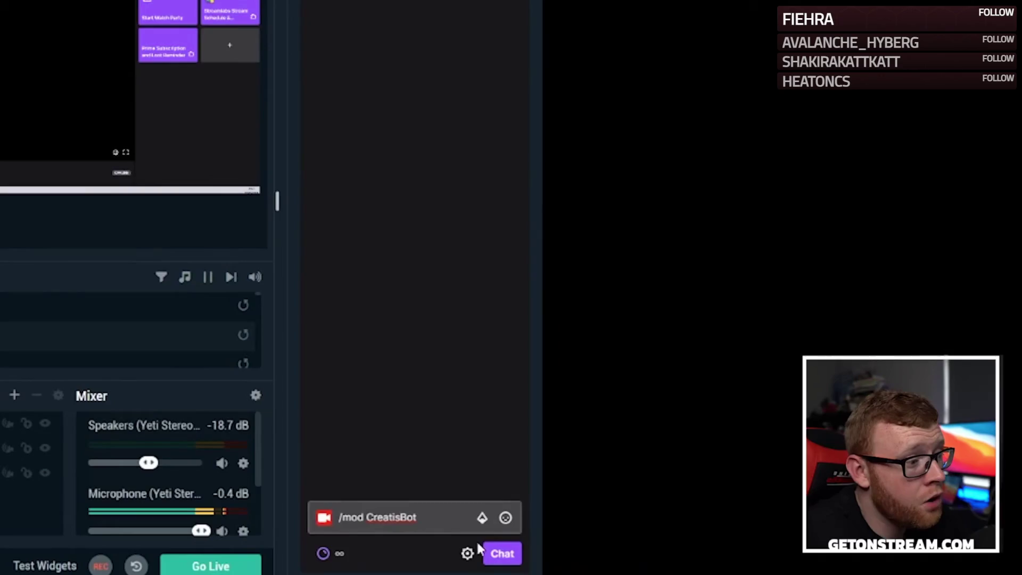
{"action": "left_click", "coordinate": [211, 255]}
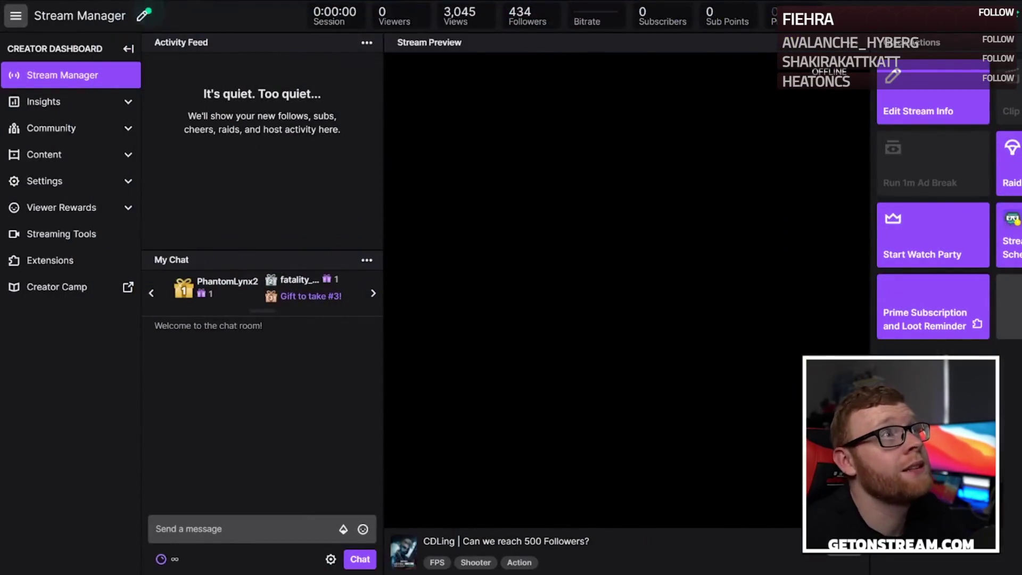
Show the player controls as the tutorial reaches the TTS reward: voice Brian, 450-character limit.
{"action": "mouse_move", "coordinate": [308, 250]}
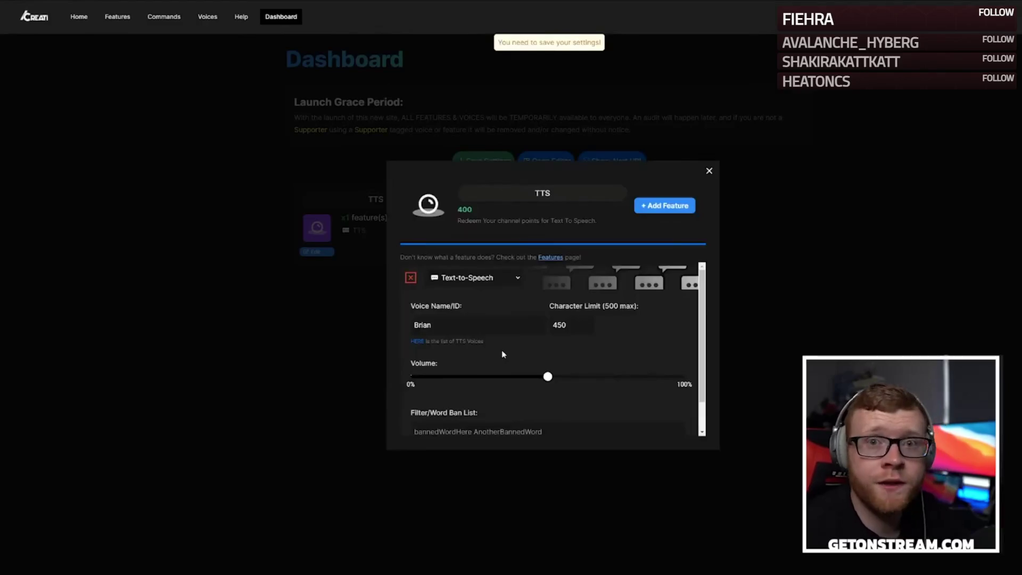
Watch the TTS voice previews at 2x speed up to the volume slider and Word Ban List at 6:39.
{"action": "left_click", "coordinate": [418, 342]}
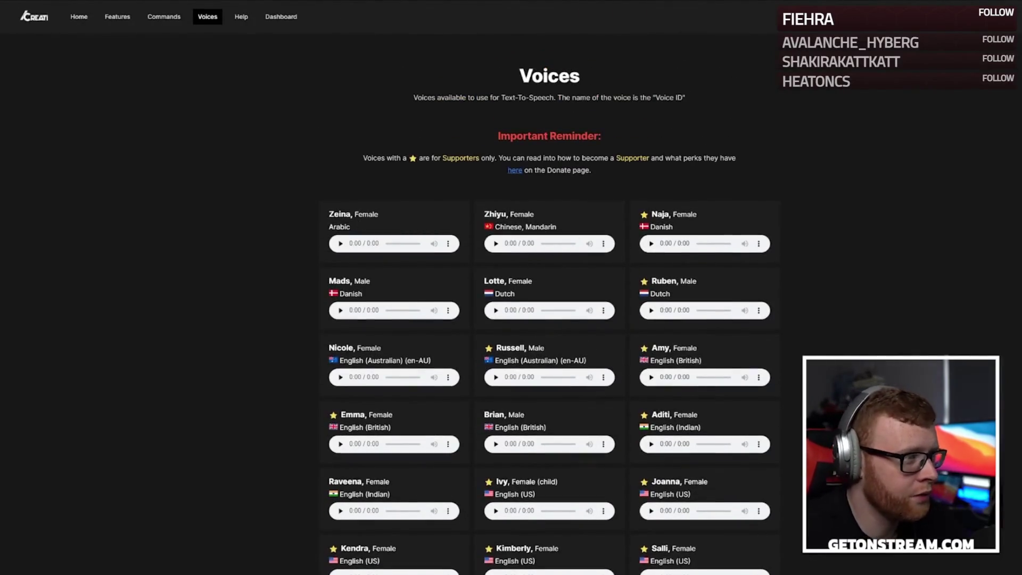
{"action": "scroll", "coordinate": [577, 341], "scroll_direction": "down", "scroll_amount": 3}
{"action": "left_click", "coordinate": [496, 204]}
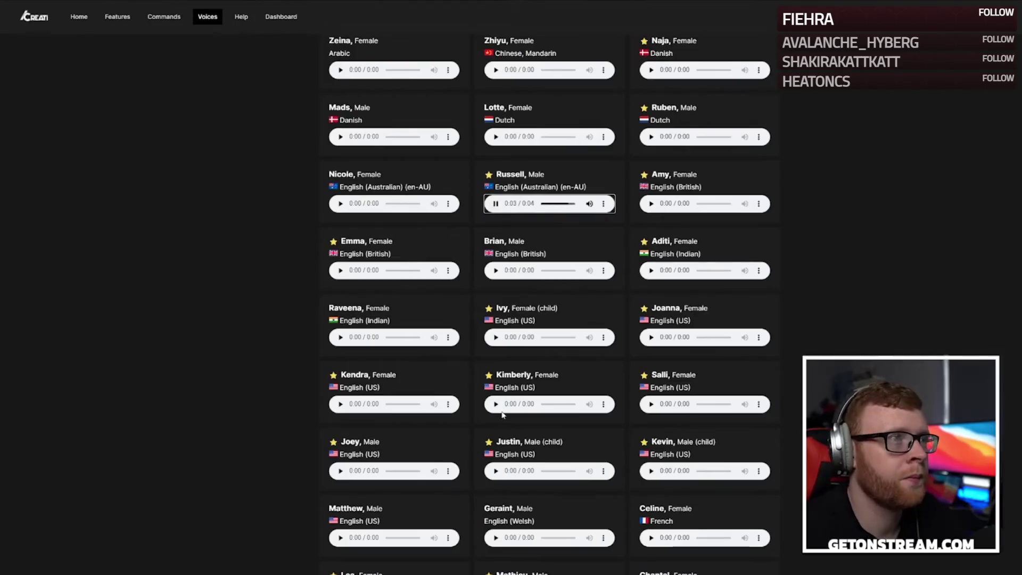
{"action": "scroll", "coordinate": [496, 234], "scroll_direction": "down", "scroll_amount": 1}
{"action": "left_click", "coordinate": [496, 228]}
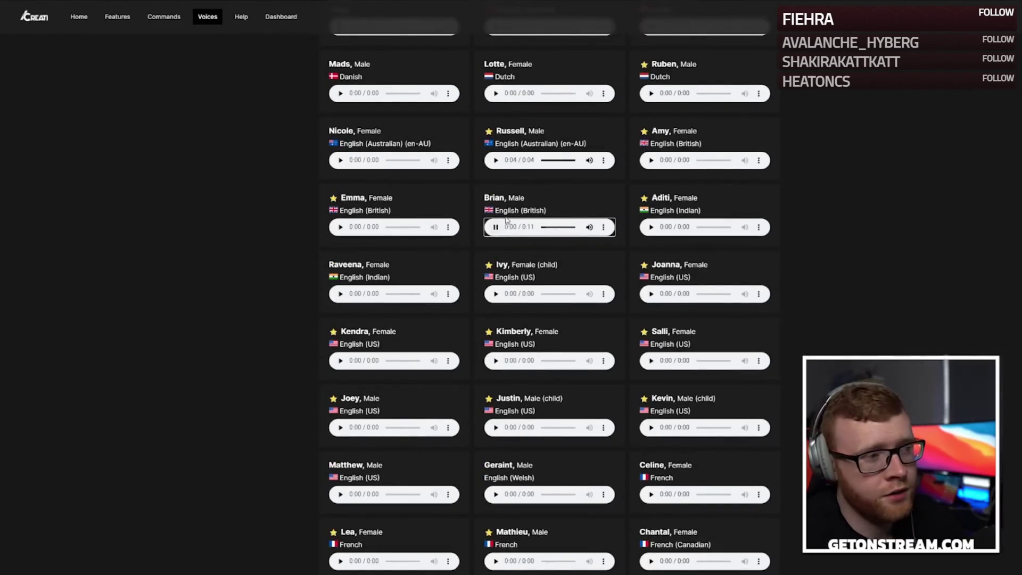
{"action": "left_click", "coordinate": [447, 283]}
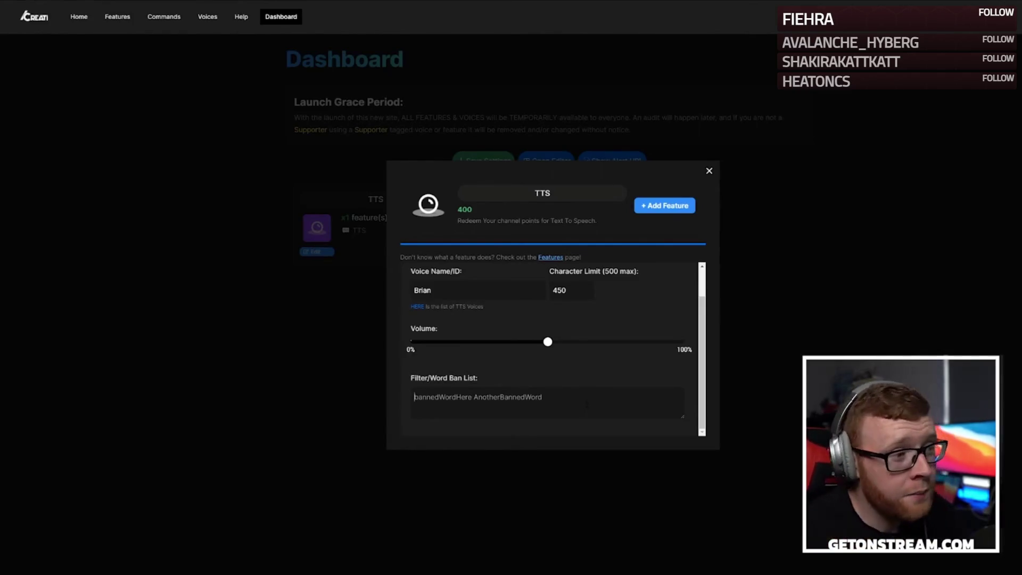
{"action": "scroll", "coordinate": [637, 357], "scroll_direction": "up", "scroll_amount": 1}
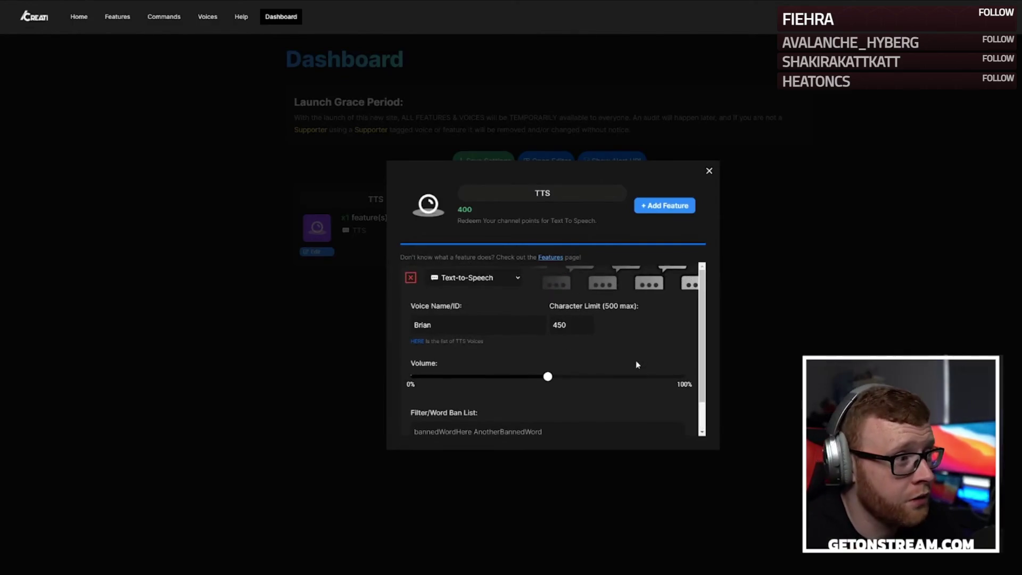